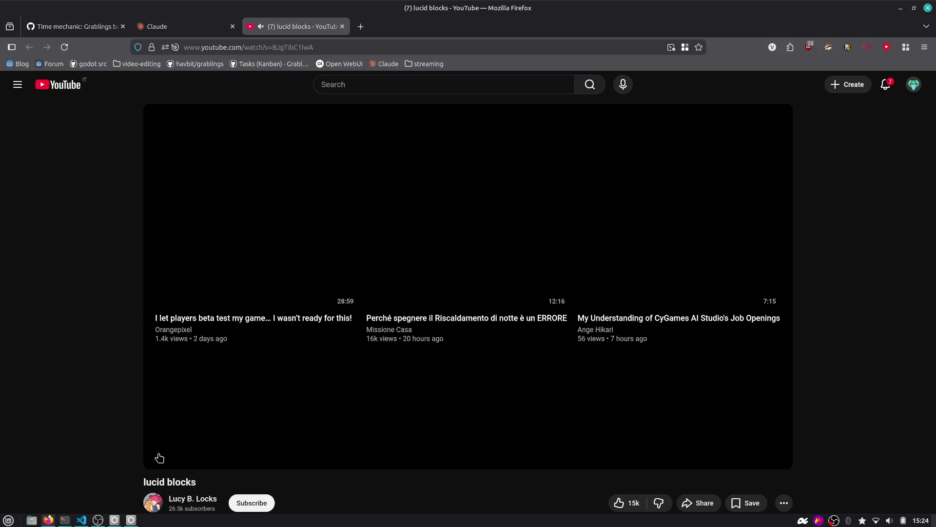
Close the finished YouTube tab, read issue #15's checklist, and return to the Godot editor.
middle_click(306, 31)
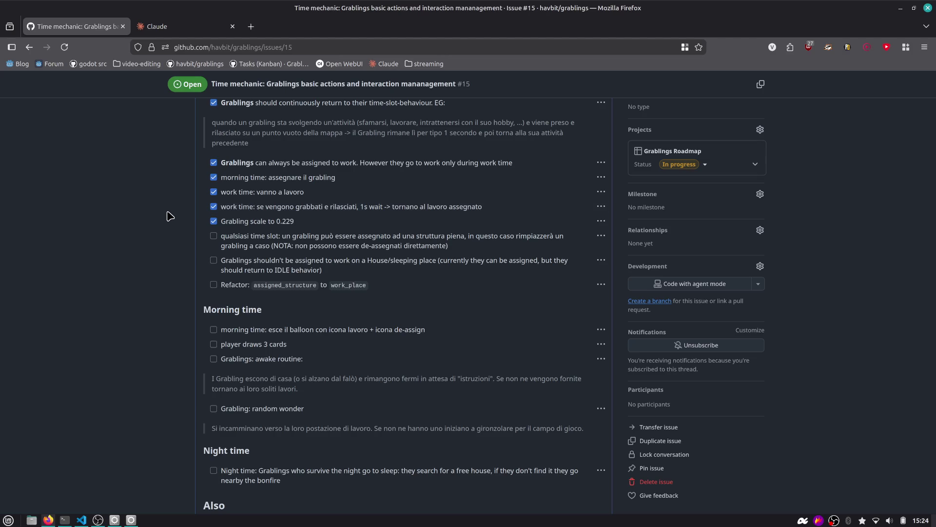
key("alt+Tab")
key("alt+Tab")
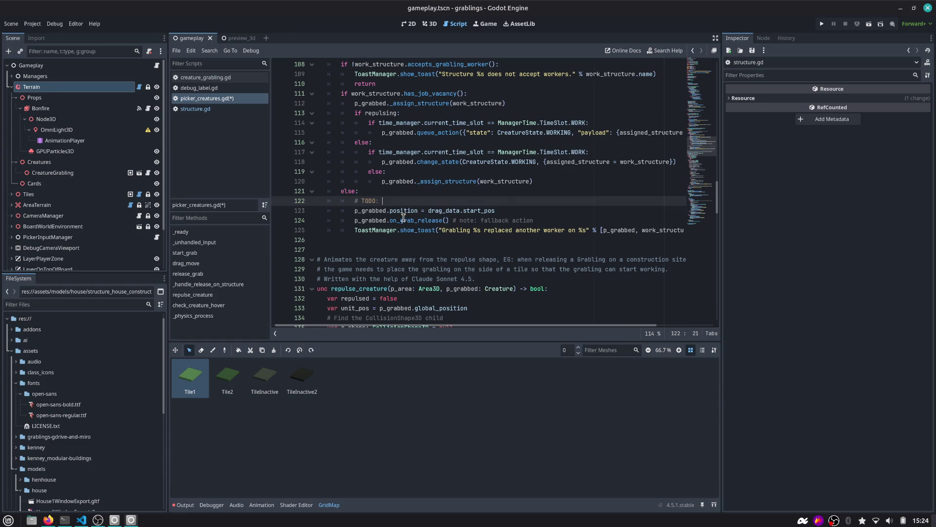
mouse_move(404, 217)
scroll(400, 205, "down", 1)
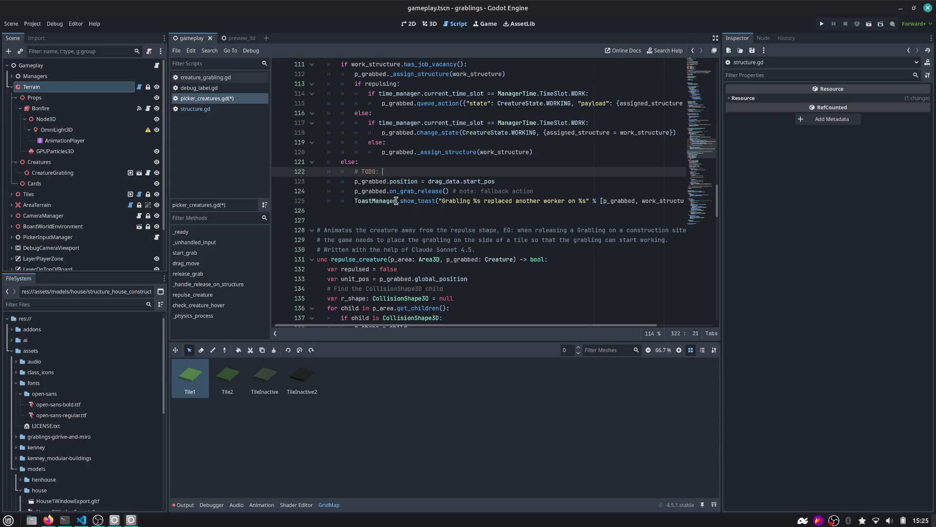
scroll(396, 201, "down", 1)
key("alt+Tab")
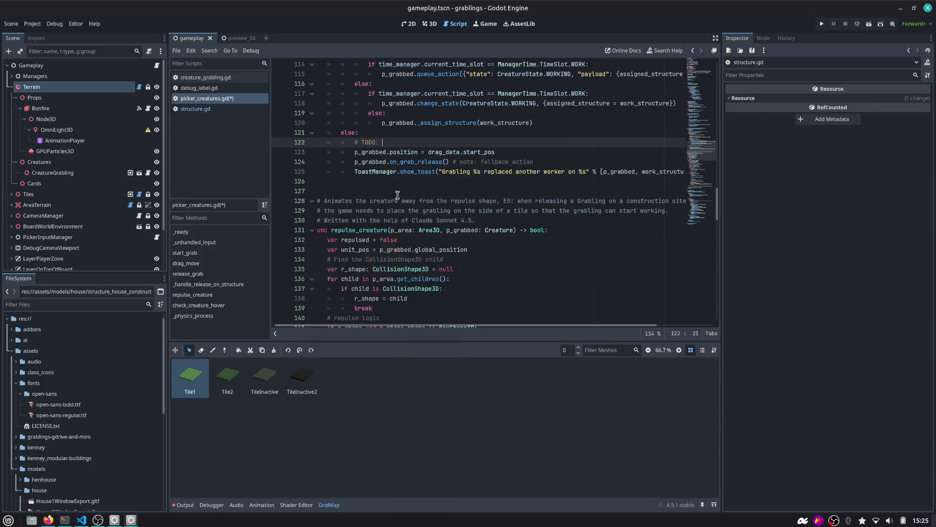
scroll(398, 195, "up", 5)
double_click(379, 123)
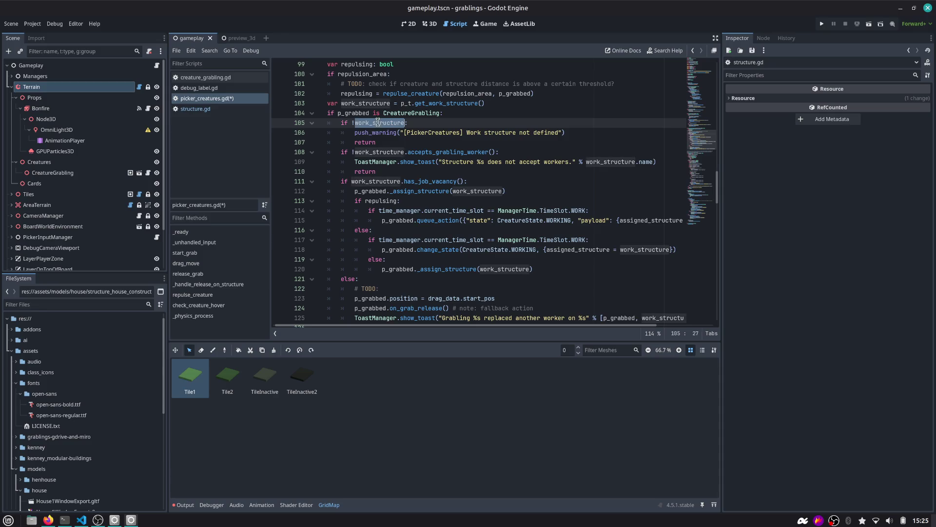
Inspect the work_structure and p_grabbed uses around the check on lines 105–107.
double_click(377, 152)
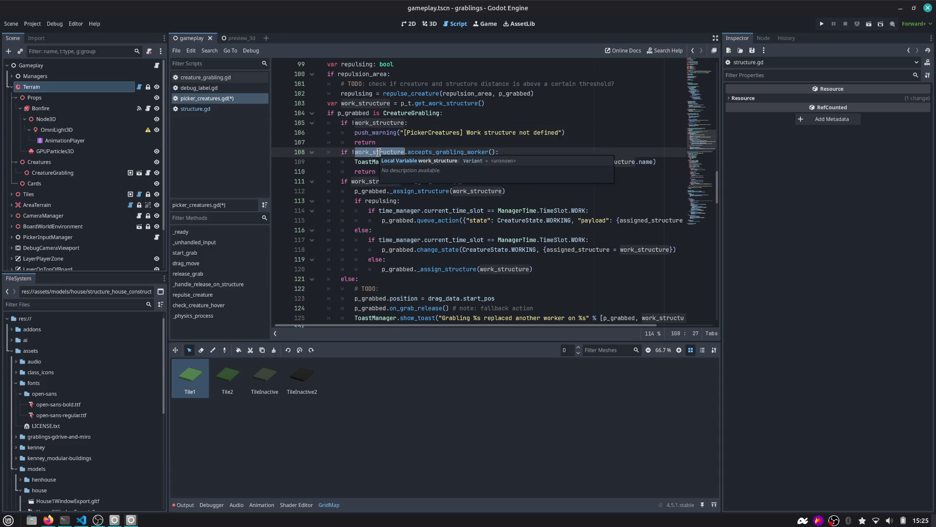
mouse_move(408, 154)
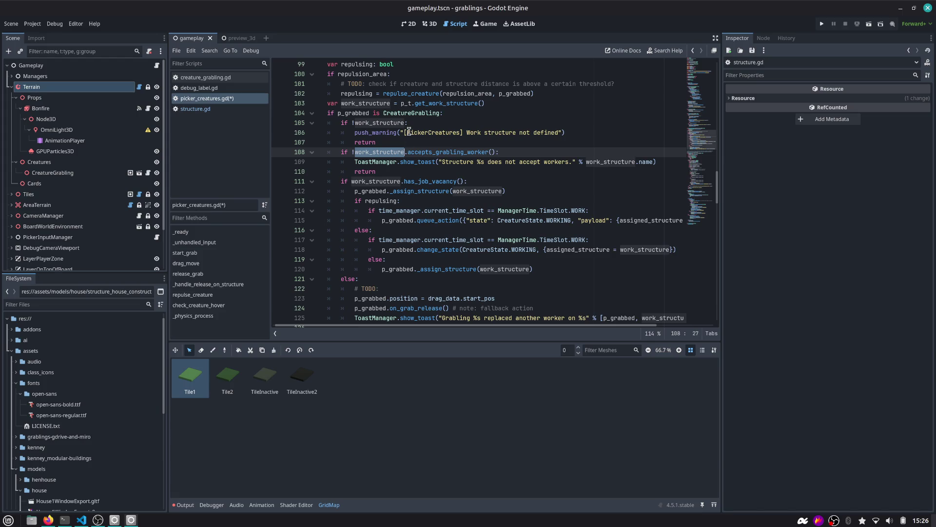
left_click(409, 131)
left_click(382, 124)
double_click(359, 113)
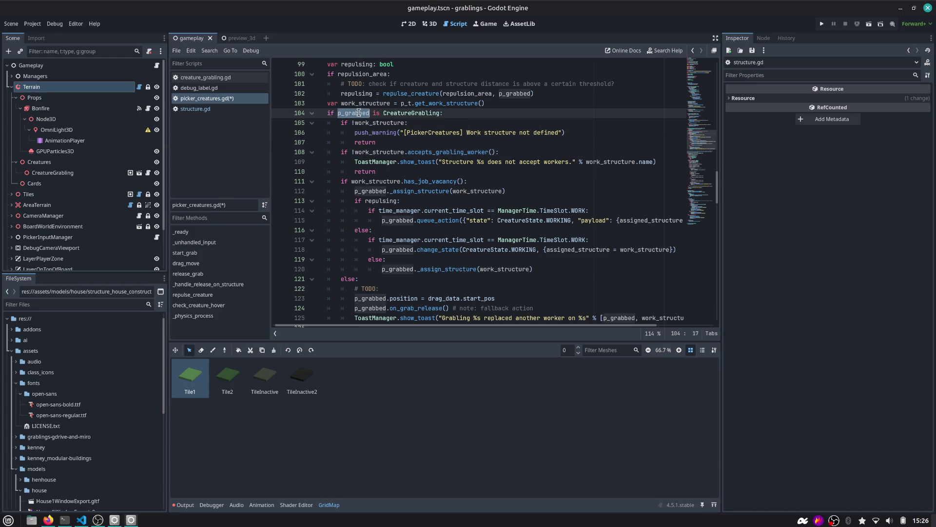
left_click(391, 126)
left_click_drag(334, 125, 395, 143)
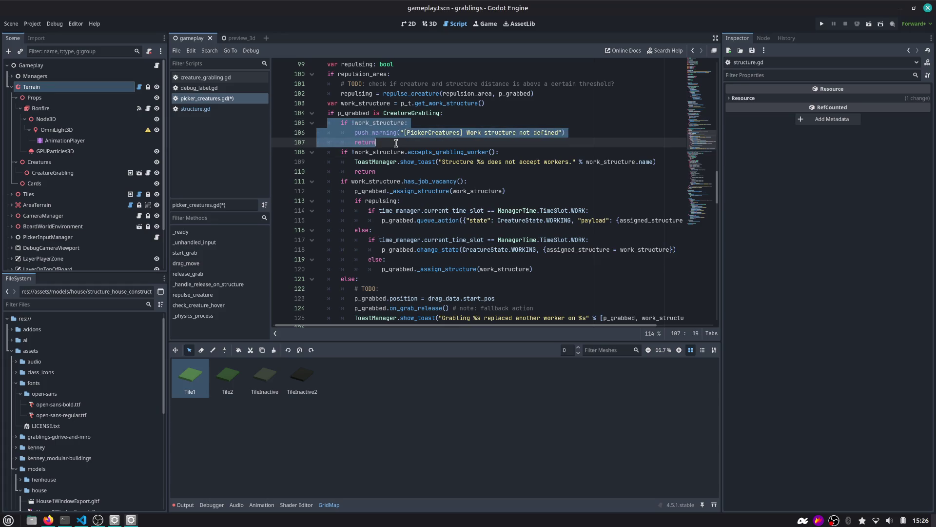
left_click(396, 143)
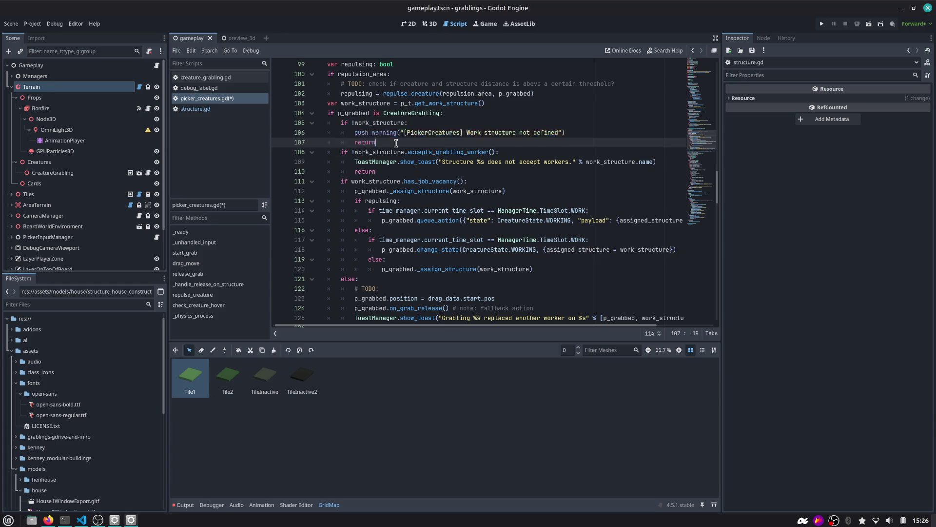
Replace the '!' negation so line 105 tests 'work_structure != null'.
double_click(362, 122)
left_click(385, 142)
double_click(366, 122)
left_click(387, 142)
double_click(381, 123)
left_click(385, 125)
double_click(388, 123)
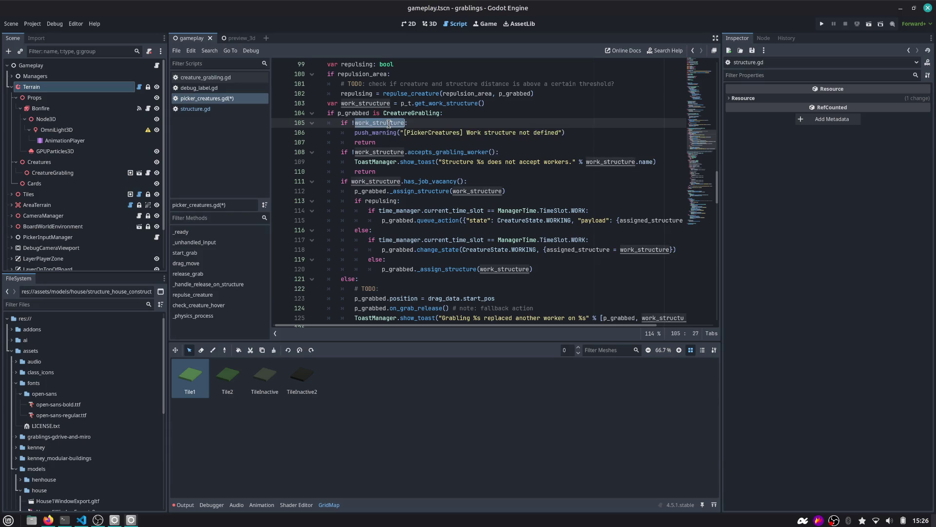
key("Left")
key("BackSpace")
type("!= nul")
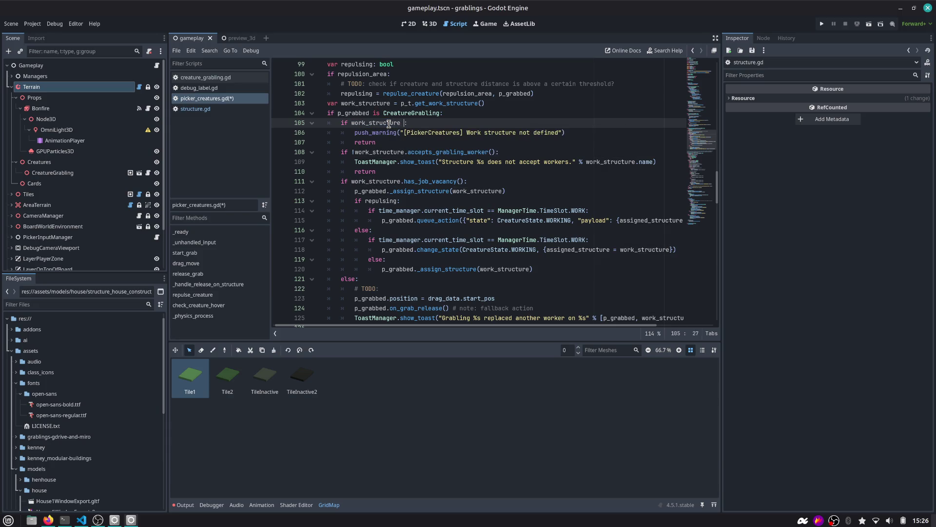
key("Return")
Confirm get_work_structure in tile.gd can return null, then go back to picker_creatures.gd.
double_click(377, 103)
double_click(439, 103)
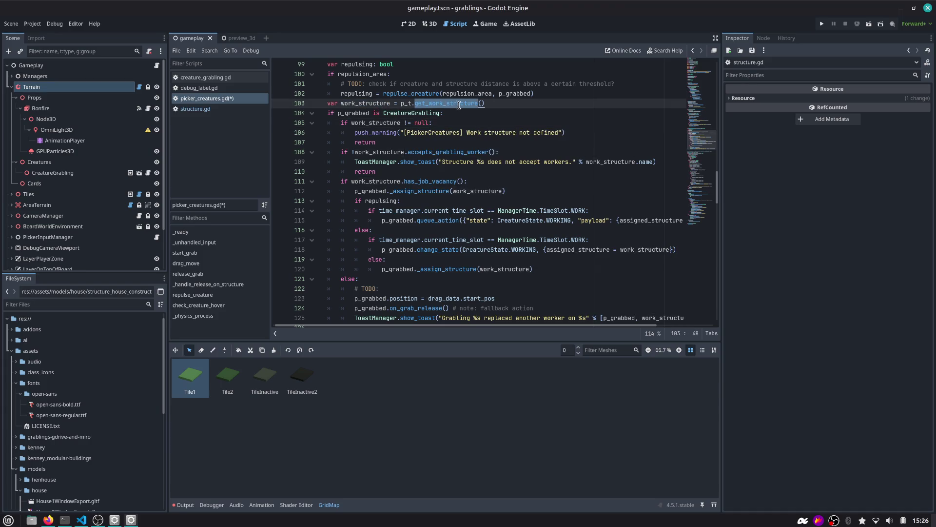
left_click(454, 104, "ctrl")
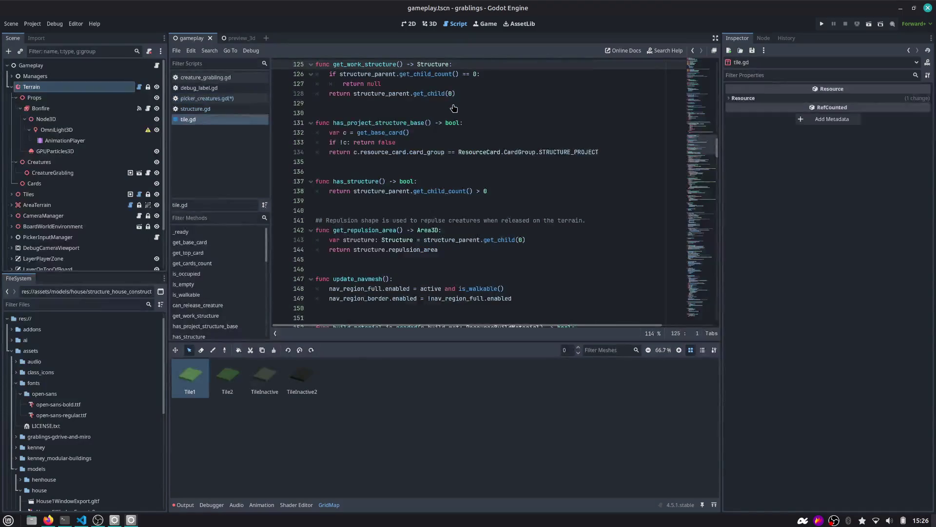
double_click(375, 84)
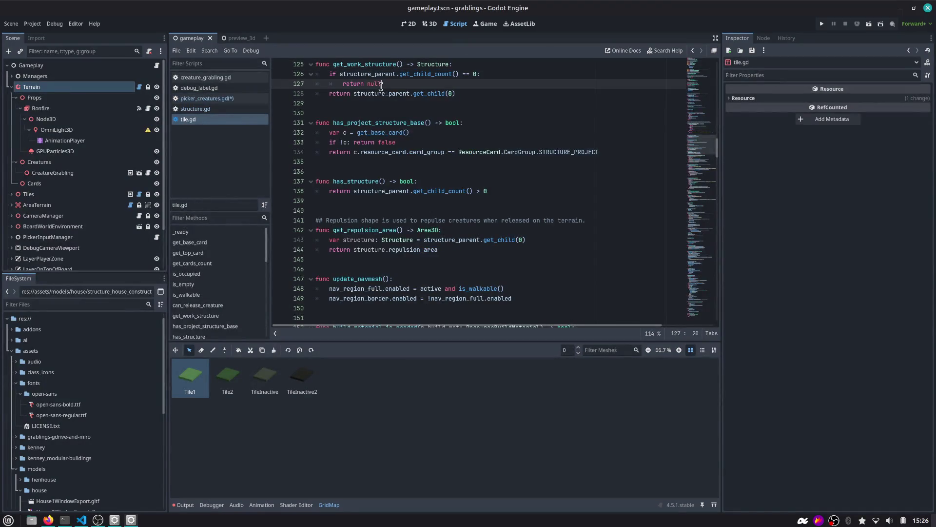
left_click(692, 51)
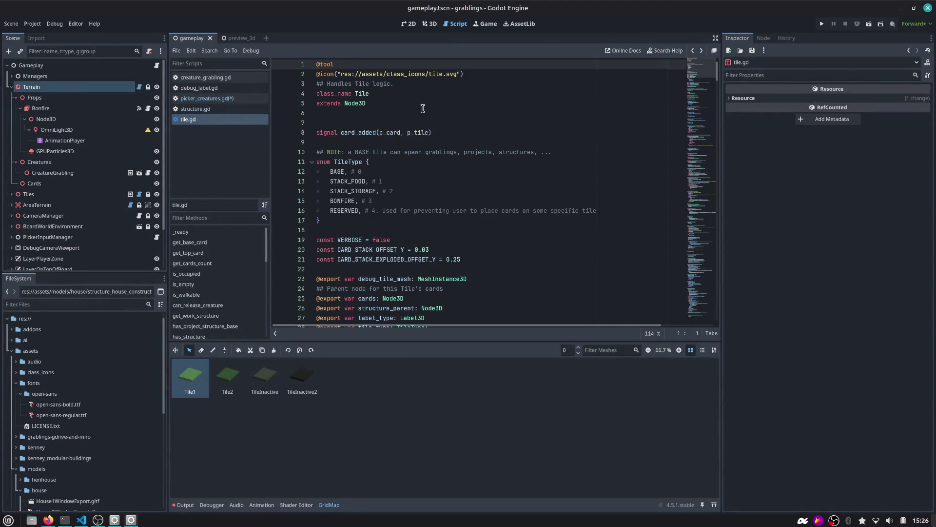
left_click(692, 51)
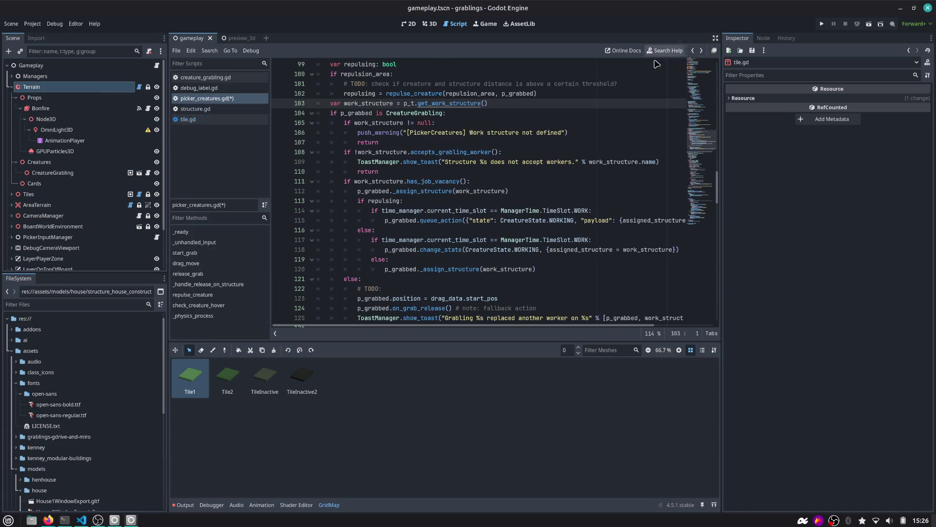
Review the null check on lines 105–107 and the accepts-worker check on lines 108–110.
left_click(370, 126)
double_click(381, 151)
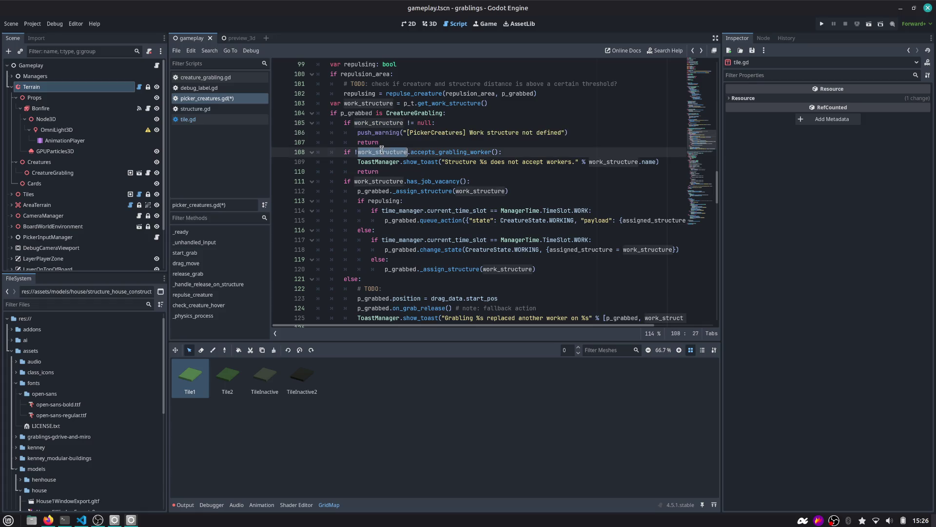
mouse_move(386, 155)
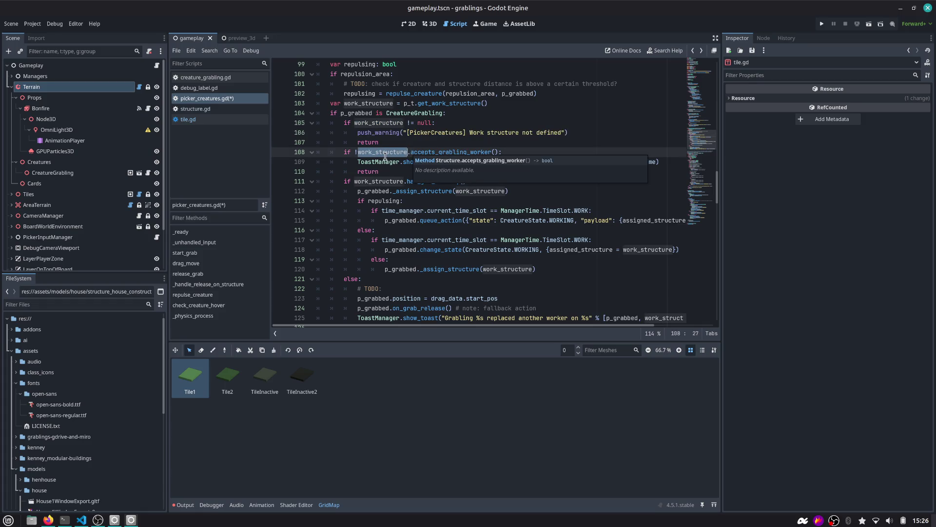
left_click(375, 133)
left_click_drag(344, 154, 435, 177)
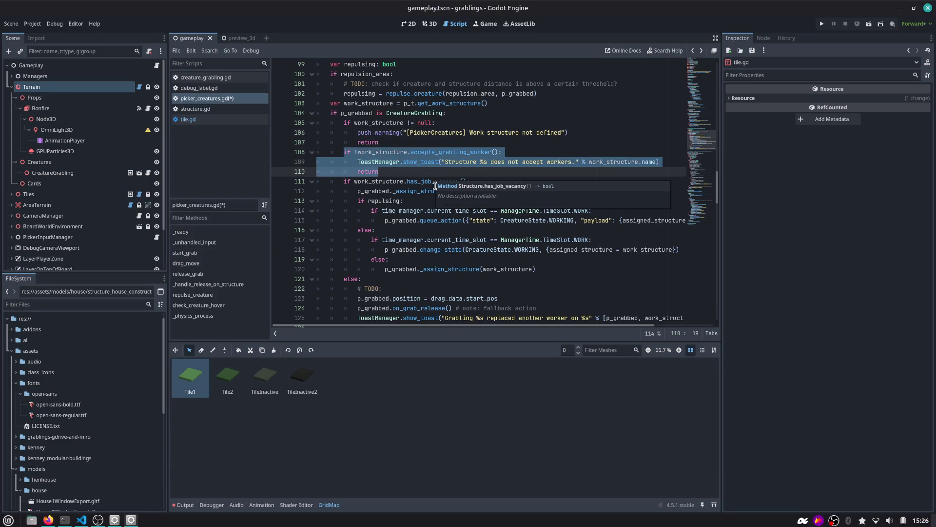
double_click(380, 123)
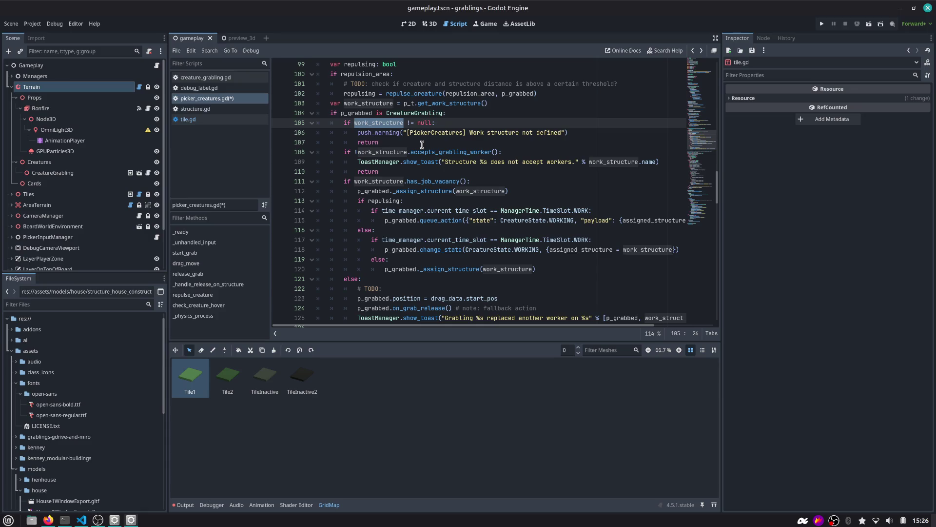
left_click(452, 122)
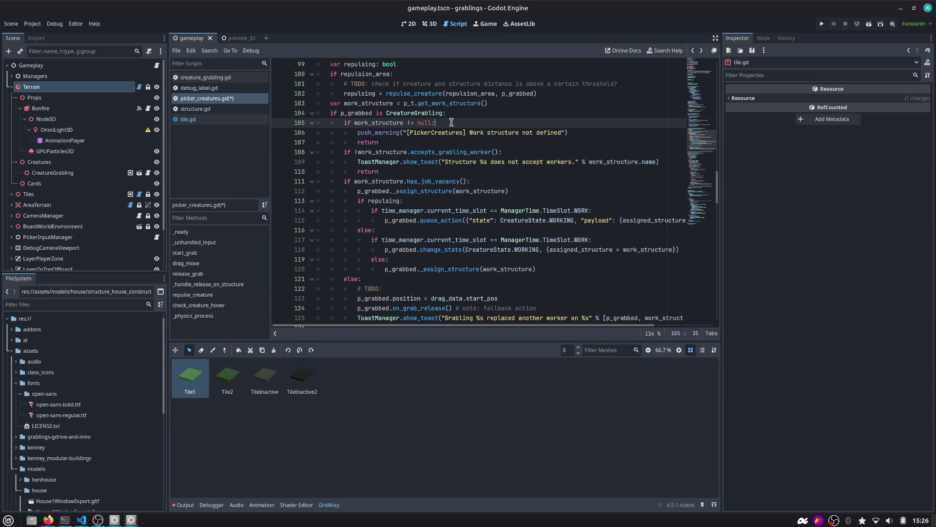
left_click_drag(393, 142, 307, 125)
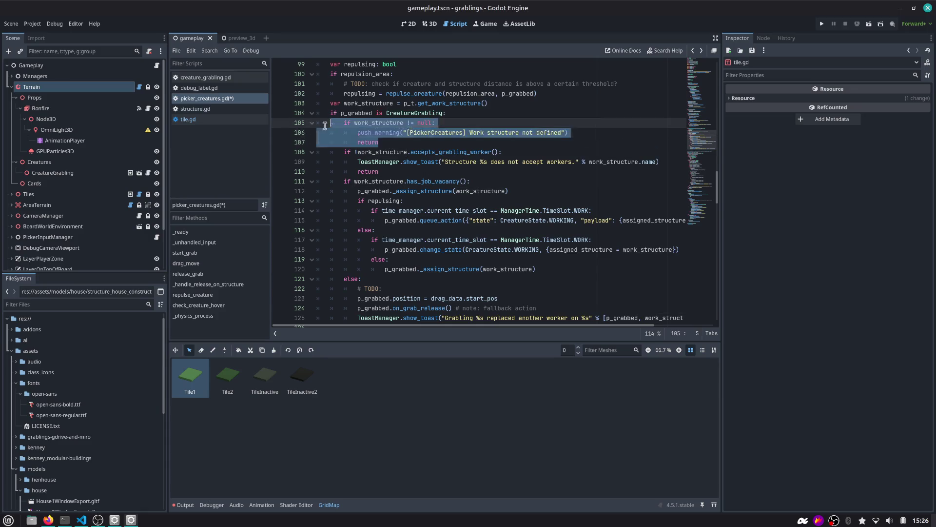
double_click(368, 123)
Examine the accepts_grabling_worker check and its toast and return lines.
scroll(386, 160, "down", 1)
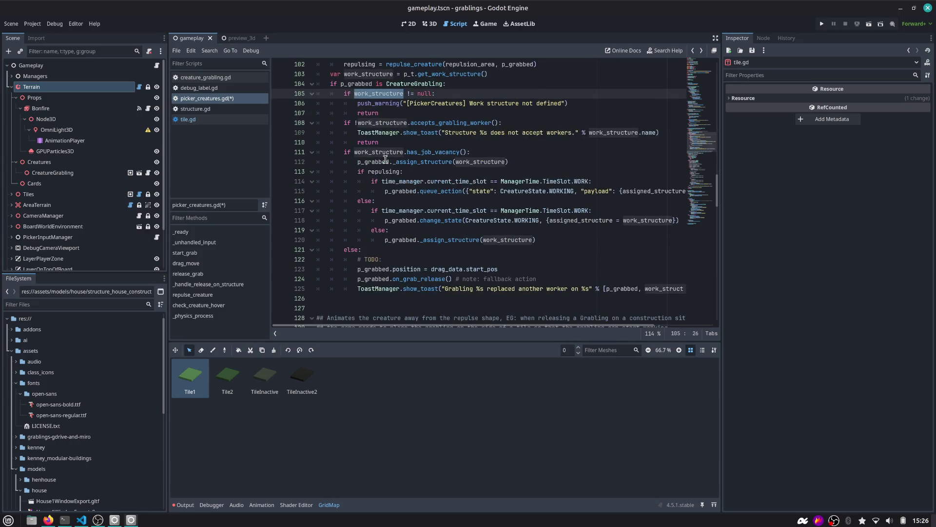
double_click(383, 125)
left_click(369, 134)
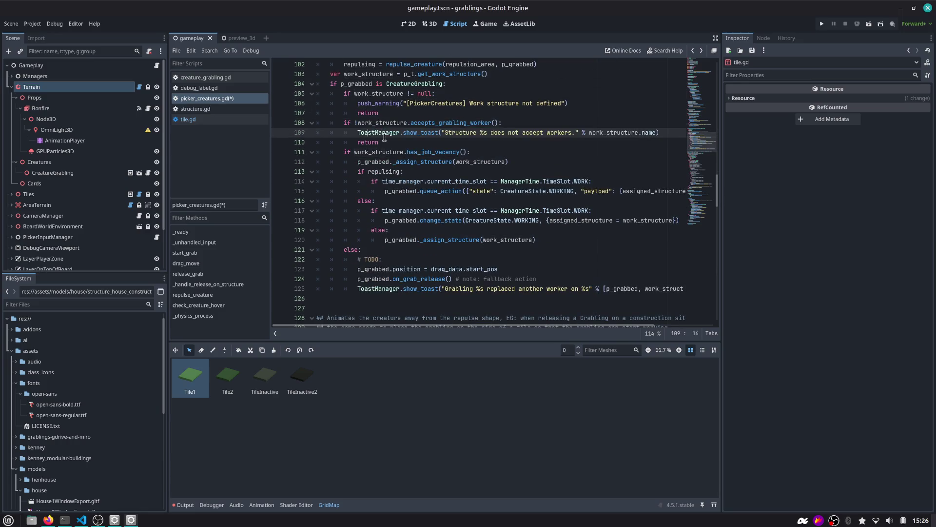
left_click_drag(389, 142, 320, 122)
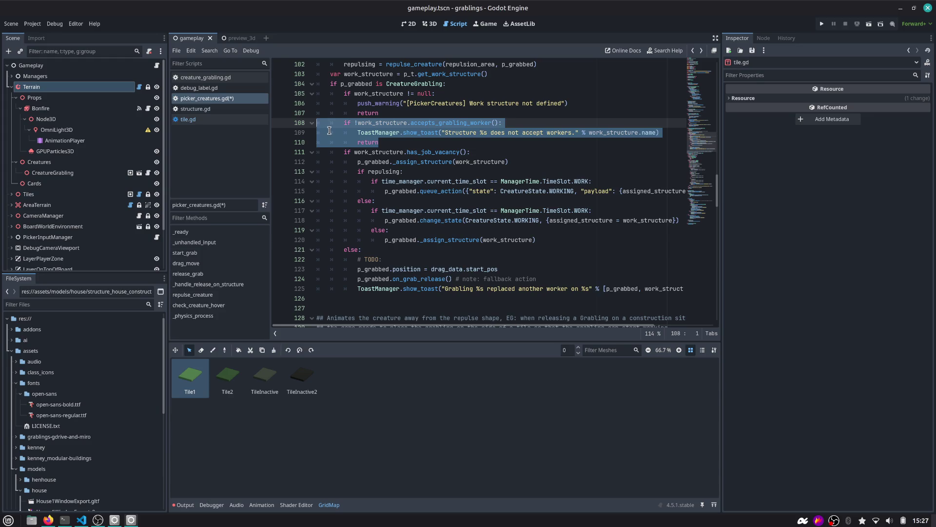
double_click(383, 123)
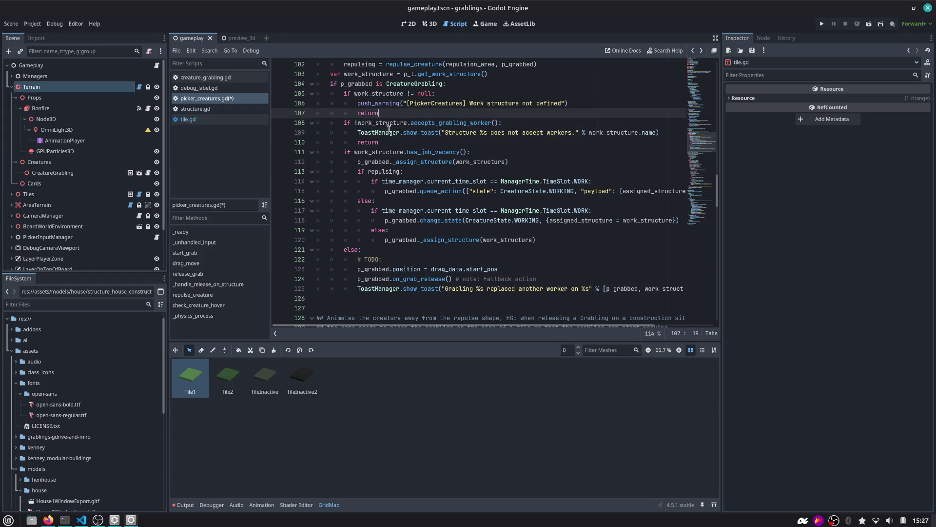
left_click(384, 126)
double_click(384, 126)
double_click(447, 126)
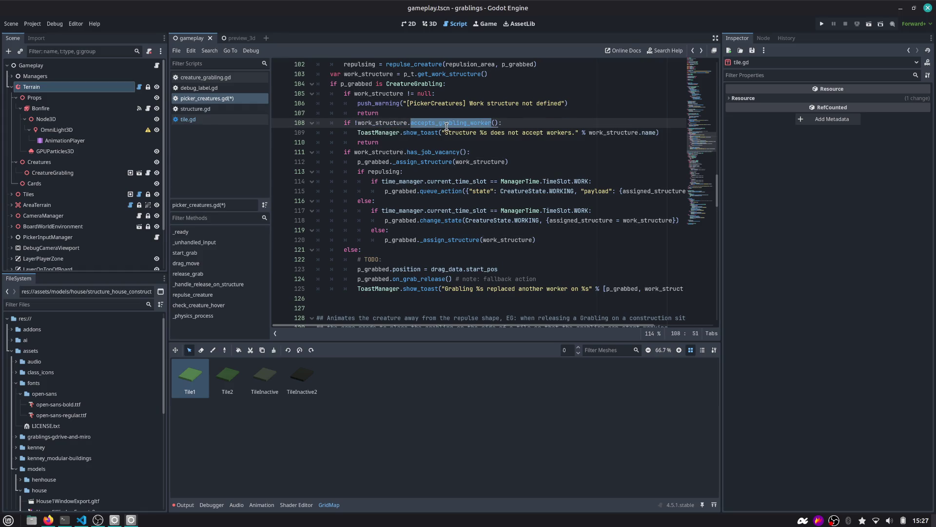
left_click_drag(400, 142, 317, 125)
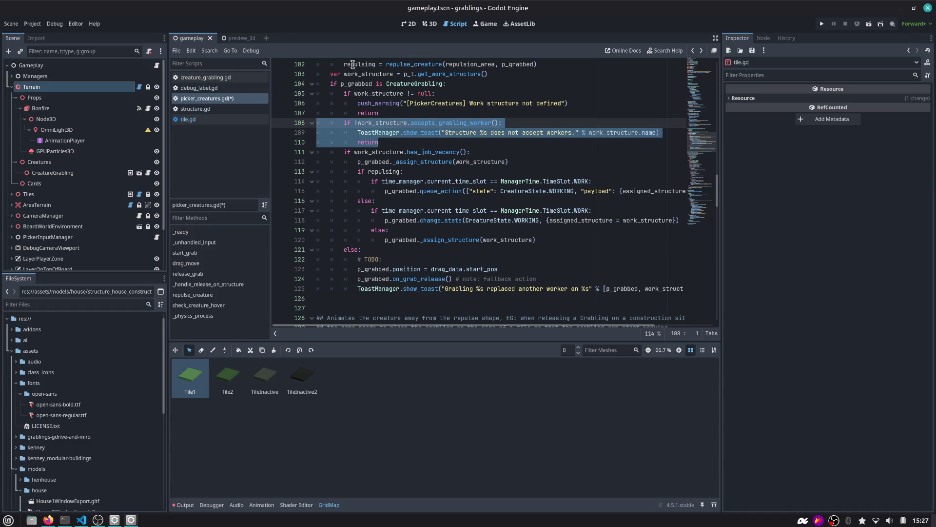
left_click(413, 142)
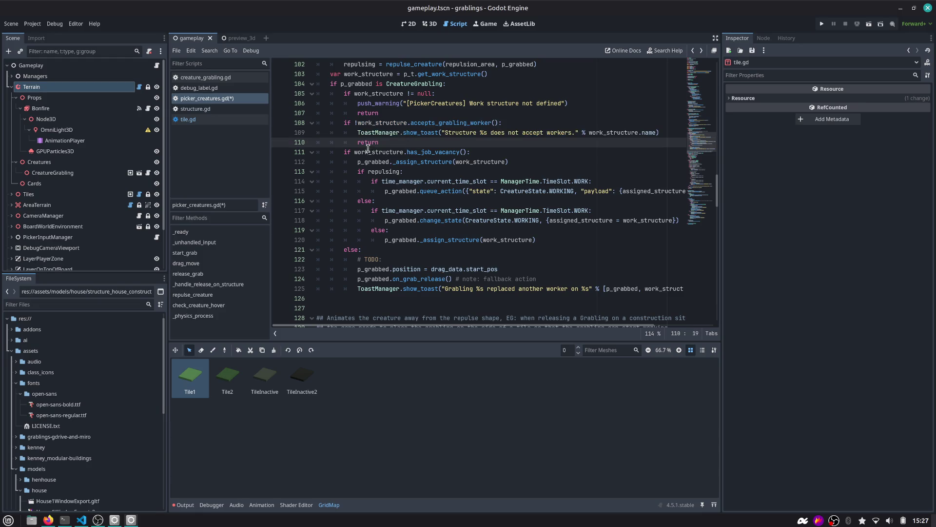
Jump to accepts_grabling_worker's definition in structure.gd and add a new line there.
double_click(434, 122)
double_click(433, 151)
double_click(455, 123)
double_click(434, 151)
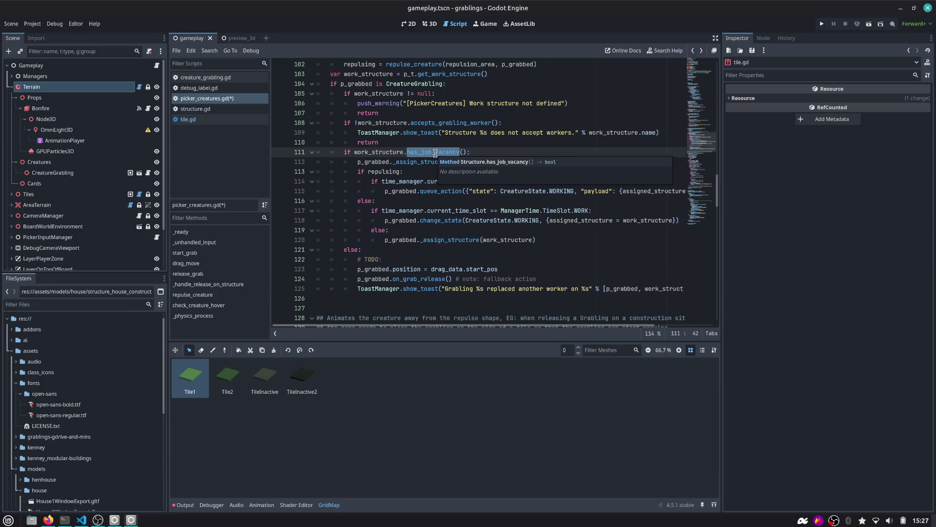
double_click(441, 123)
left_click(442, 122)
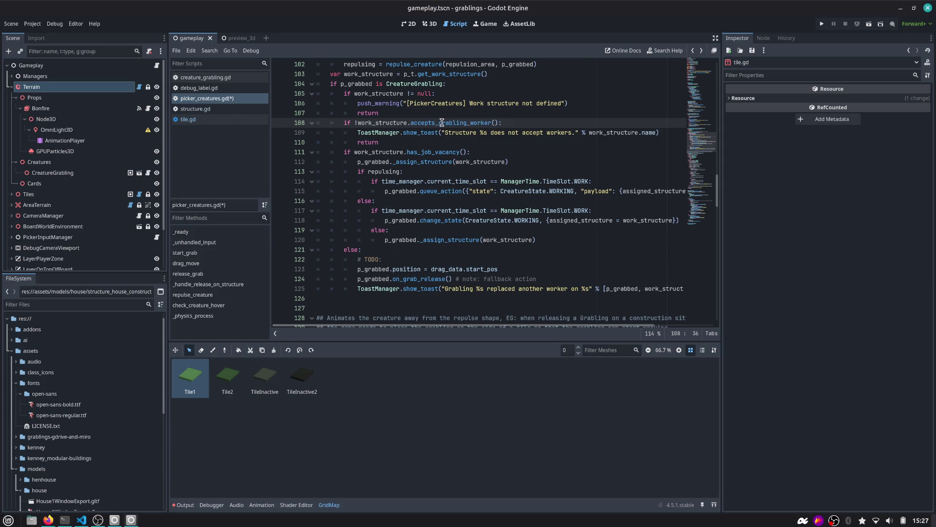
left_click(442, 122, "ctrl")
key("End")
key("Return")
Write '# TODO: complete implementation to disallow workers on StructureHouse' in accepts_grabling_worker.
type("'")
key("BackSpace")
type("TODO: ")
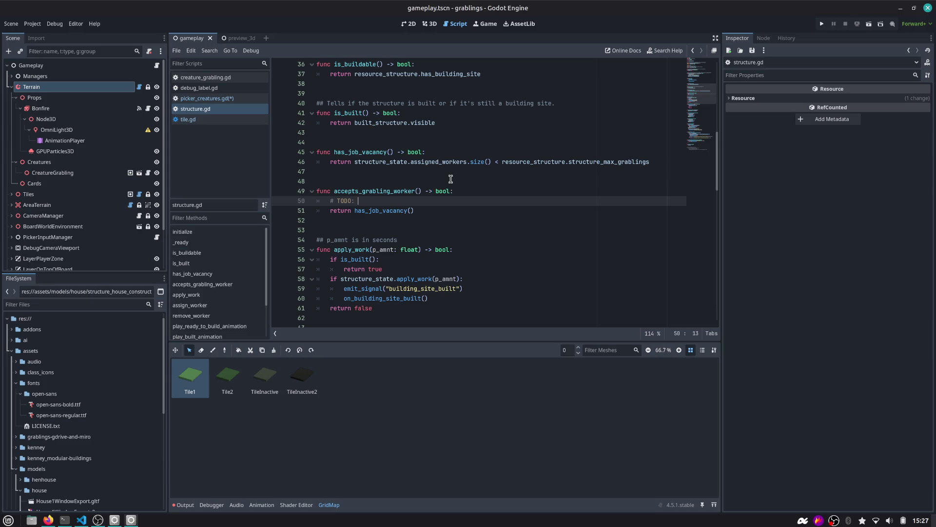
type("complete impla")
key("BackSpace")
type("ementation to disallao")
key("BackSpace")
type("workers on ")
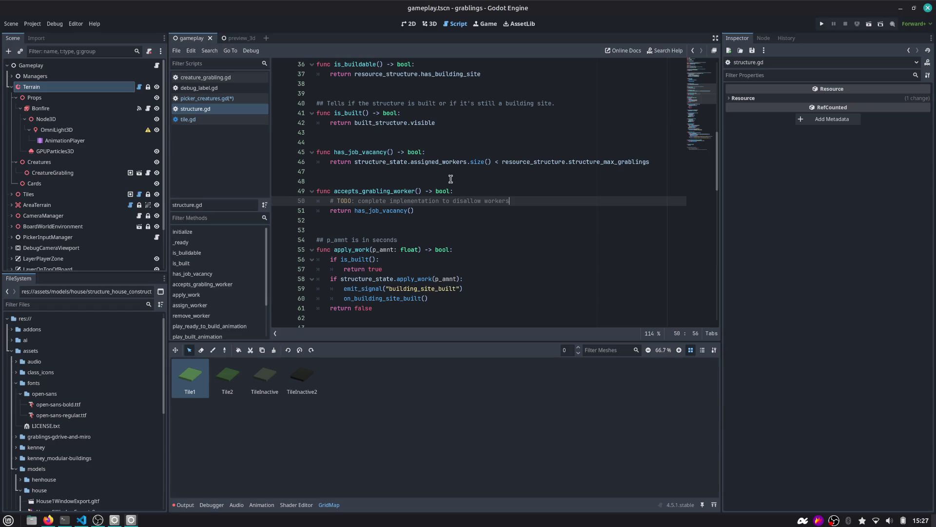
type("Hous")
key("ctrl+Left")
type("Structure")
Return to picker_creatures.gd and select the has_job_vacancy method name.
left_click(693, 50)
left_click(410, 152)
double_click(410, 152)
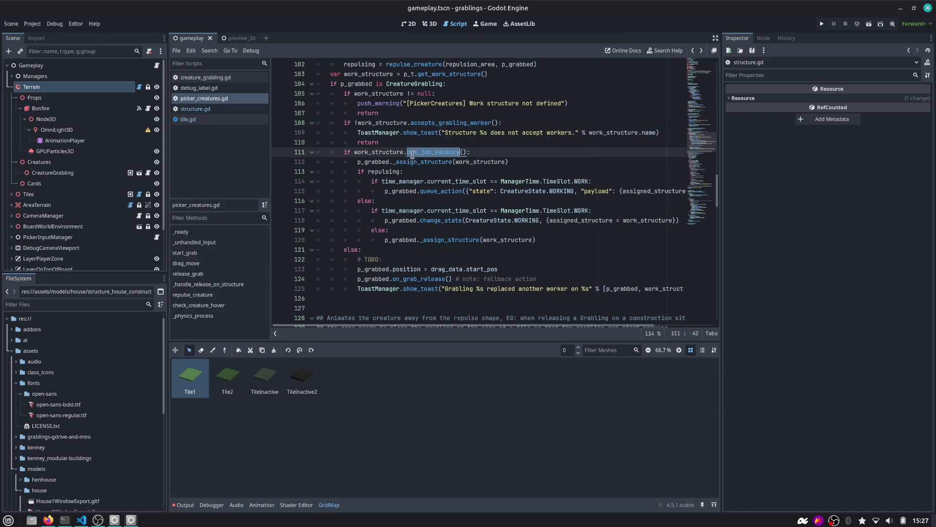
Drag the bottom panel splitter down to enlarge the script editor's code area.
mouse_move(423, 154)
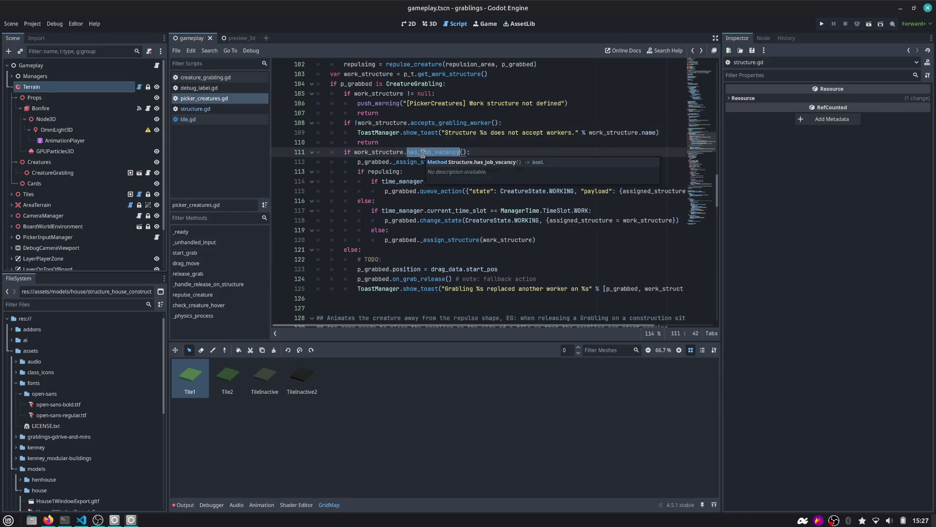
left_click(364, 259)
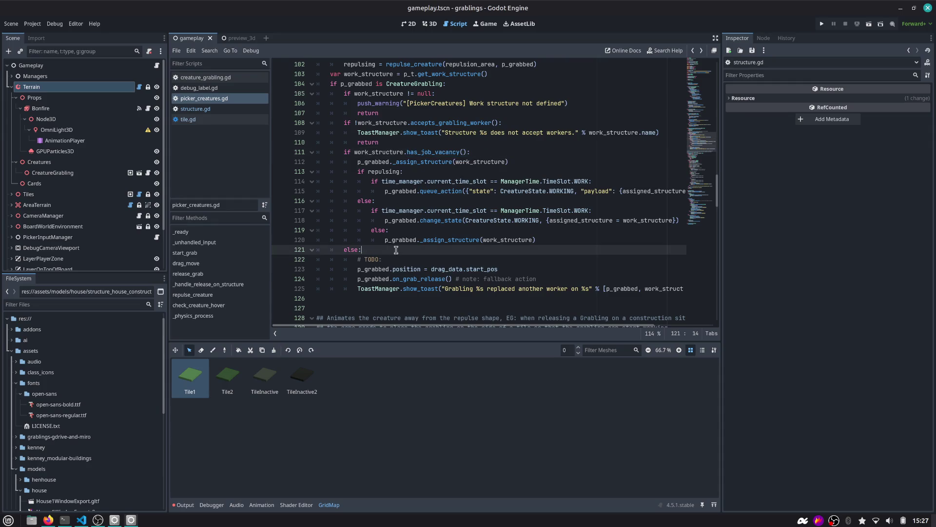
key("shift+Home")
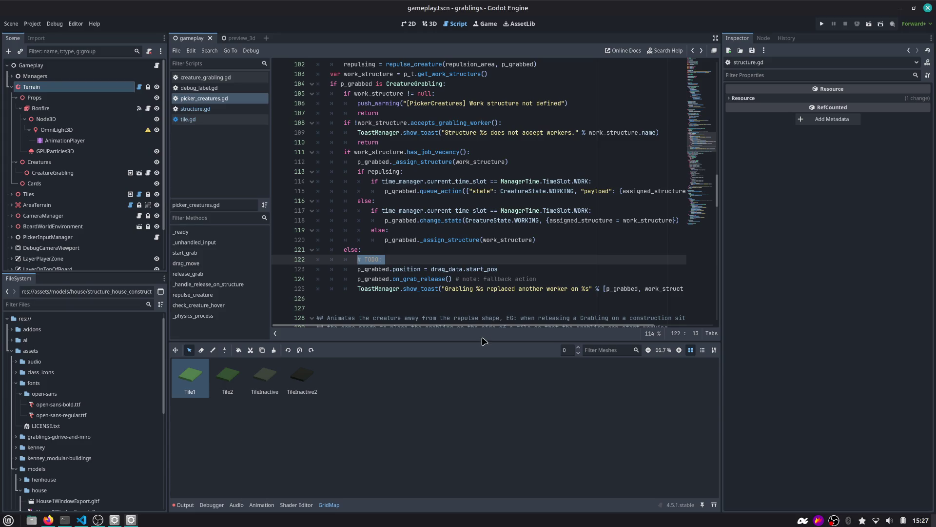
left_click_drag(472, 342, 469, 396)
Delete the '# TODO:' on line 122, restore it with undo, and switch to the browser.
left_click(430, 260)
key("Up")
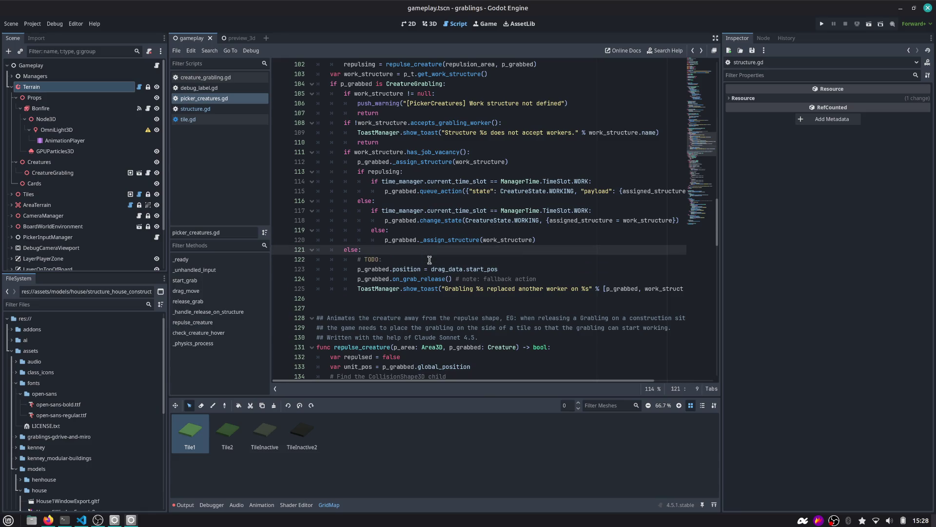
key("ctrl+z")
key("ctrl+shift+z")
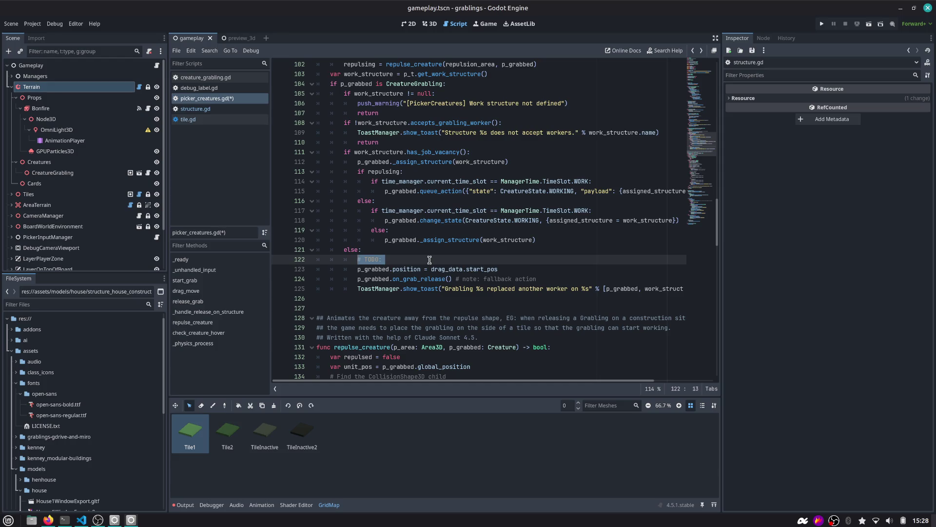
key("BackSpace")
key("ctrl+z")
key("alt+Tab")
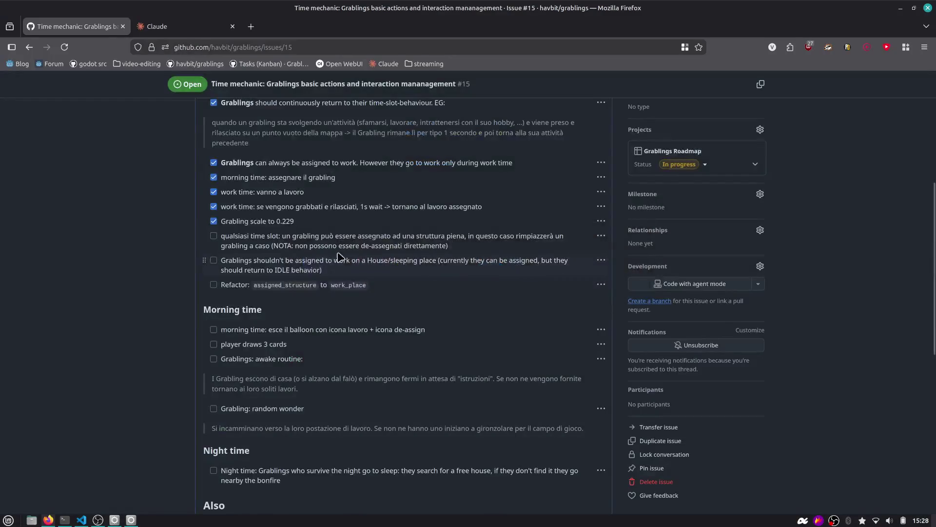
Highlight issue #15's task about a full-structure drop replacing a random grabling, then return to Godot.
mouse_move(286, 235)
left_mouse_down()
mouse_move(561, 238)
mouse_move(288, 242)
left_mouse_up()
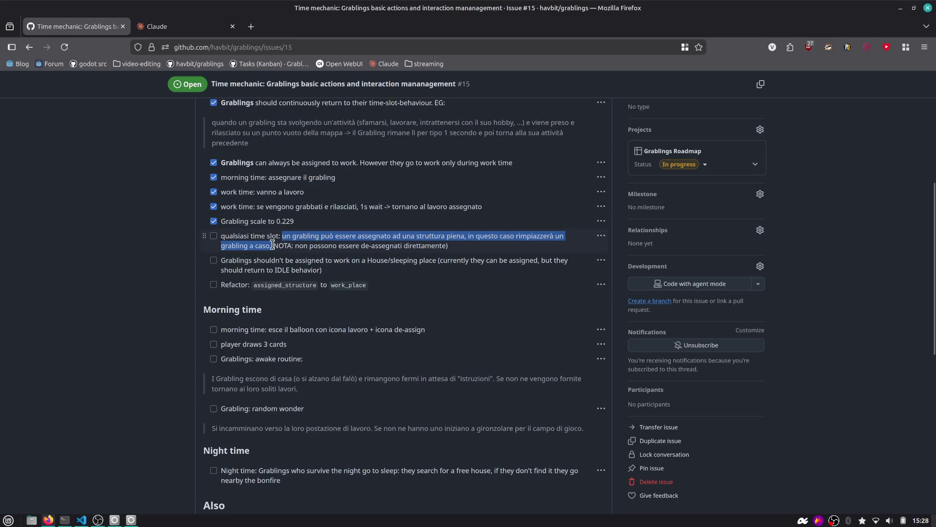
key("alt+Tab")
key("End")
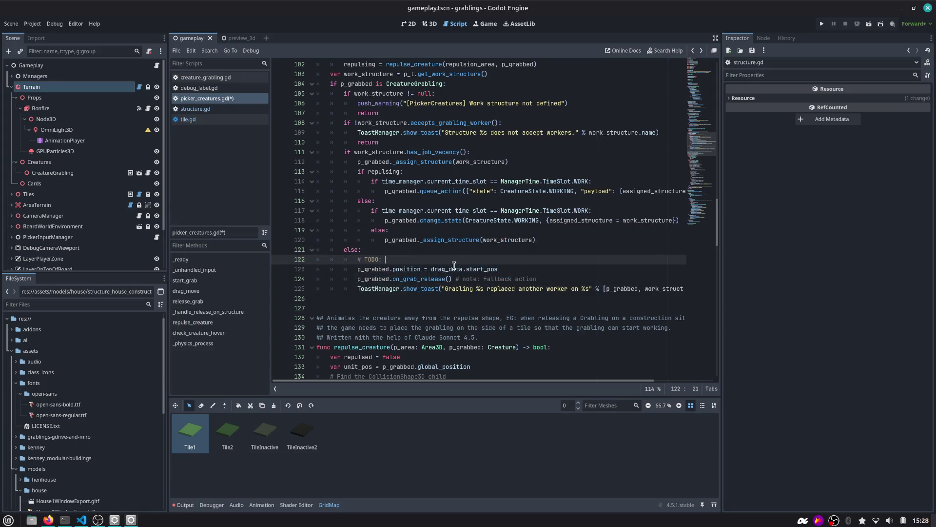
Add 'work_structure.structure_state.assigned_workers[0]' on a new line below the '# TODO:'.
key("Return")
scroll(454, 265, "up", 2)
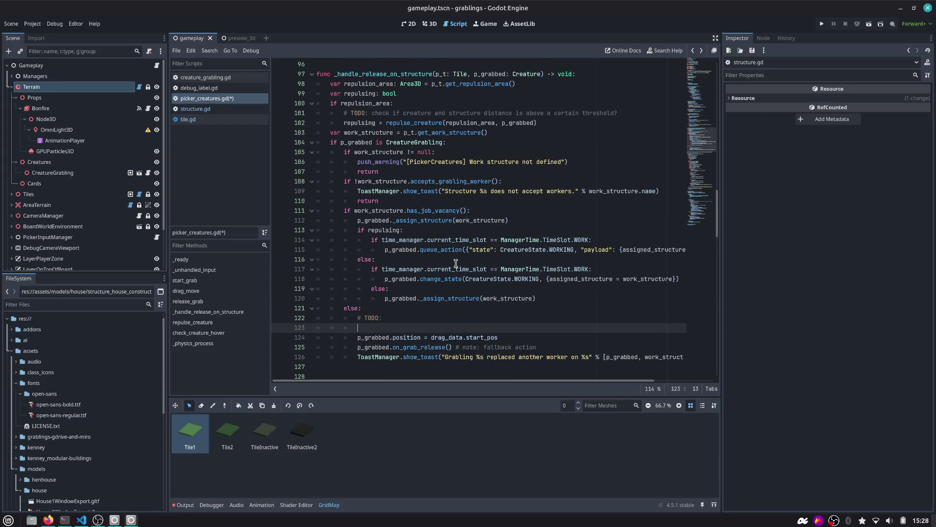
left_click(441, 132)
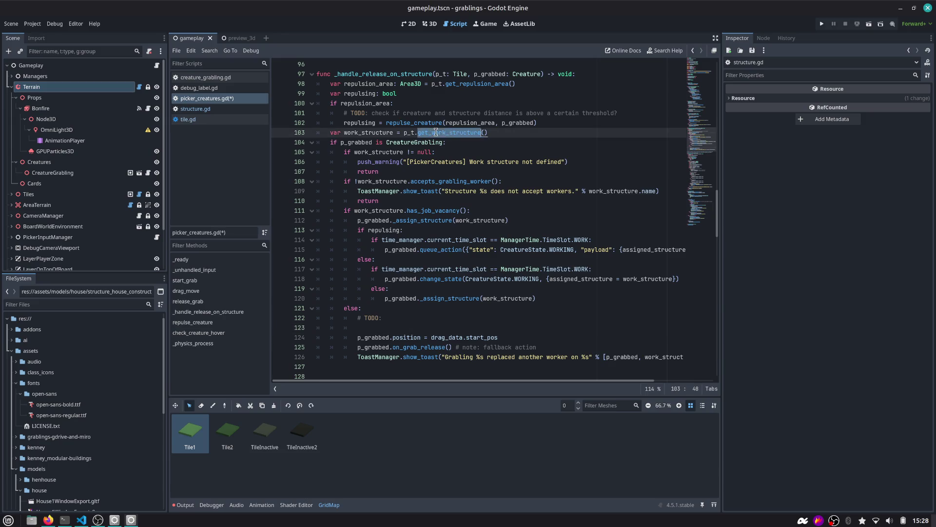
double_click(370, 133)
key("ctrl+c")
left_click(390, 324)
key("ctrl+v")
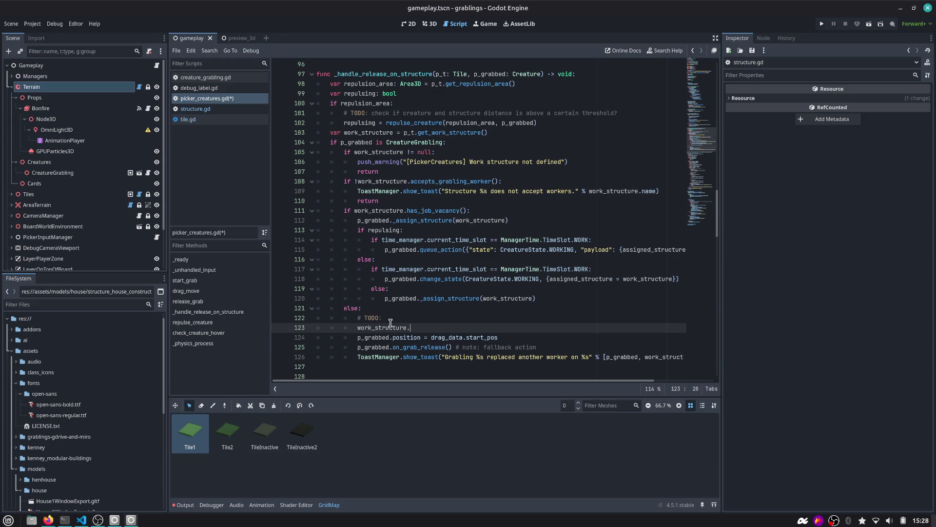
type("struct")
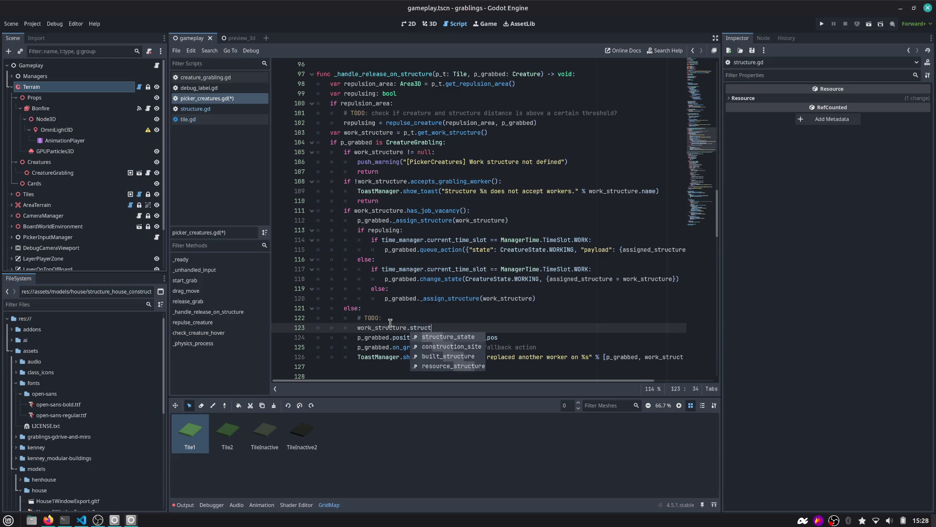
key("Return")
type(".")
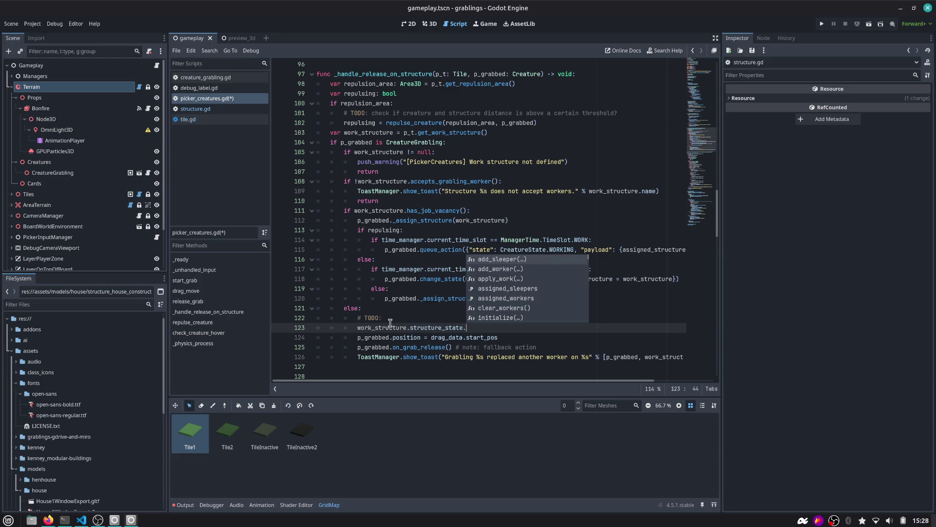
type("work")
key("Down")
key("Down")
key("Return")
type("[0")
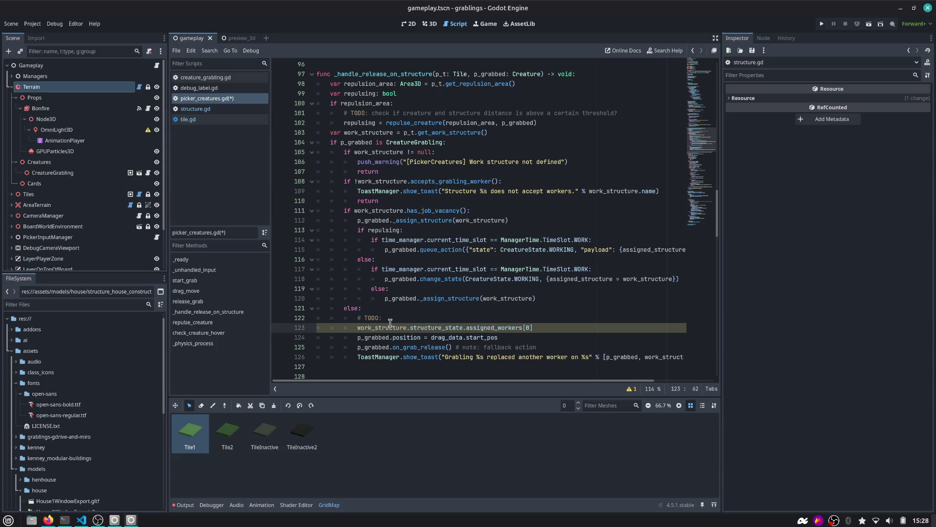
Insert an empty line above the assigned_workers line, leaving it on line 124.
key("ctrl+shift+Return")
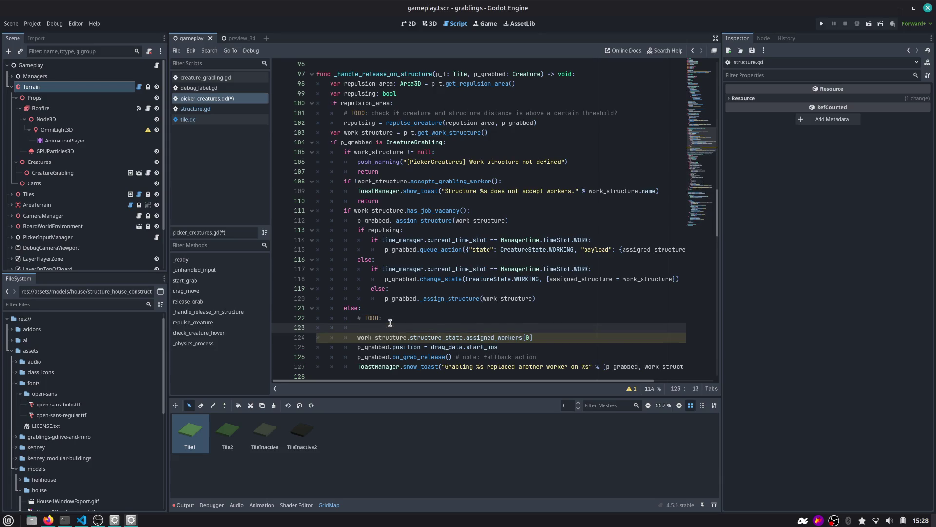
scroll(392, 323, "down", 1)
left_click(533, 308)
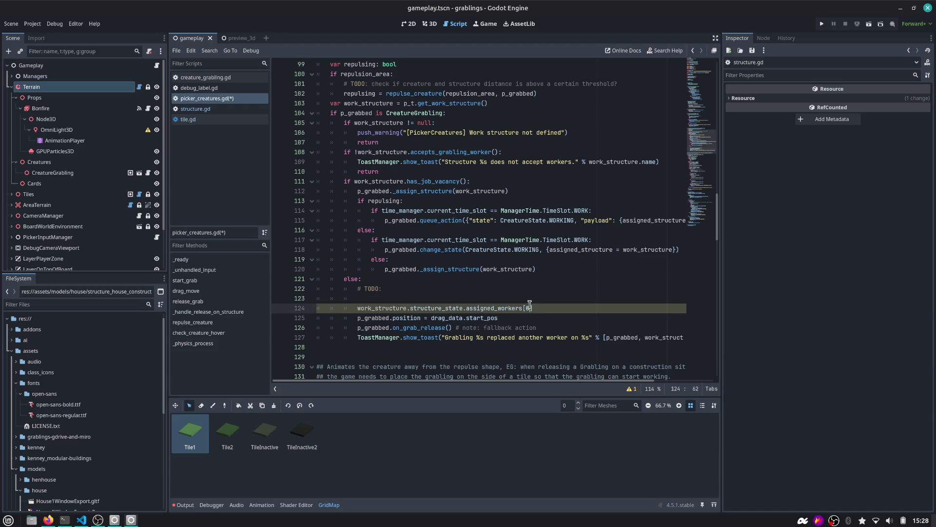
key("Up")
key("Down")
key("ctrl+shift+Left")
key("ctrl+shift+Left")
key("ctrl+shift+Left")
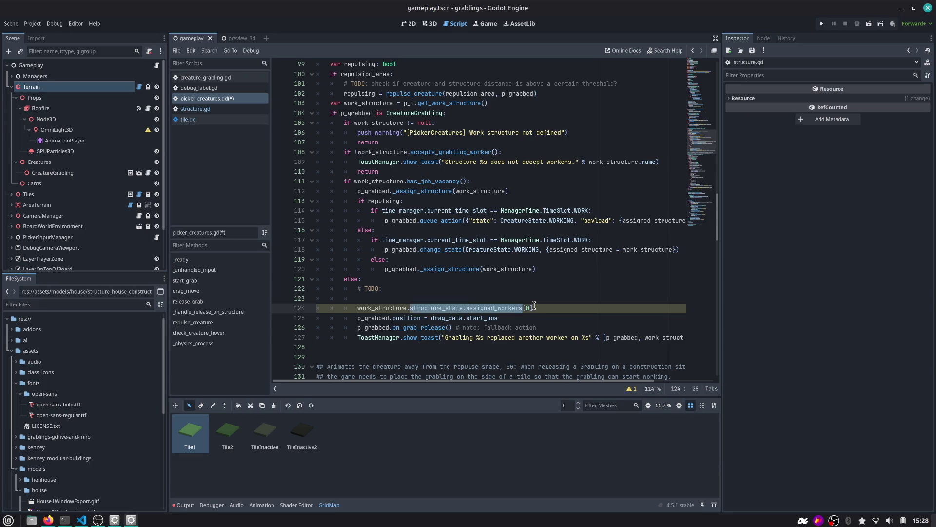
key("Up")
left_click(534, 305)
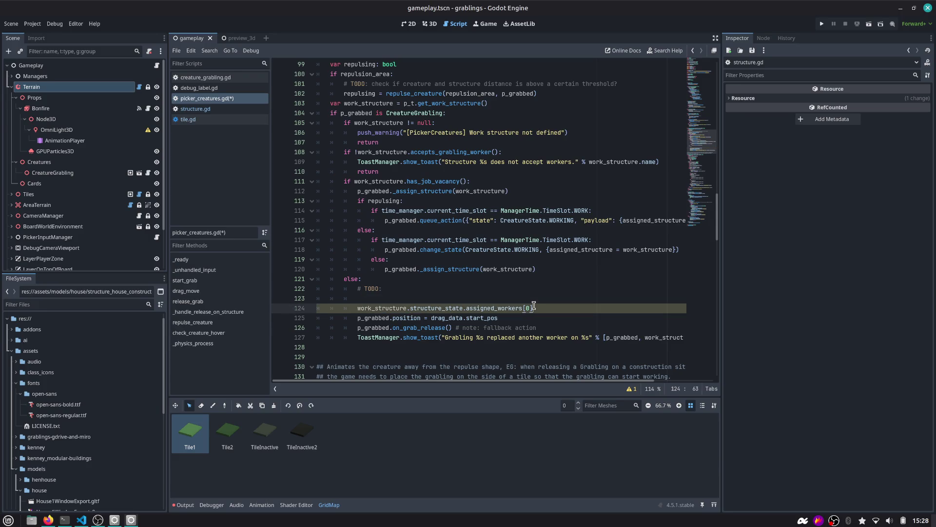
Write randi_range(0, work_structure.structure_state.assigned_workers.size() - 1) on the empty line.
key("Up")
type("rand_")
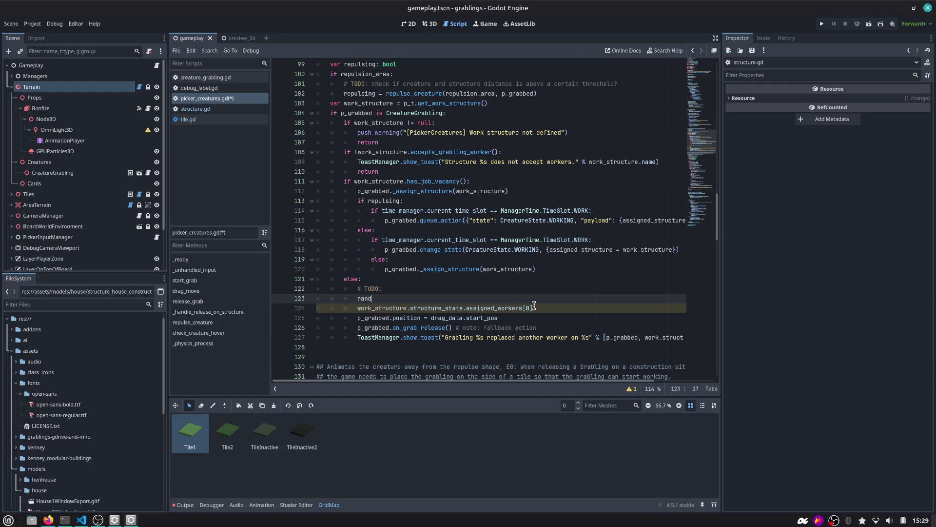
key("Down")
key("Down")
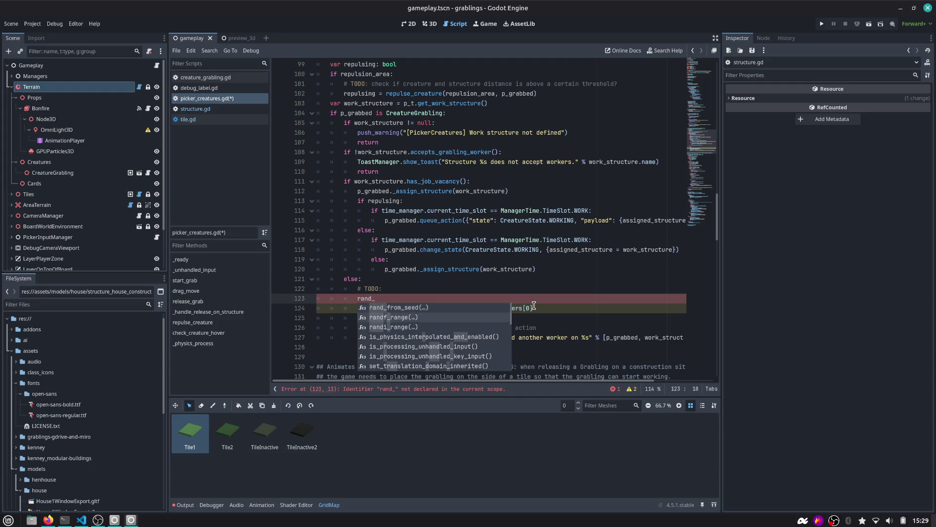
key("Return")
type("0, work_structure.structure_state.assigned_workers -")
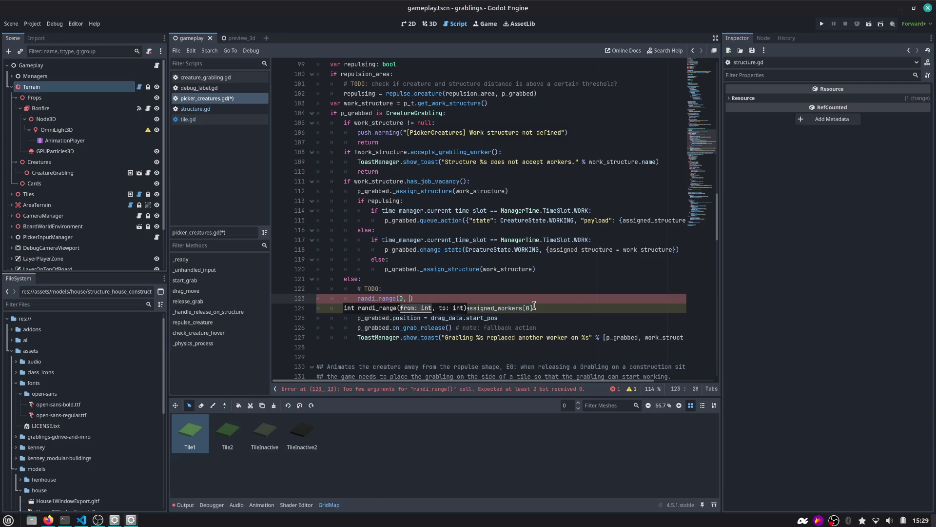
key("BackSpace")
key("BackSpace")
type(".si")
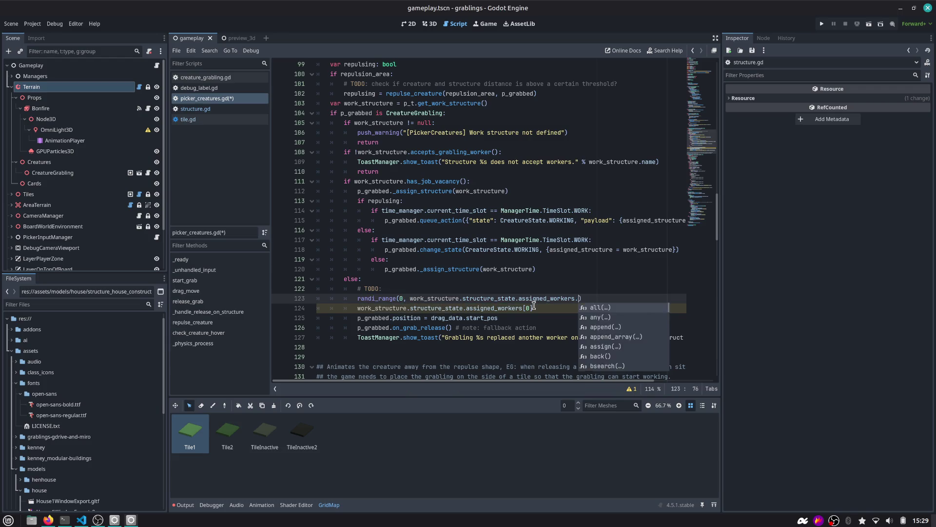
key("Return")
type("- 1")
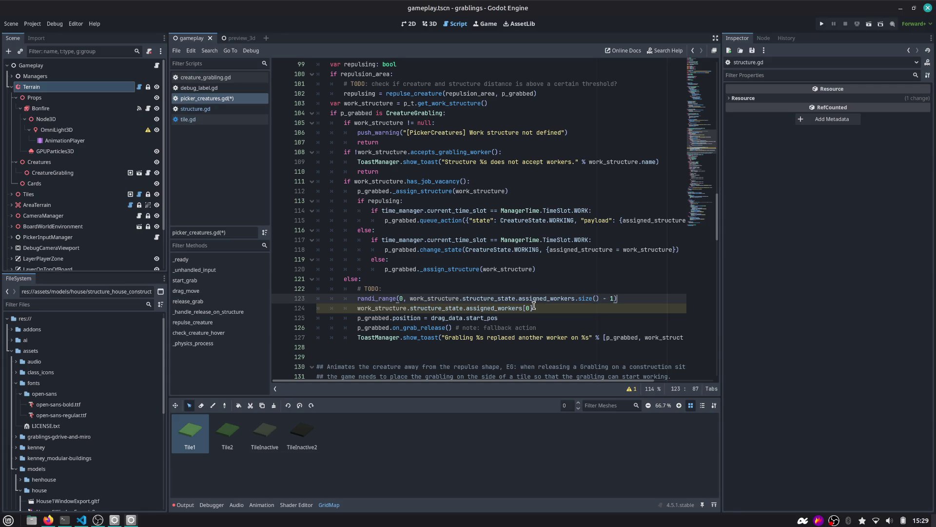
key("shift+Home")
key("BackSpace")
Assign the randi_range expression to a new variable with 'var rand_idx ='.
left_click(534, 305)
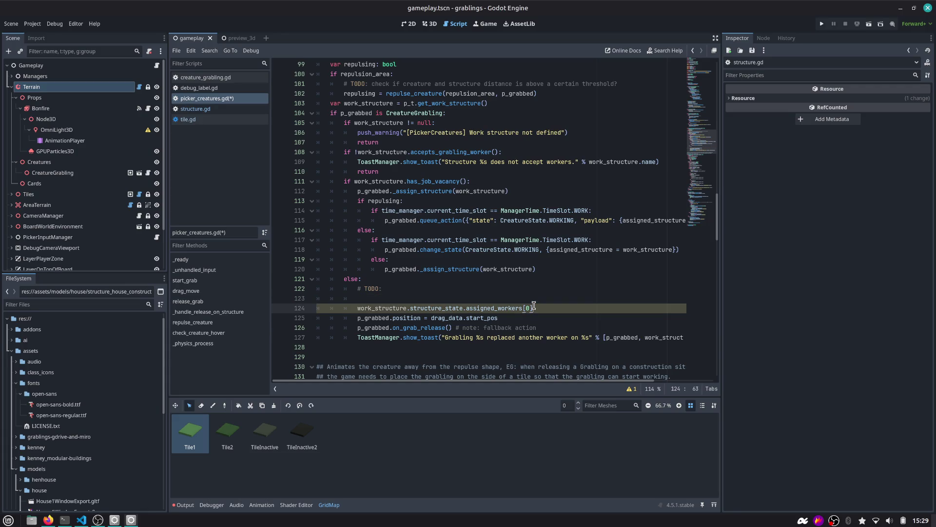
key("ctrl+z")
key("Up")
key("Down")
type("var rand_idx =")
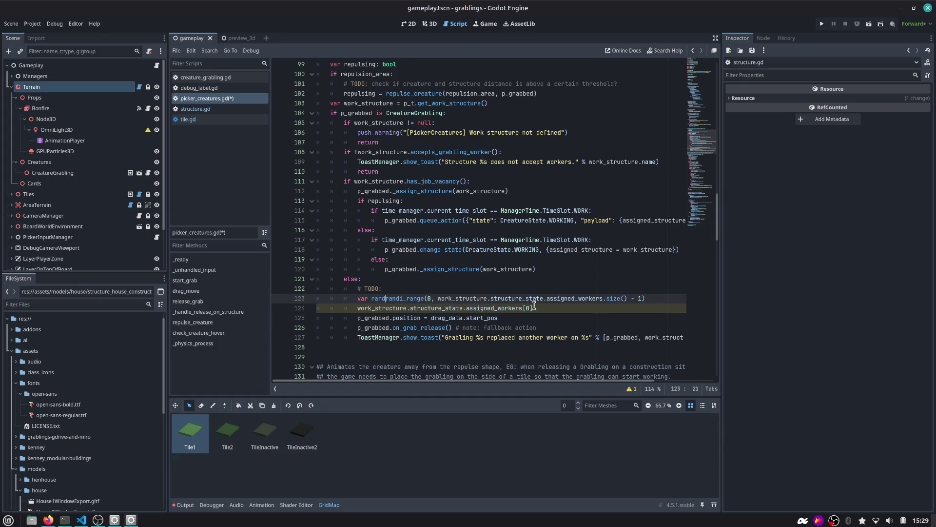
key("ctrl+space")
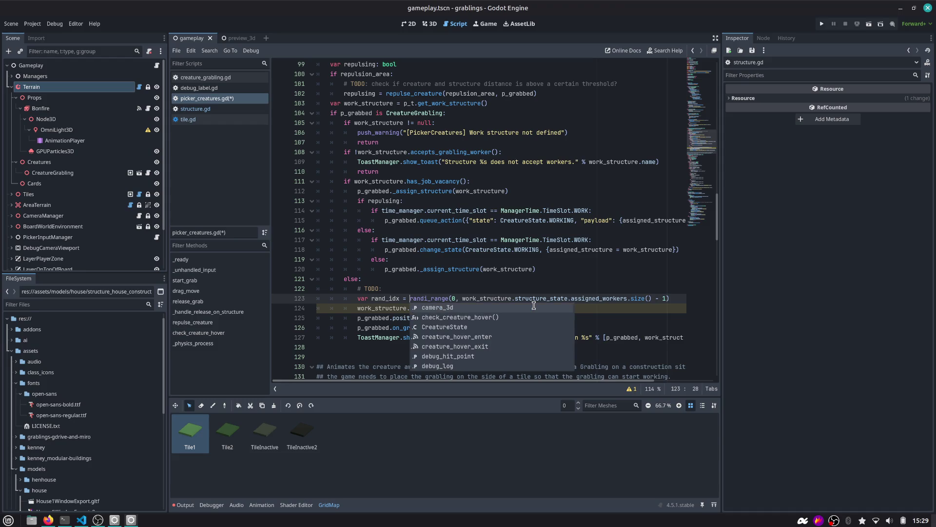
key("Escape")
Add a line 'rand_idx = 0' below the rand_idx declaration.
key("Down")
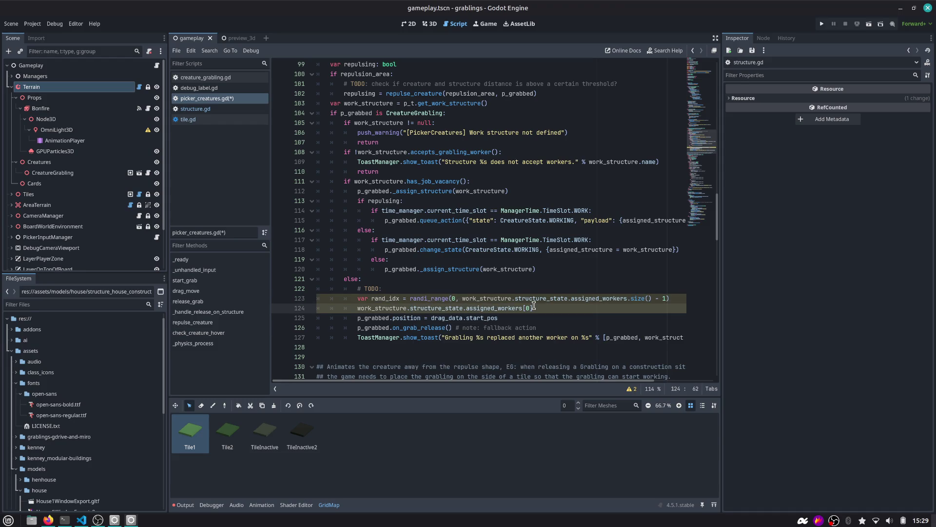
key("Up")
key("Home")
key("Right")
key("Right")
key("Right")
key("ctrl+shift+Right")
key("ctrl+c")
key("End")
key("Return")
key("ctrl+v")
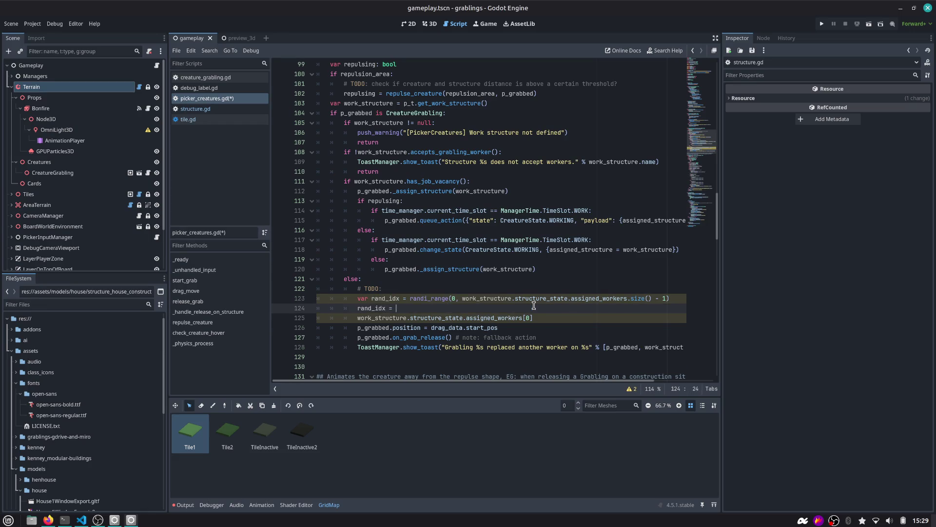
type("0")
key("Down")
Change the fixed index so the line reads assigned_workers[rand_idx].
key("BackSpace")
type("rand_id")
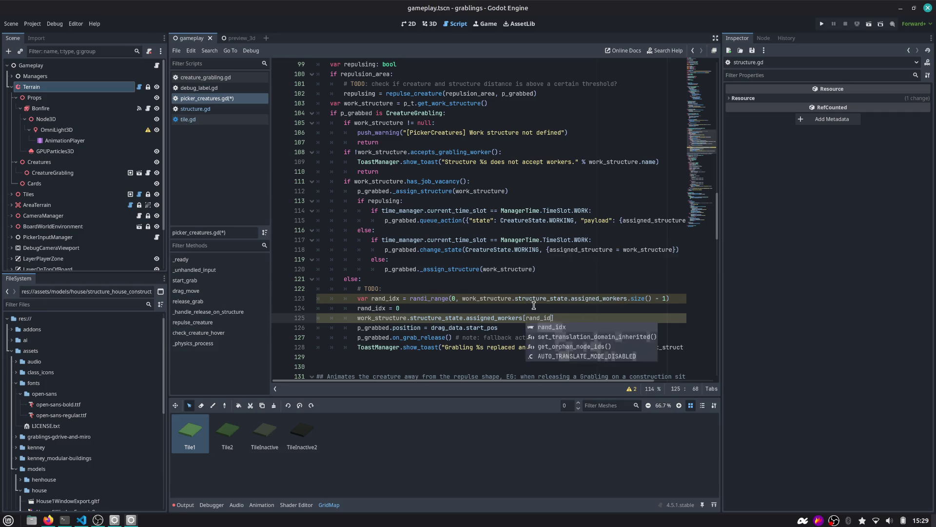
key("Return")
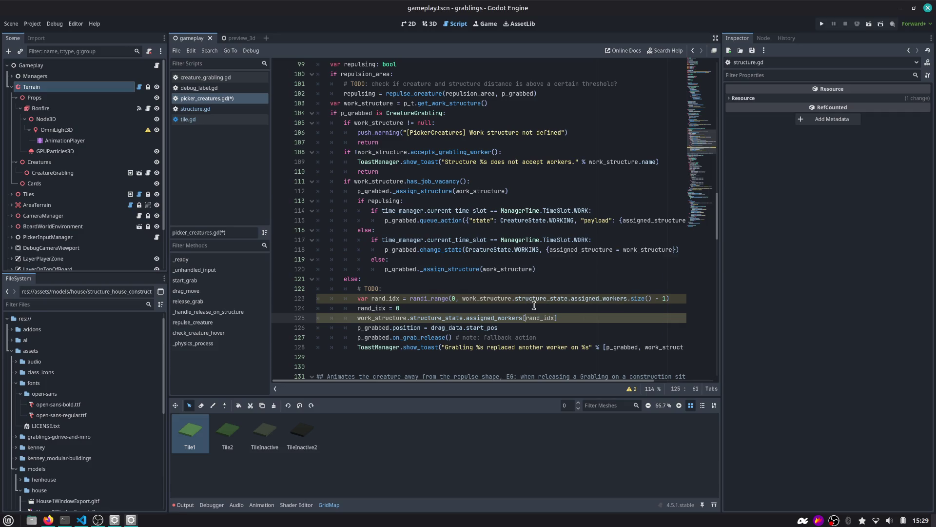
key("ctrl+shift+Left")
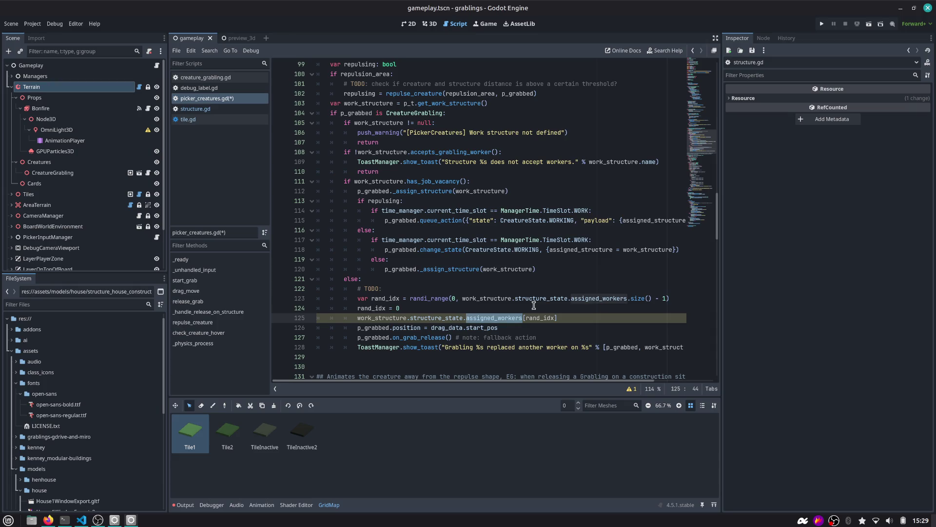
scroll(533, 305, "down", 1)
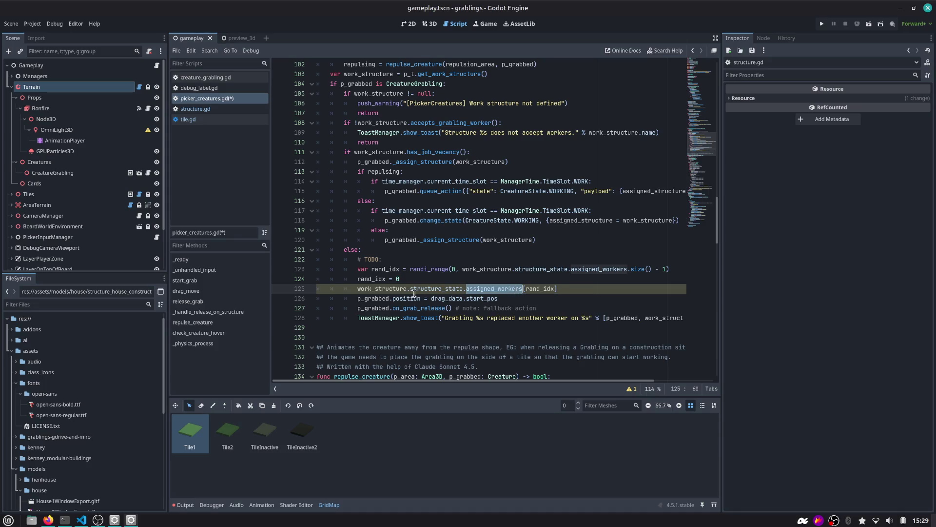
left_click(566, 289)
Prefix line 125 with 'var grabling_unassigned: CreatureGrabling =' to store the indexed worker.
double_click(499, 289)
left_click(403, 285)
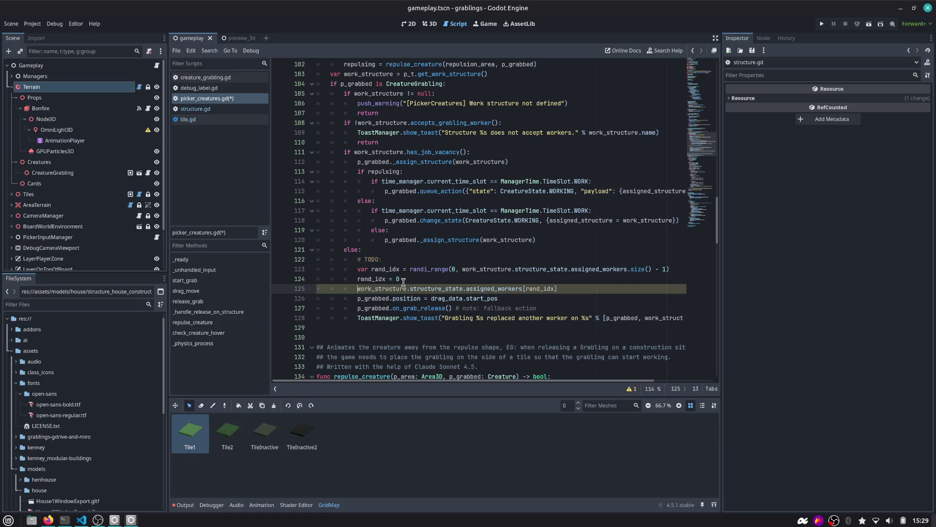
type("var grabling_")
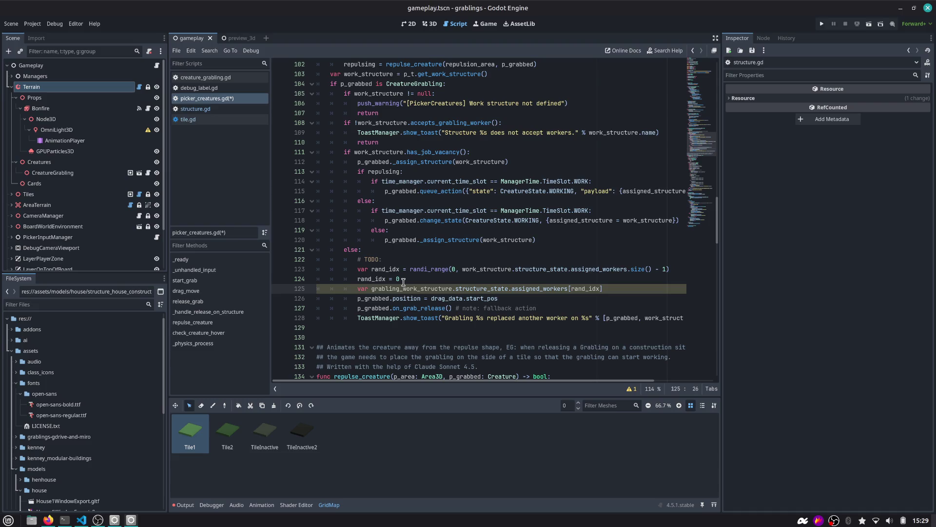
type("unassigne")
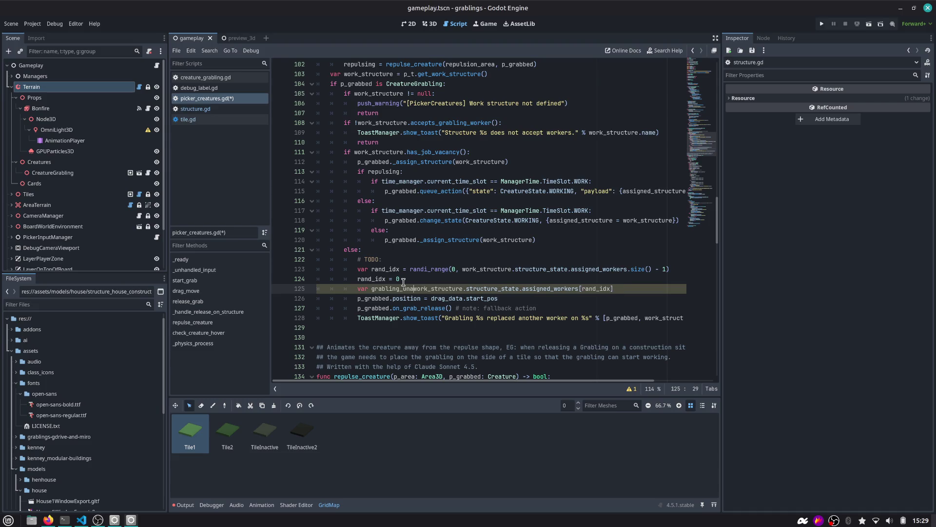
type("d = ")
type(": Creatu =")
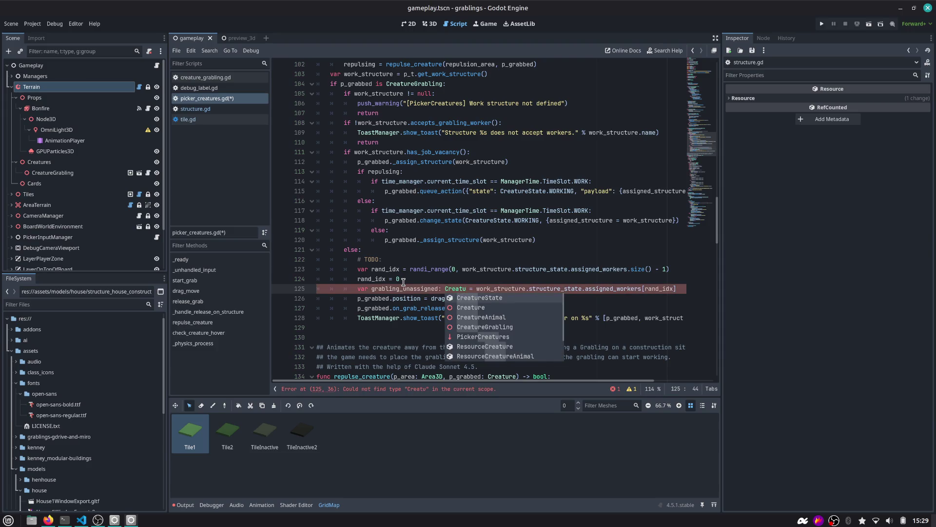
key("ctrl+shift+Left")
key("Down")
key("Down")
key("Down")
key("Return")
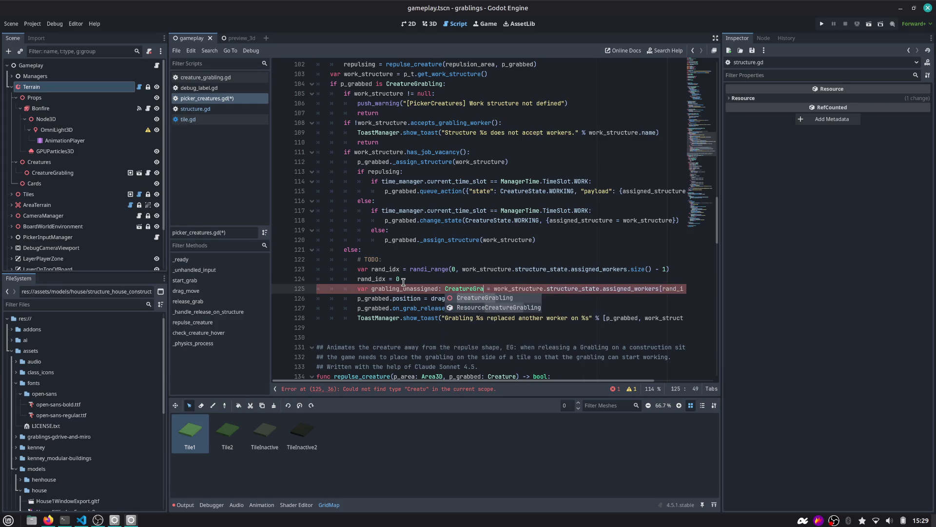
Add 'grabling_unassigned.assigned_structure = null' on a new line below line 125.
key("End")
key("Return")
type("grabl")
key("Return")
type(".")
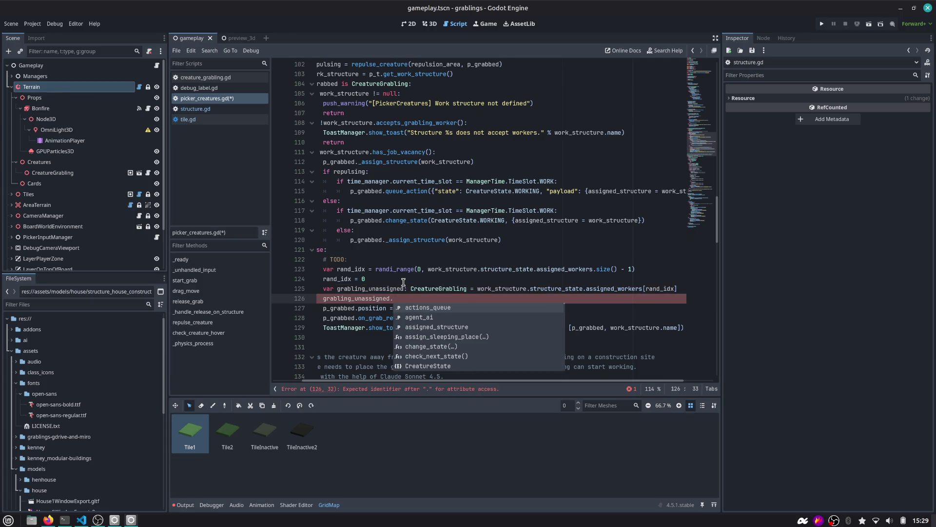
key("Down")
key("Down")
key("Return")
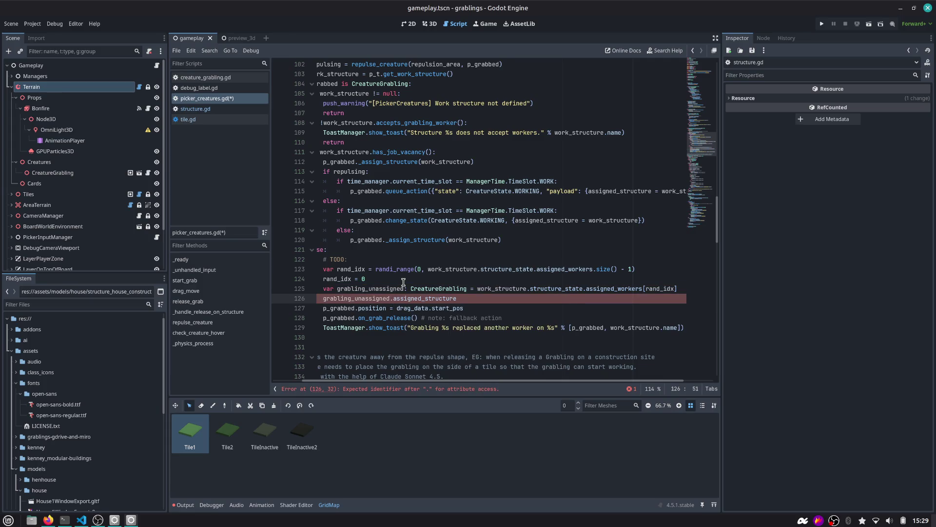
type("ul")
key("ctrl+shift+Left")
key("ctrl+shift+Left")
key("ctrl+shift+Left")
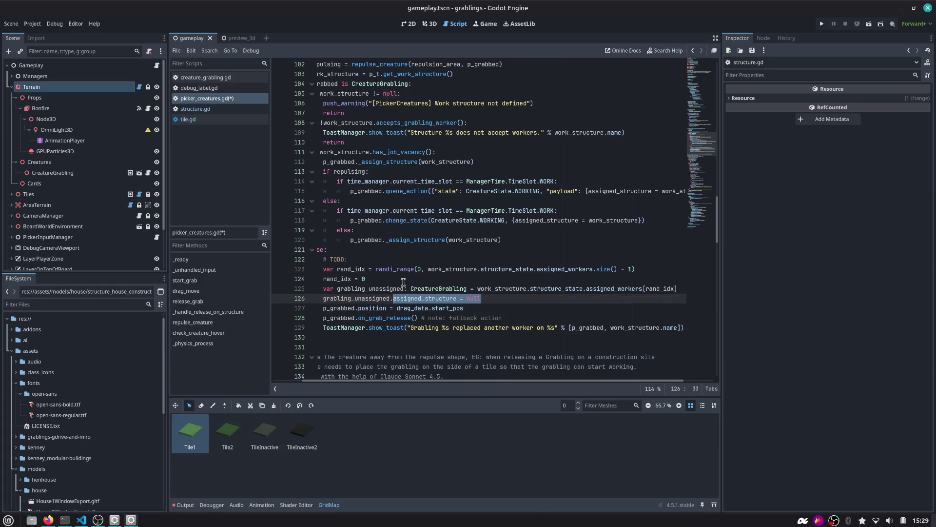
scroll(417, 273, "down", 1)
double_click(431, 269)
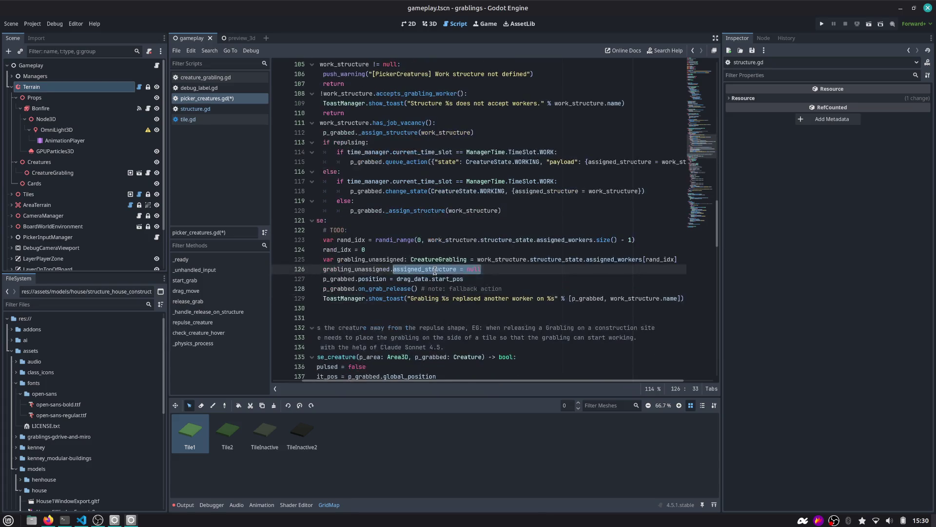
Open creature_grabling.gd from CreatureGrabling and read the _assign_structure doc comment.
left_click(439, 260, "ctrl")
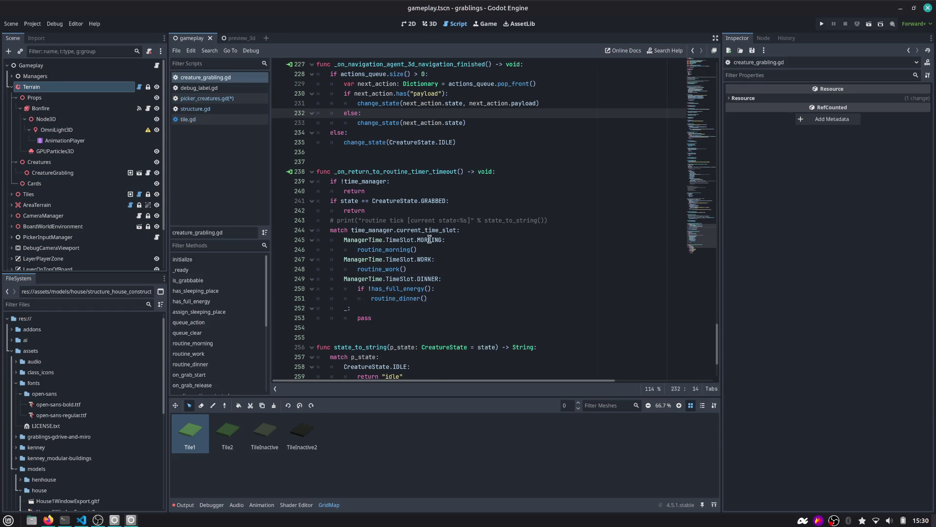
scroll(375, 175, "up", 5)
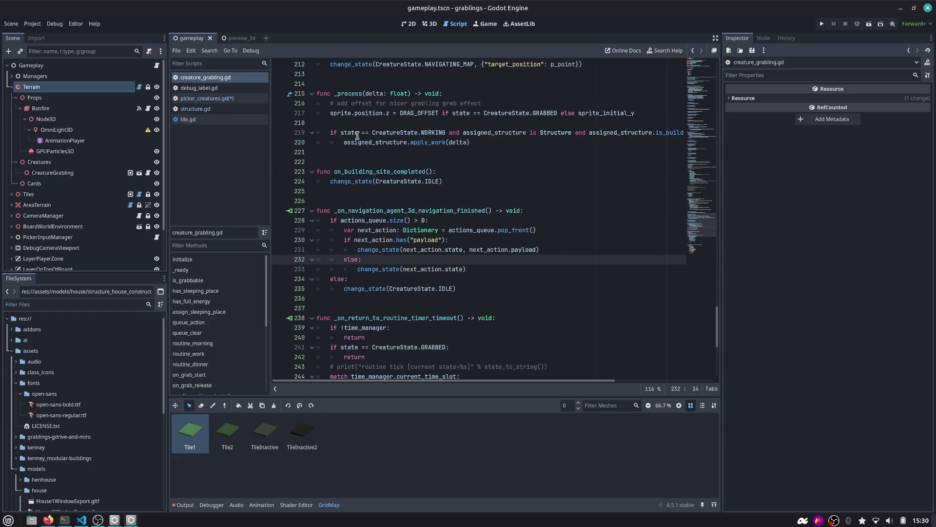
scroll(365, 171, "up", 6)
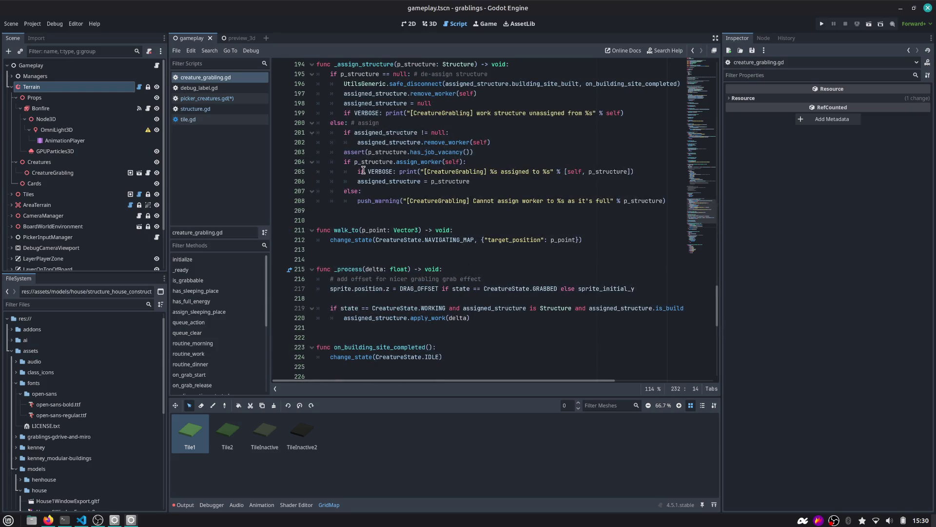
scroll(363, 170, "up", 1)
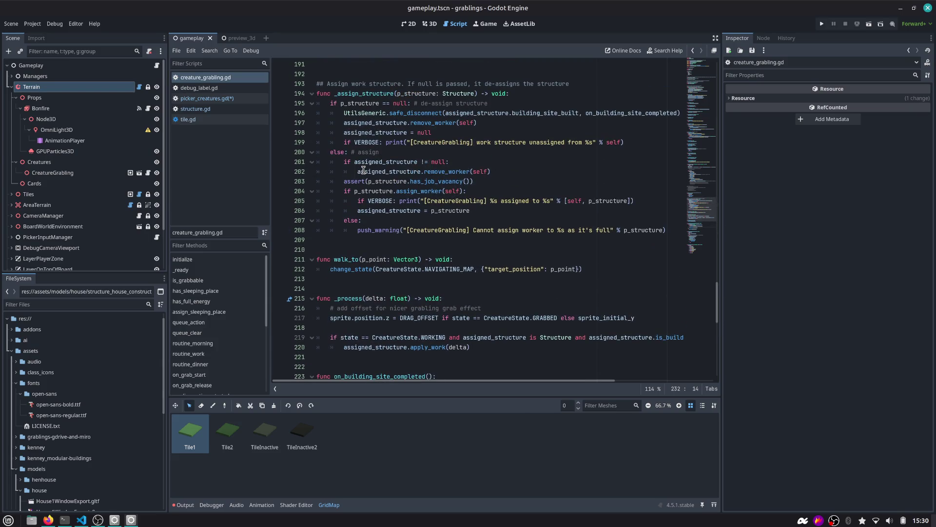
double_click(364, 94)
key("ctrl+c")
scroll(365, 104, "up", 1)
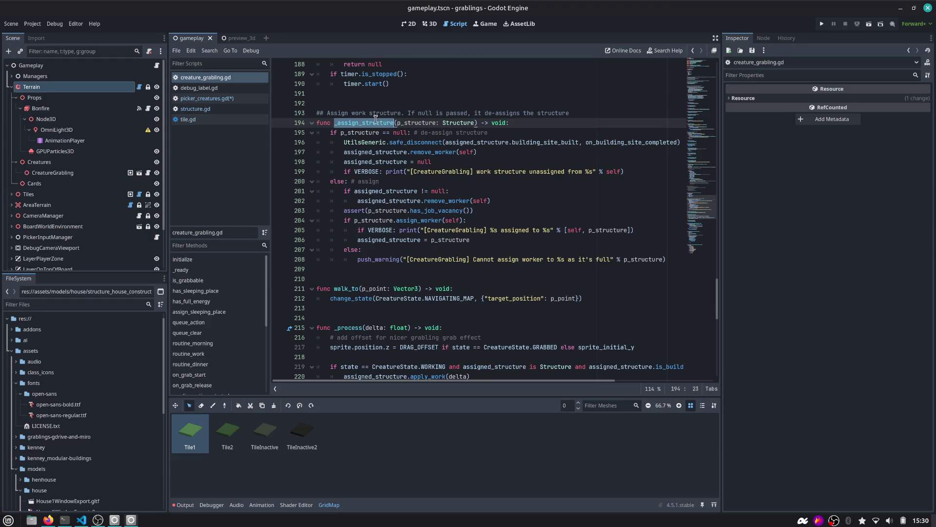
left_click(422, 115)
left_click(527, 113)
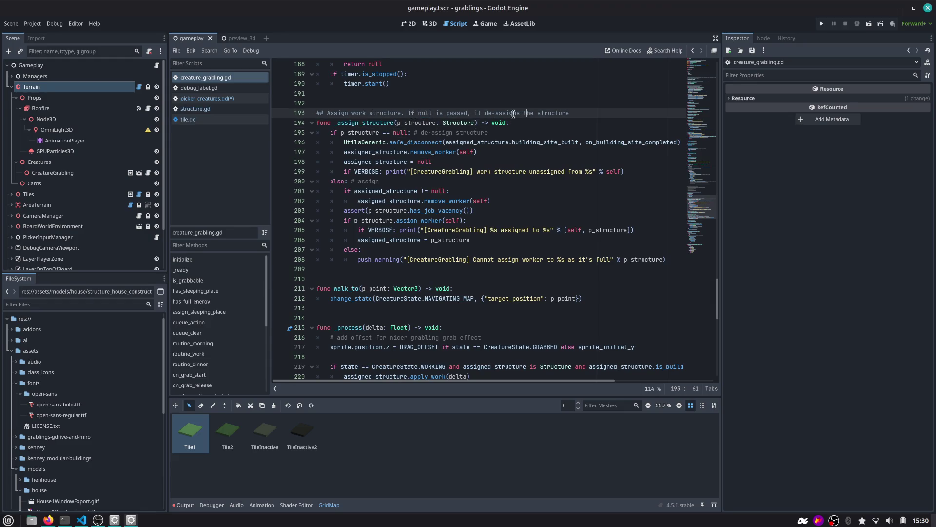
Review the de-assign lines 196–199 (safe_disconnect, remove_worker), then return to picker_creatures.gd.
double_click(359, 132)
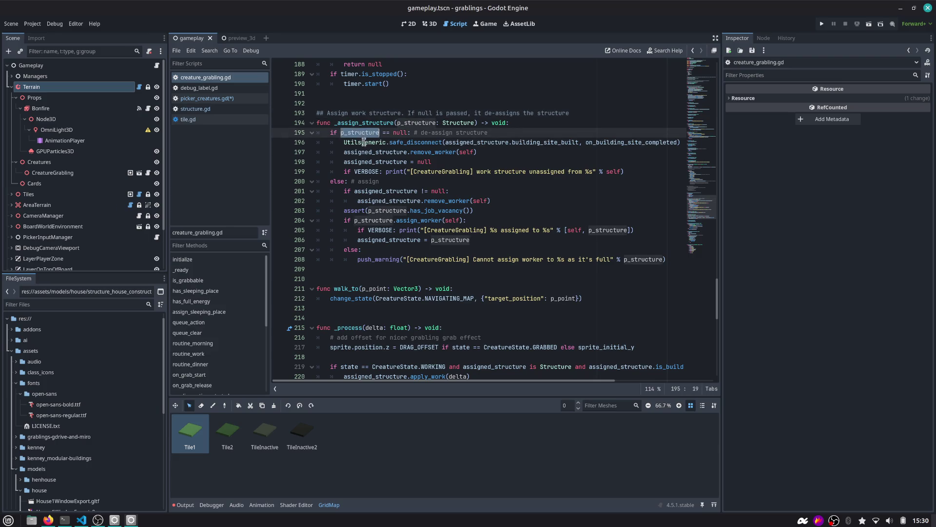
double_click(366, 143)
double_click(379, 153)
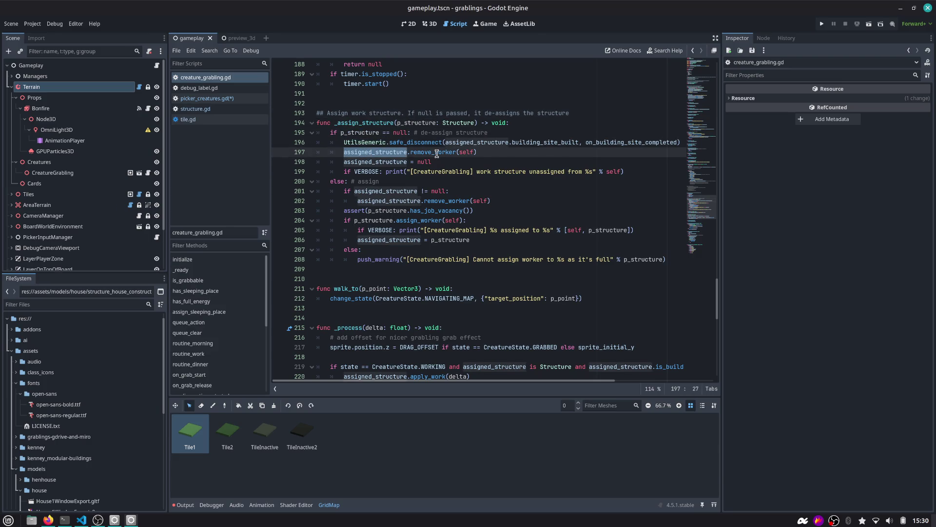
mouse_move(437, 154)
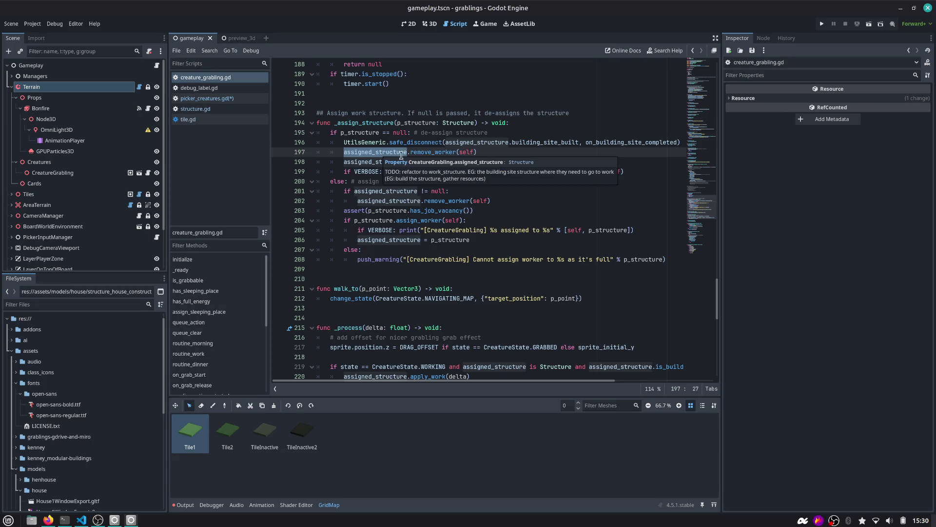
double_click(437, 153)
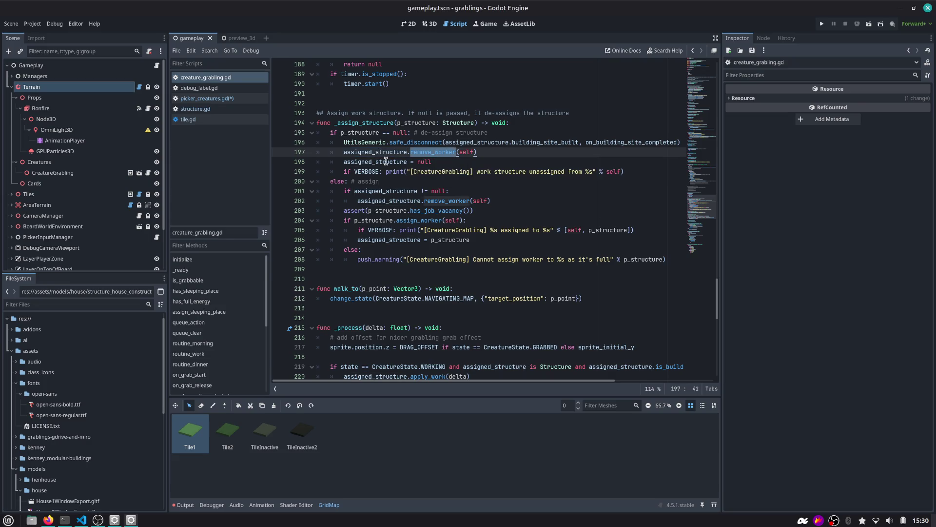
mouse_move(624, 171)
left_mouse_down()
mouse_move(341, 164)
mouse_move(280, 140)
left_mouse_up()
double_click(419, 143)
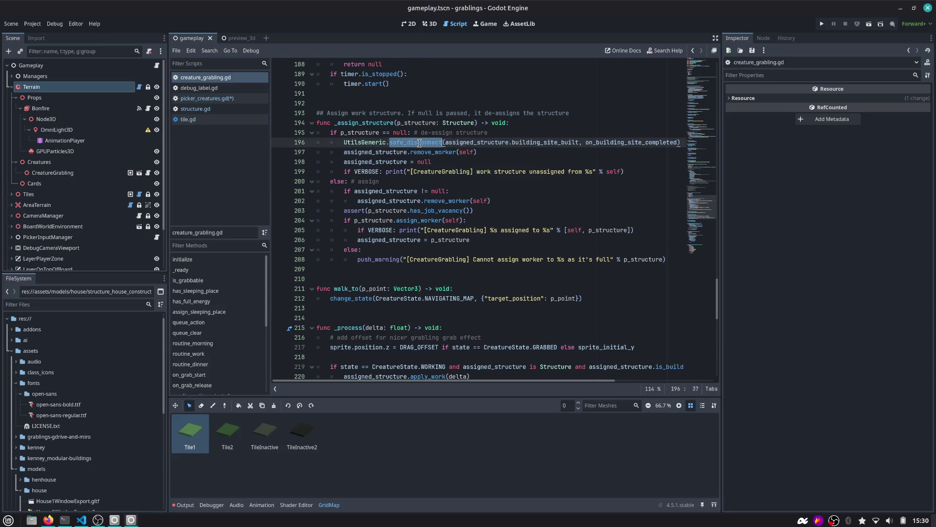
double_click(540, 143)
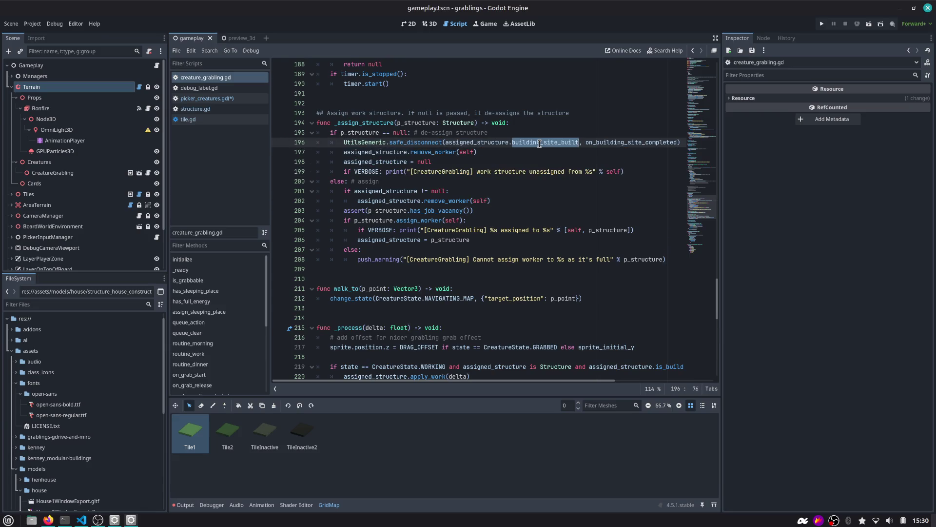
left_click(692, 50)
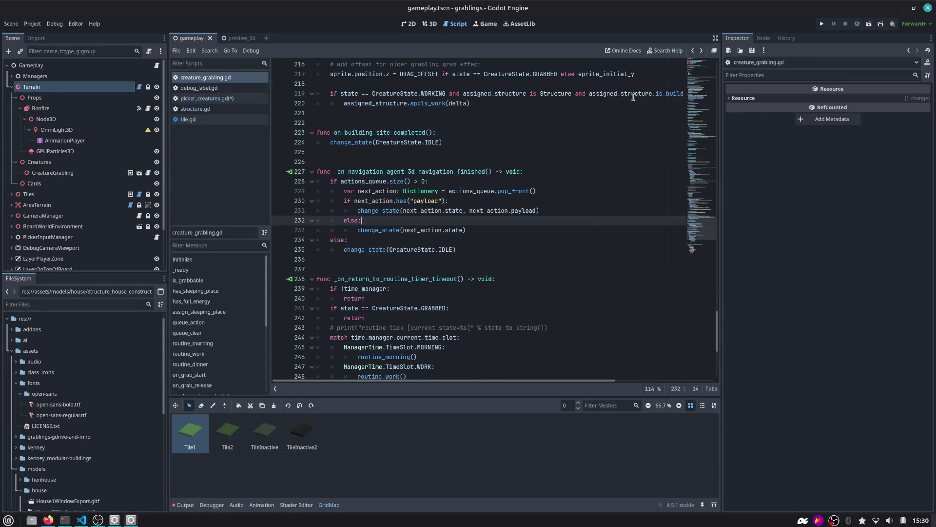
left_click(693, 50)
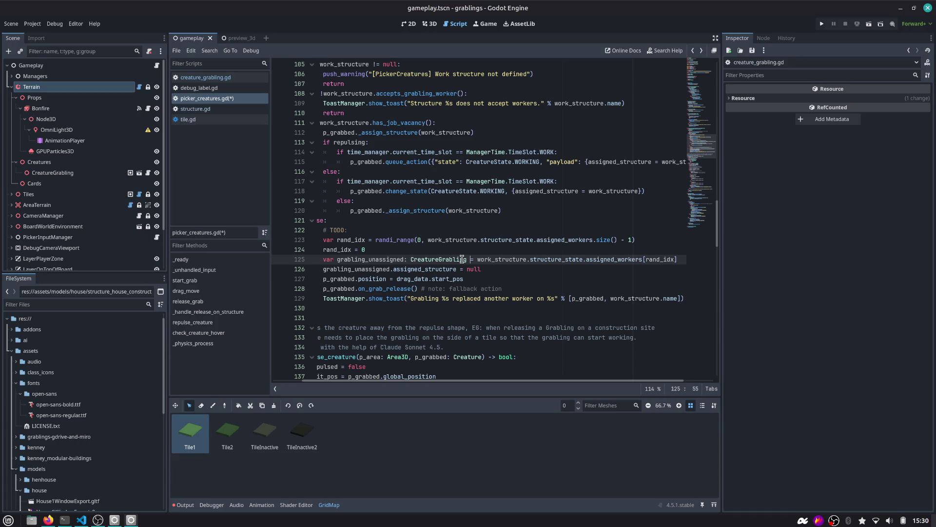
Change the unassign line to grabling_unassigned._assign_structure(null) and save the script.
key("Return")
key("ctrl+v")
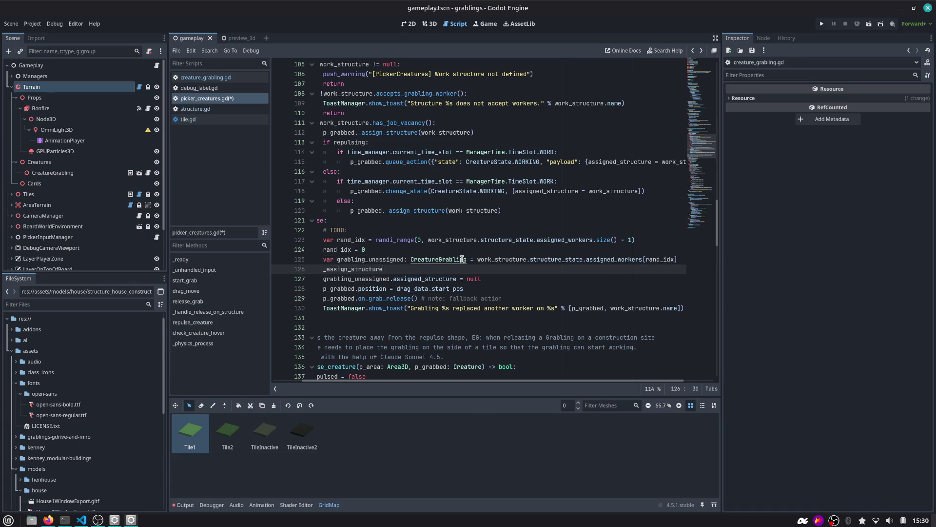
key("ctrl+z")
key("ctrl+shift+Right")
key("ctrl+v")
type("(")
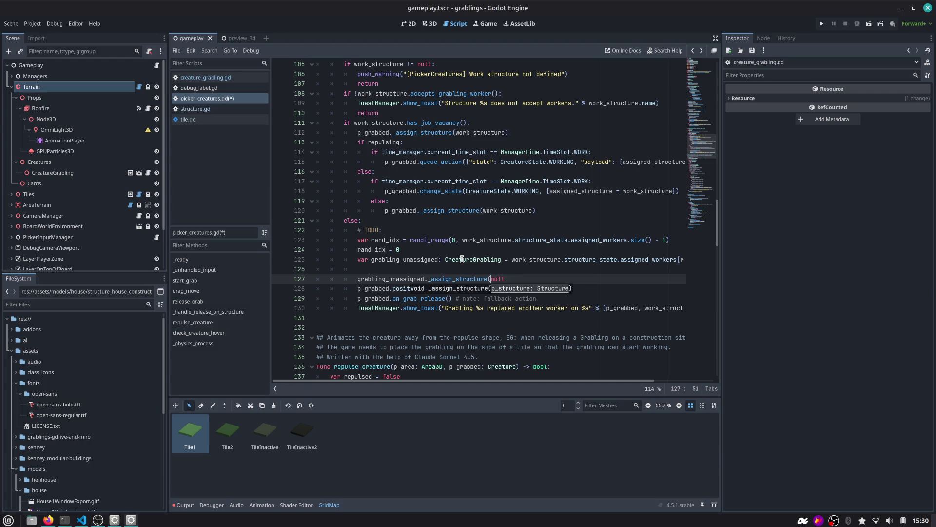
key("End")
type(")")
key("Up")
key("ctrl+shift+k")
key("ctrl+s")
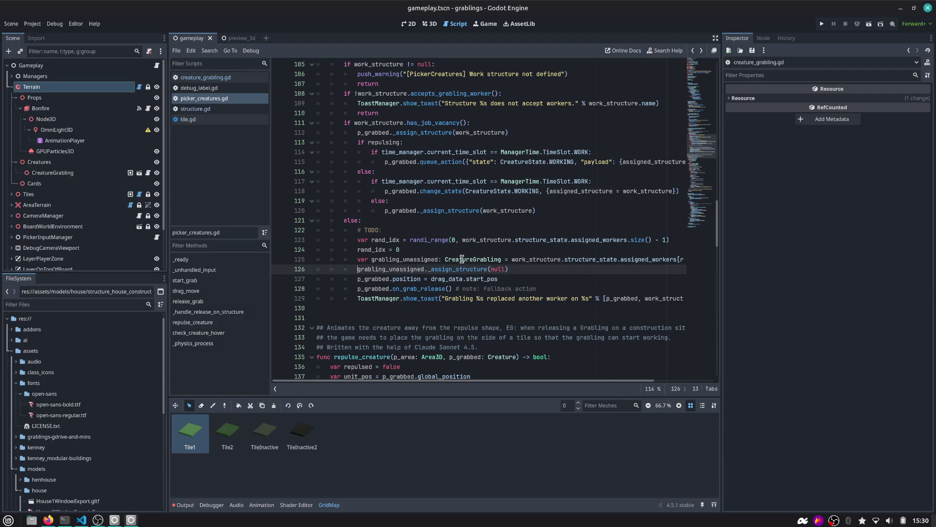
Check the _assign_structure method documentation popup on line 126.
double_click(461, 269)
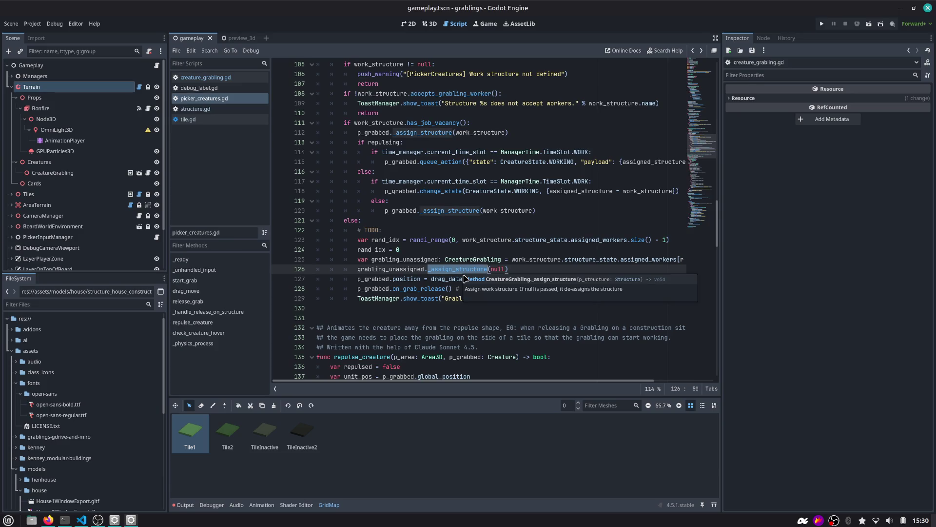
scroll(464, 273, "down", 1)
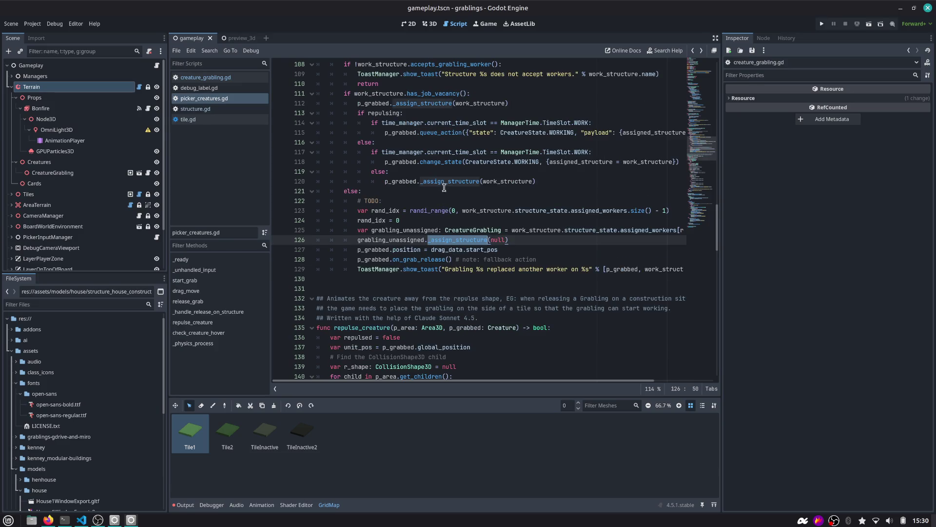
left_click(429, 240)
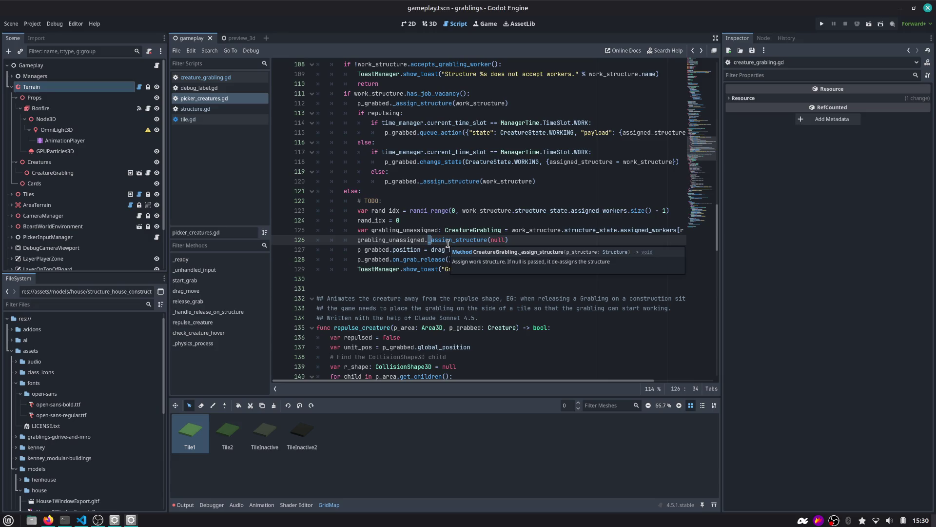
left_click(451, 241)
scroll(476, 252, "right", 3)
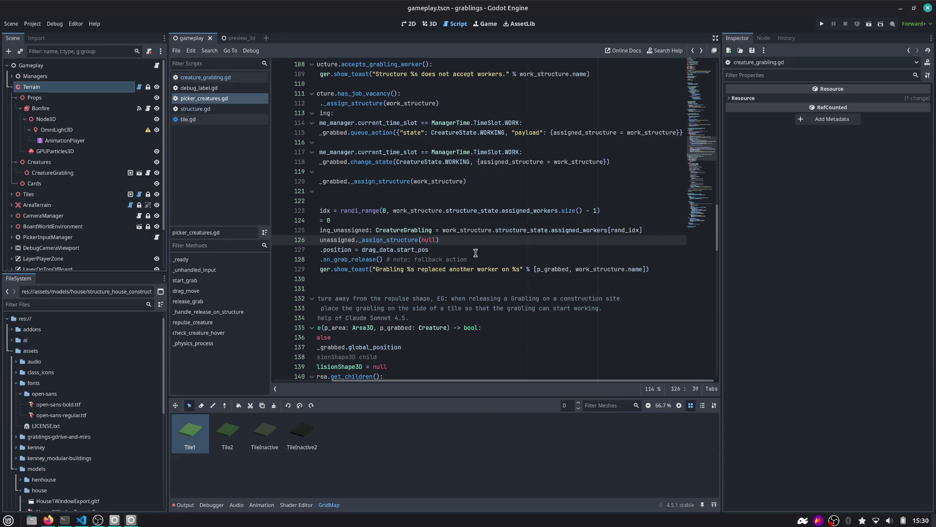
scroll(451, 244, "left", 3)
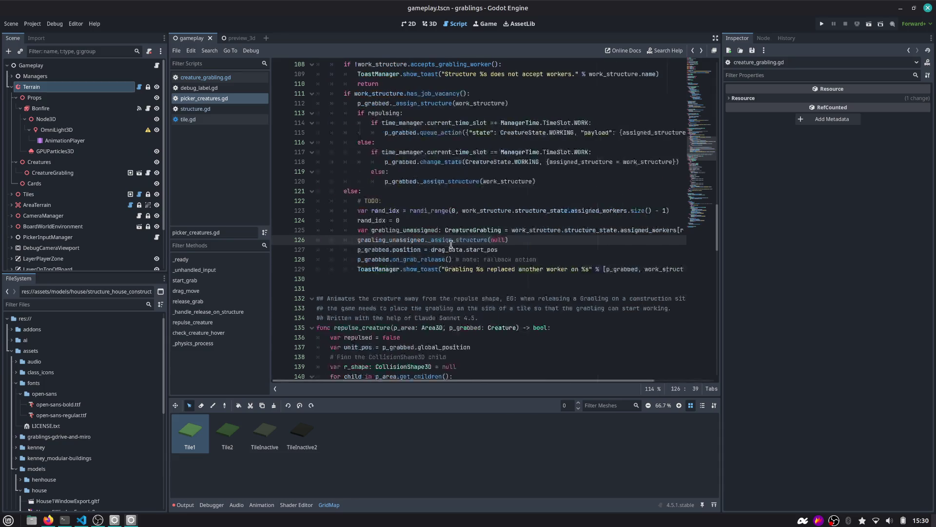
Cut the p_grabbed.position reset and on_grab_release() lines from the replacement branch.
left_click(439, 250)
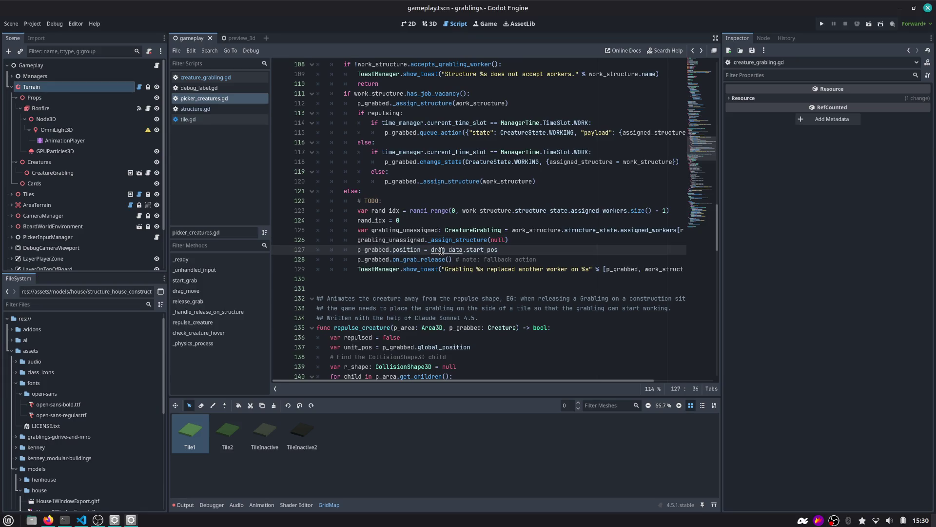
key("Down")
key("Down")
key("Up")
key("End")
key("shift+Up")
key("shift+Home")
key("shift+Home")
key("ctrl+c")
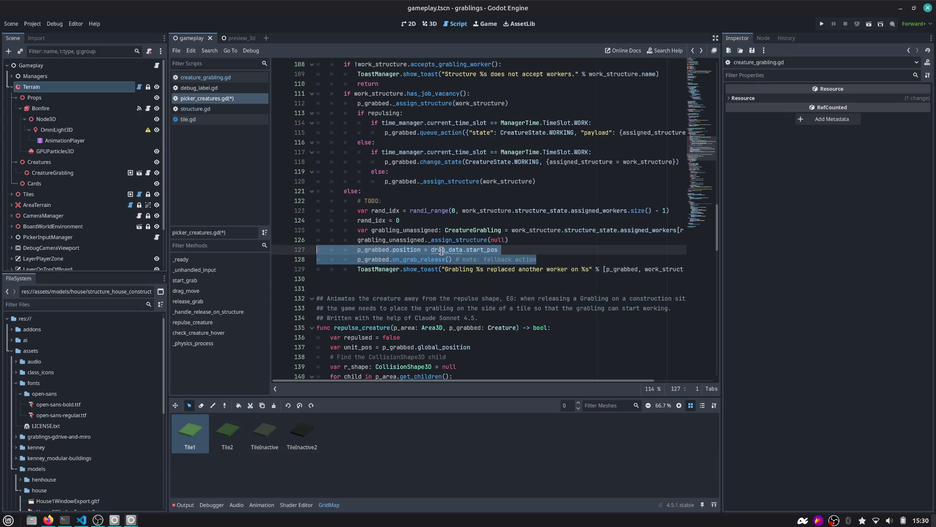
key("Delete")
key("BackSpace")
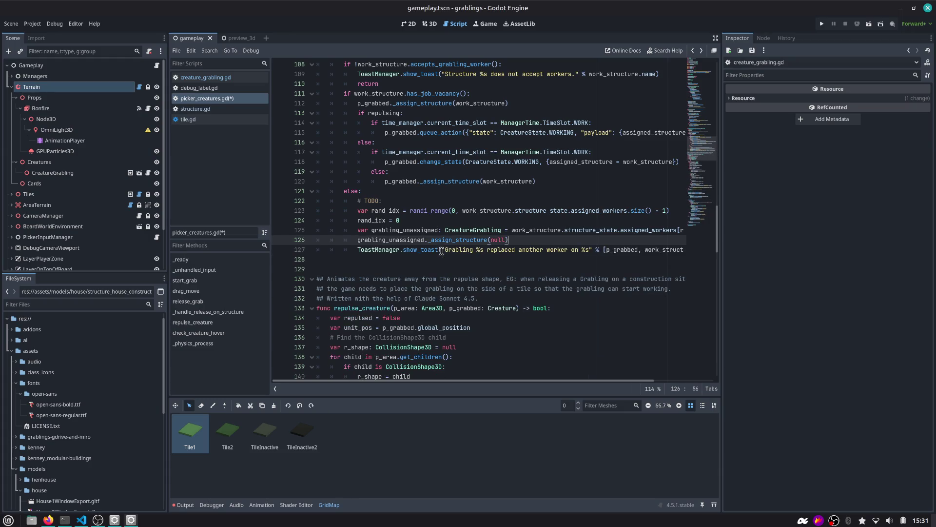
Paste the position-reset and release lines under 'if work_structure != null:'.
scroll(389, 201, "up", 4)
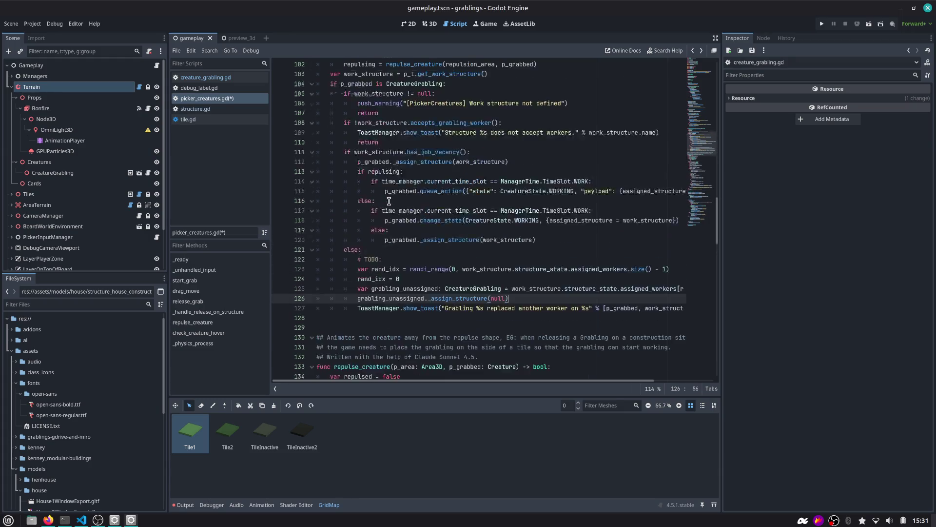
left_click(483, 152)
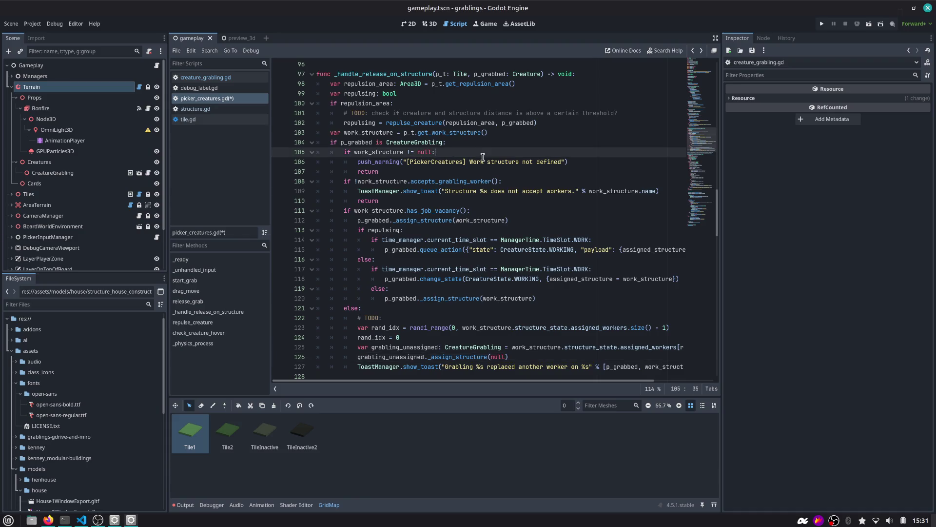
key("Return")
key("ctrl+v")
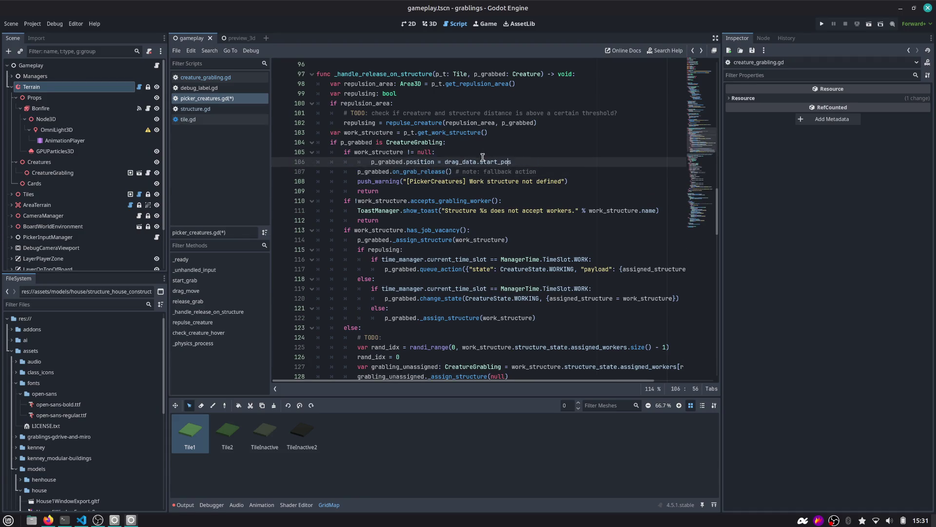
Paste the same lines under the refuses-workers check and fix indentation with Shift+Tab.
key("Down")
key("Down")
key("Down")
key("Down")
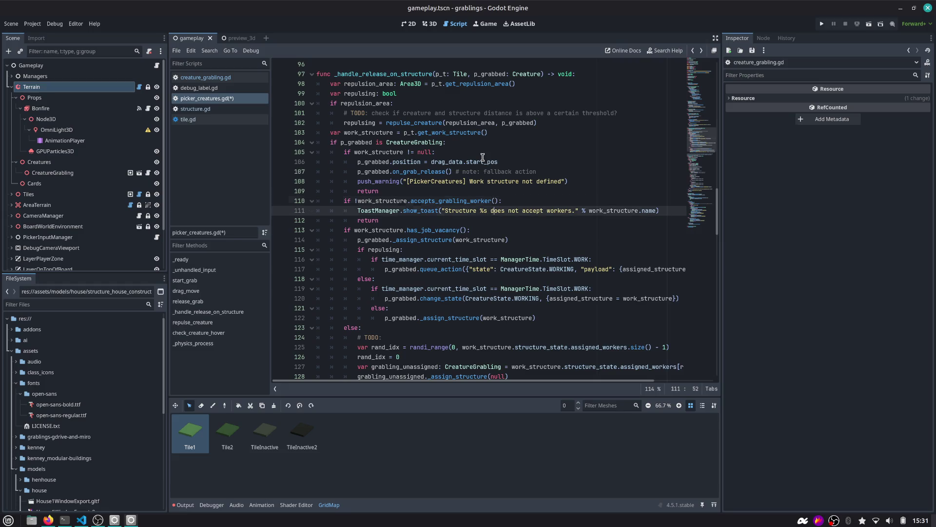
key("Up")
key("Return")
key("ctrl+v")
key("Up")
key("shift+Tab")
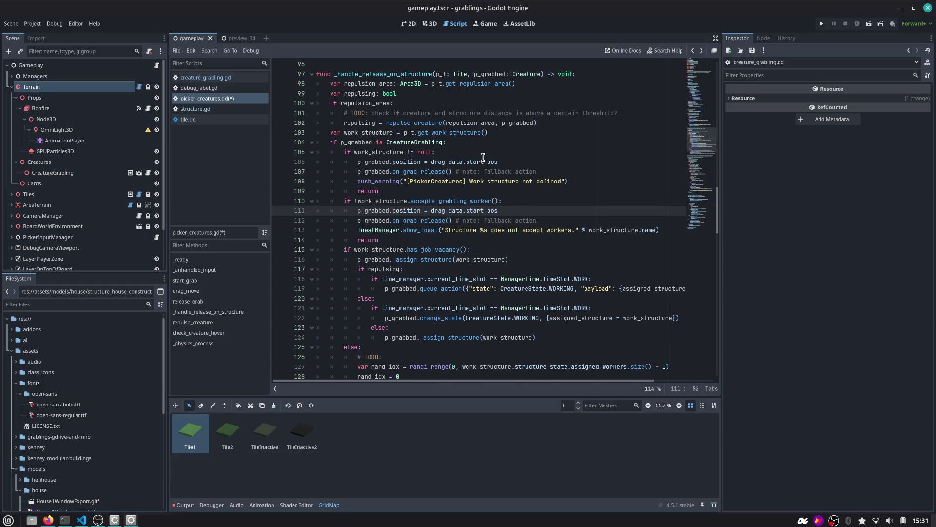
Inspect work_structure, accepts_grabling_worker and drag_data around the pasted fallback lines.
double_click(375, 152)
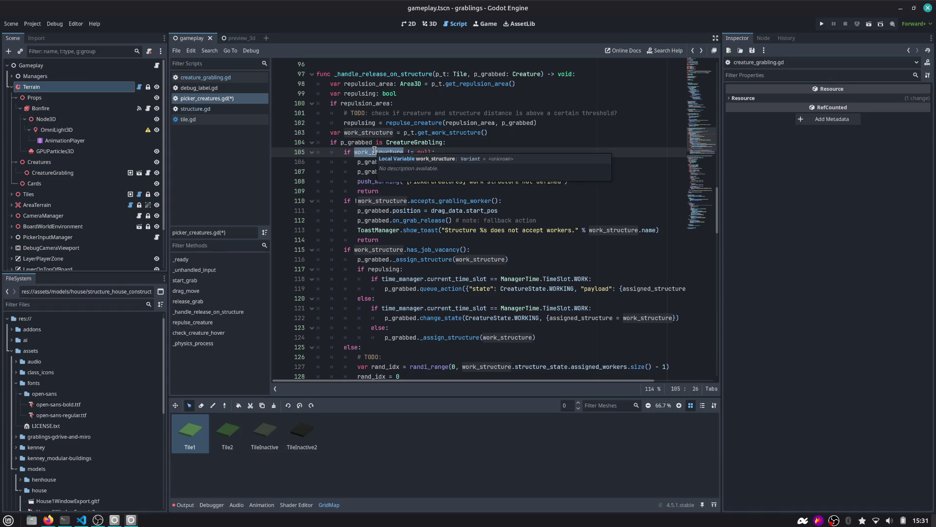
double_click(386, 201)
double_click(467, 201)
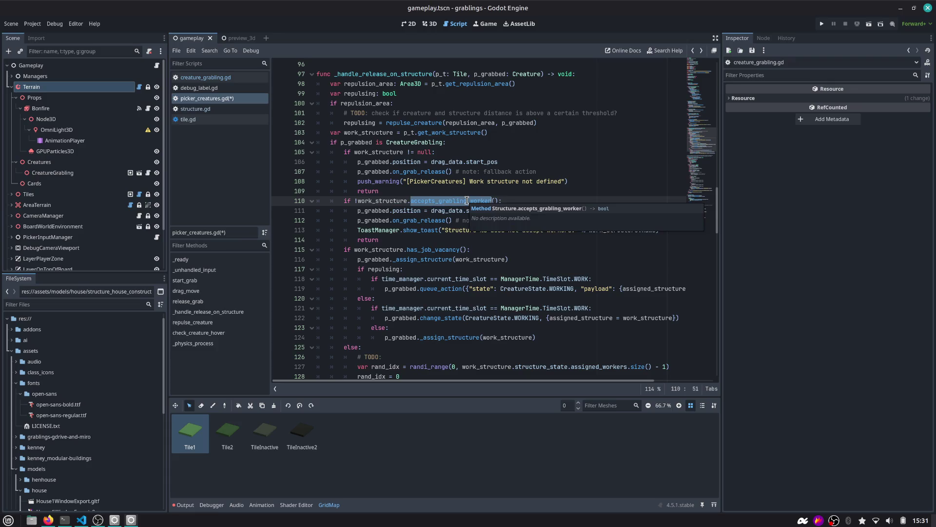
left_click(403, 220)
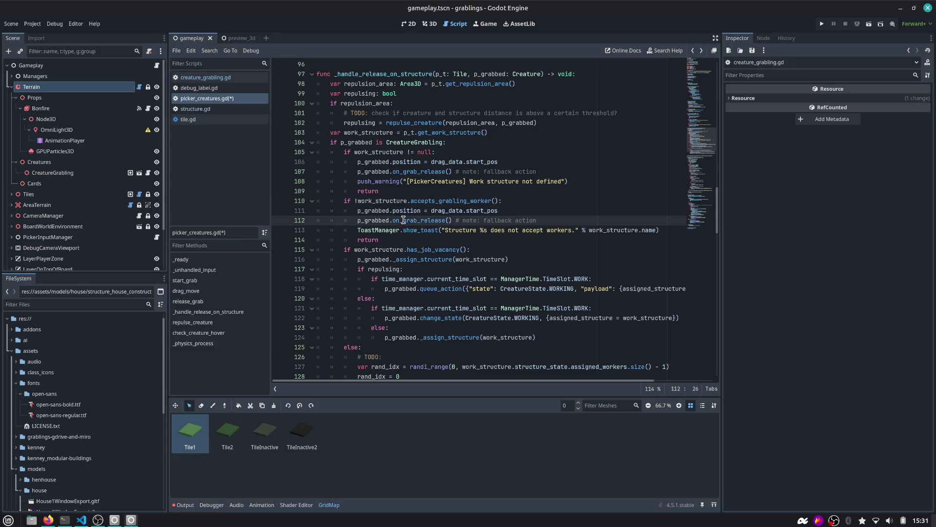
left_click_drag(548, 220, 327, 210)
double_click(446, 210)
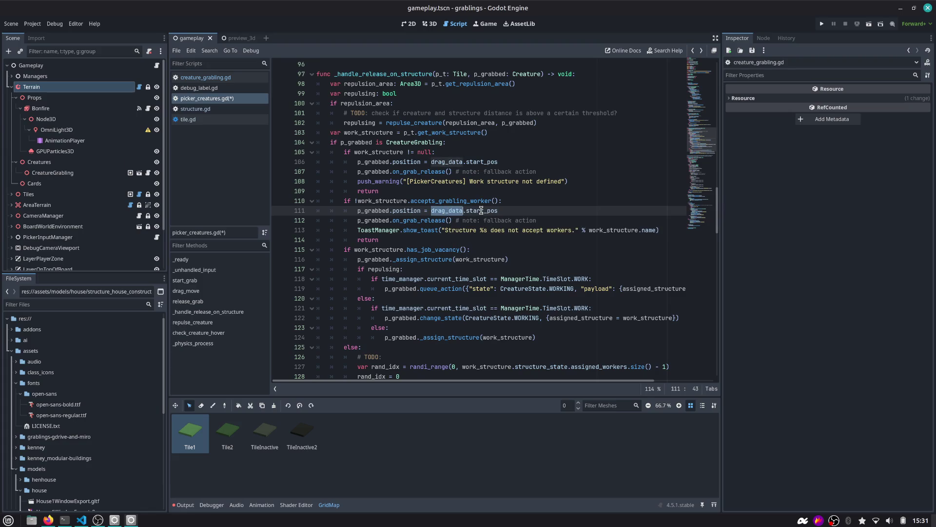
scroll(481, 210, "down", 2)
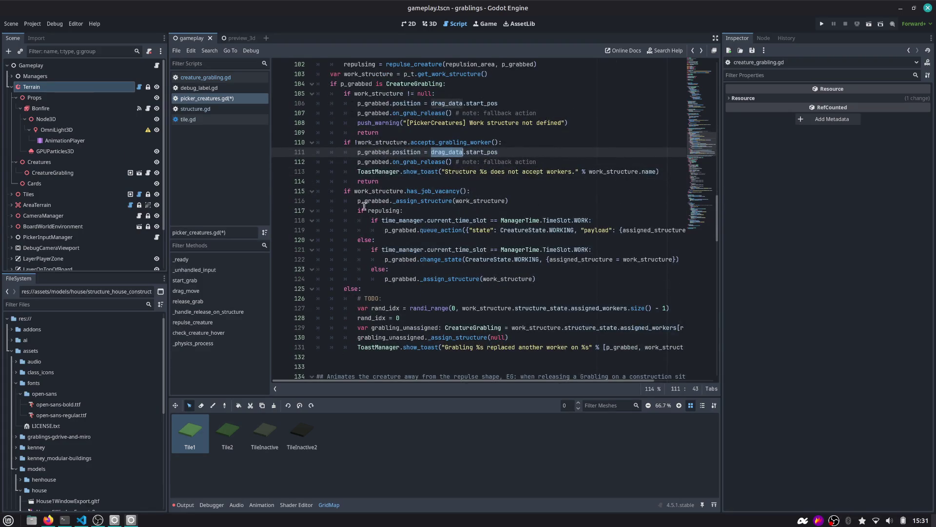
Review grabling_unassigned and rand_idx in the branch, then widen the script editor.
mouse_move(368, 191)
left_mouse_down()
mouse_move(413, 280)
mouse_move(426, 337)
left_mouse_up()
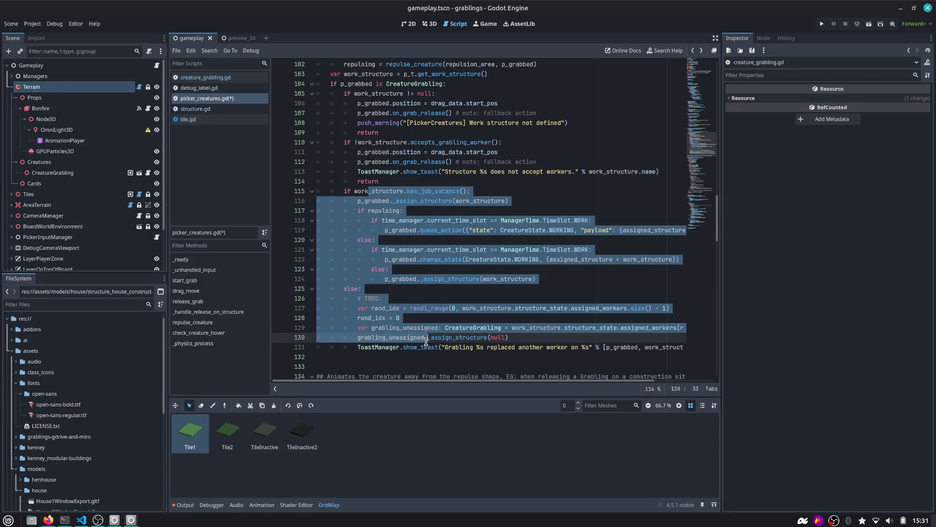
left_click(426, 336)
scroll(426, 340, "down", 1)
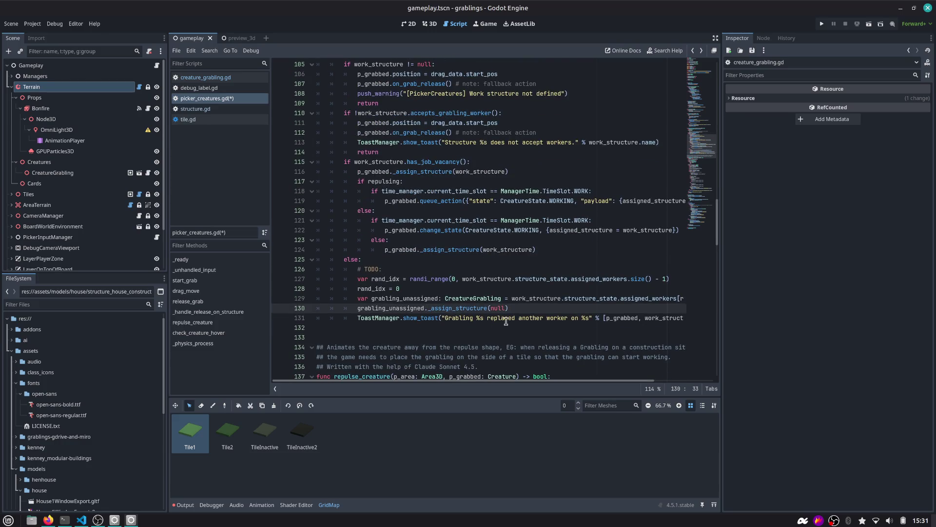
scroll(469, 302, "down", 1)
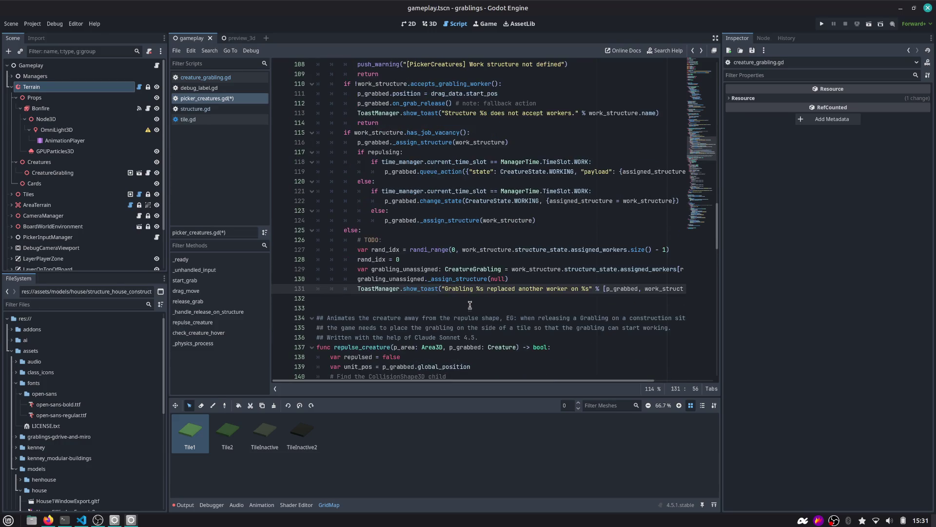
double_click(399, 278)
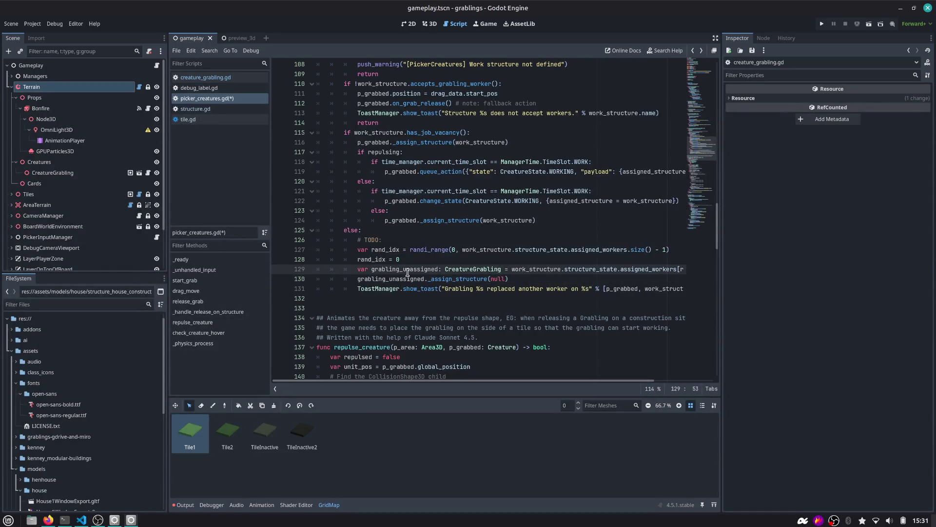
double_click(405, 271)
scroll(454, 278, "right", 2)
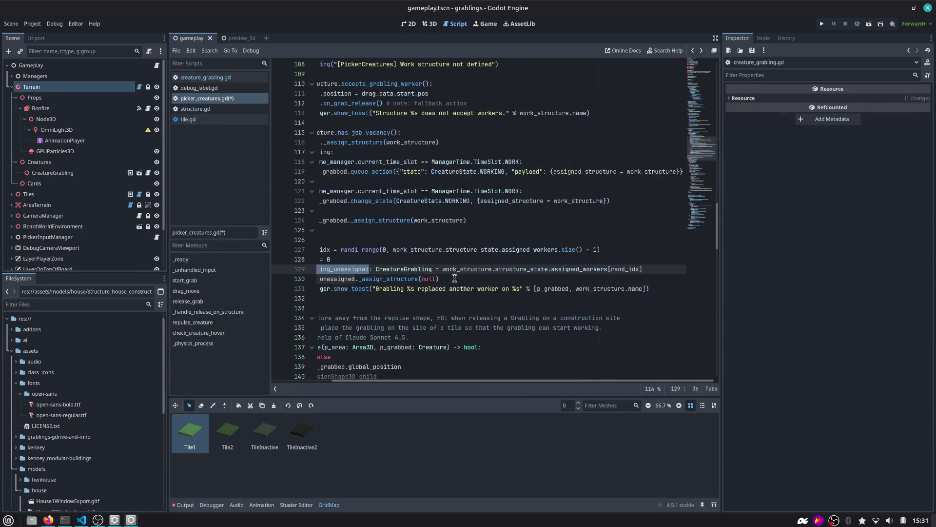
double_click(627, 269)
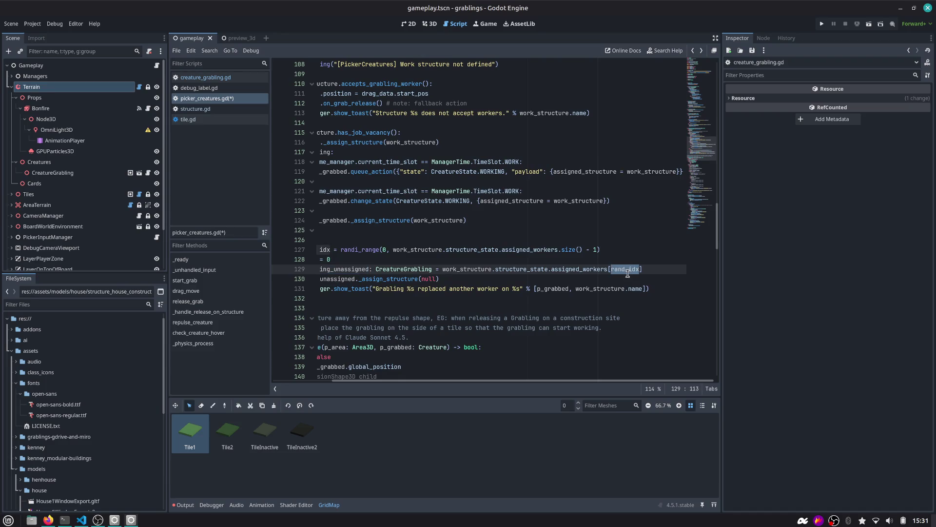
scroll(627, 273, "left", 2)
left_click_drag(722, 214, 737, 214)
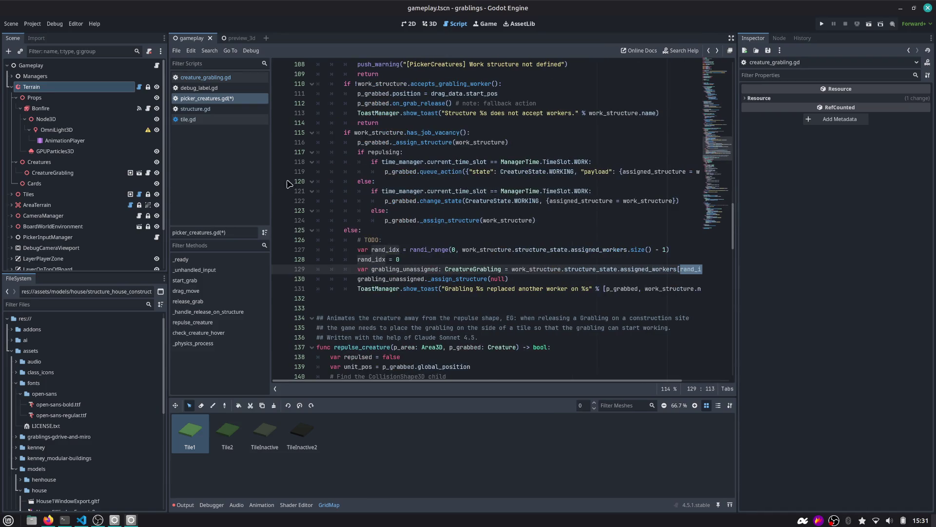
left_click_drag(168, 172, 139, 171)
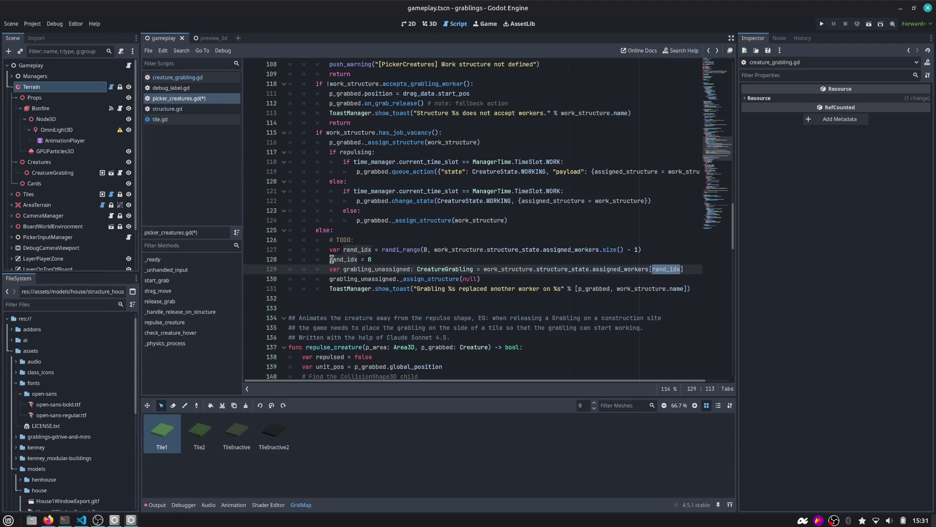
Add 'p_grabbed._assign_structure(work_structure)' after the unassign line and jump to its definition.
left_click(353, 284)
left_click(496, 279)
key("Return")
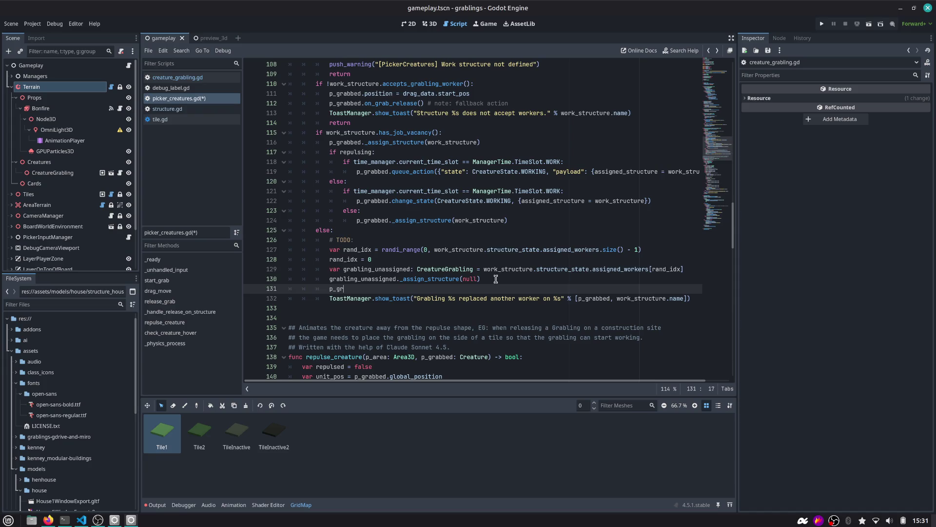
key("Return")
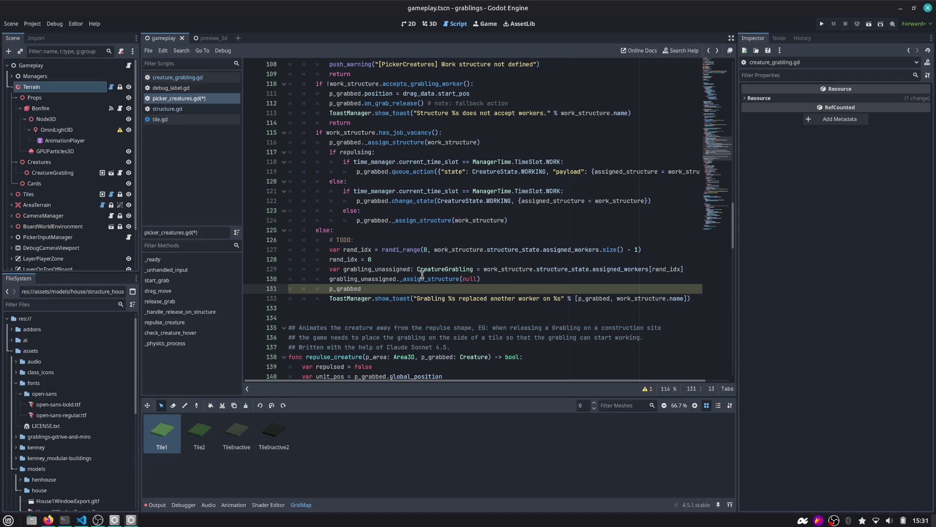
key("End")
type(".")
key("BackSpace")
key("BackSpace")
key("BackSpace")
key("Return")
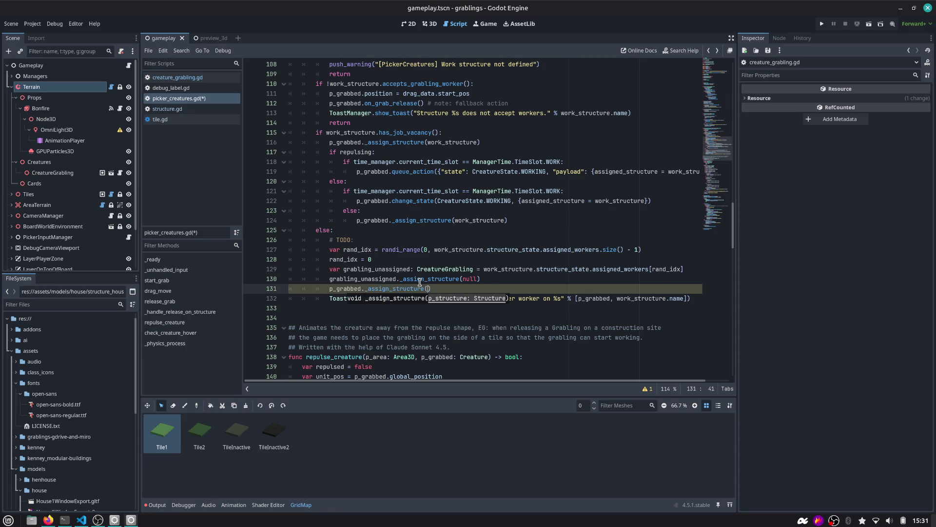
scroll(454, 224, "up", 4)
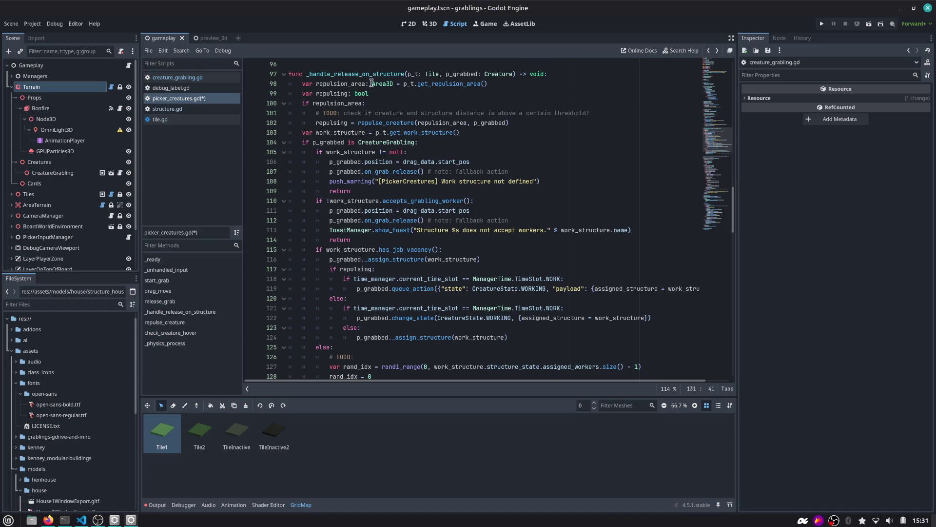
scroll(382, 216, "down", 3)
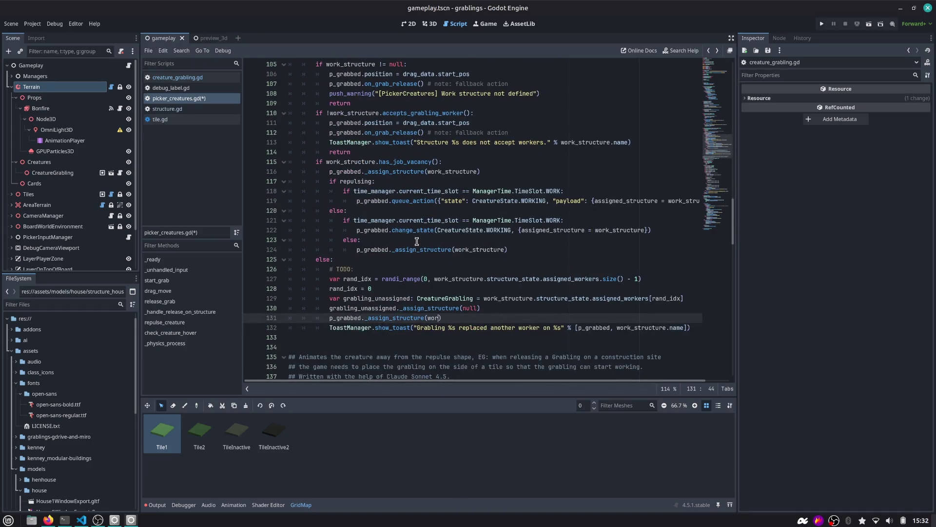
key("Return")
left_click(399, 318, "ctrl")
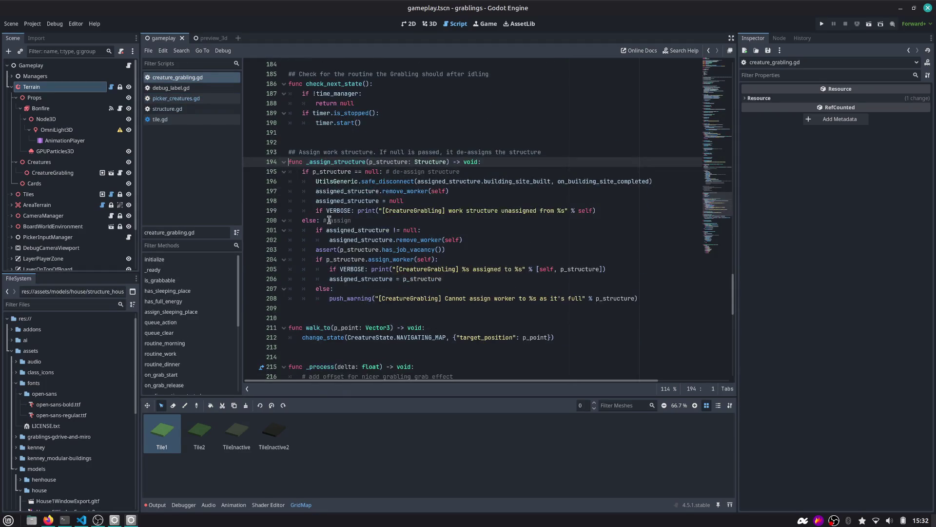
left_click_drag(326, 306, 240, 164)
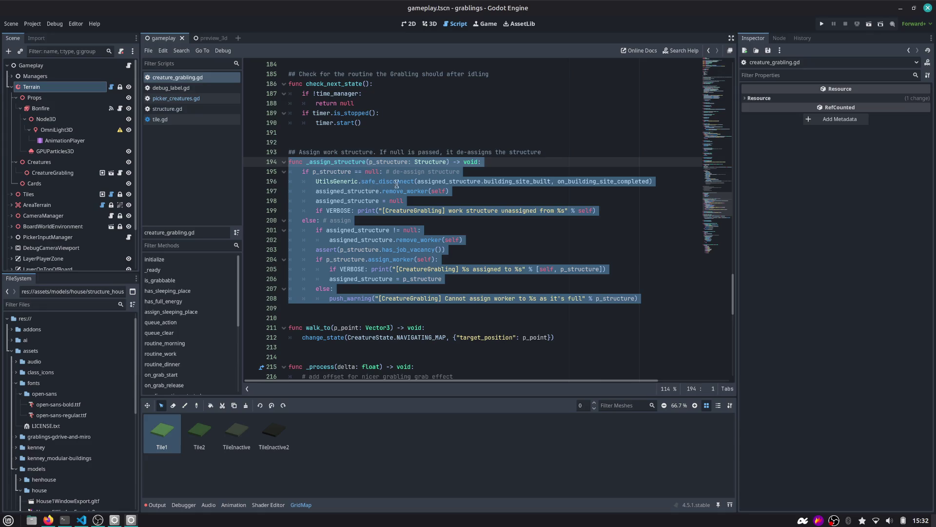
Run the project and place a House card and two Grabling cards on the board.
left_click(709, 51)
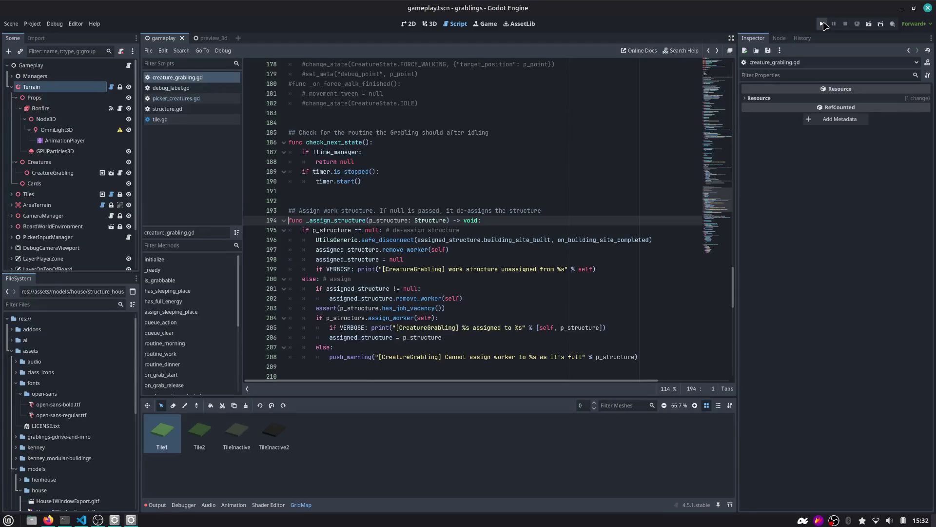
left_click(823, 25)
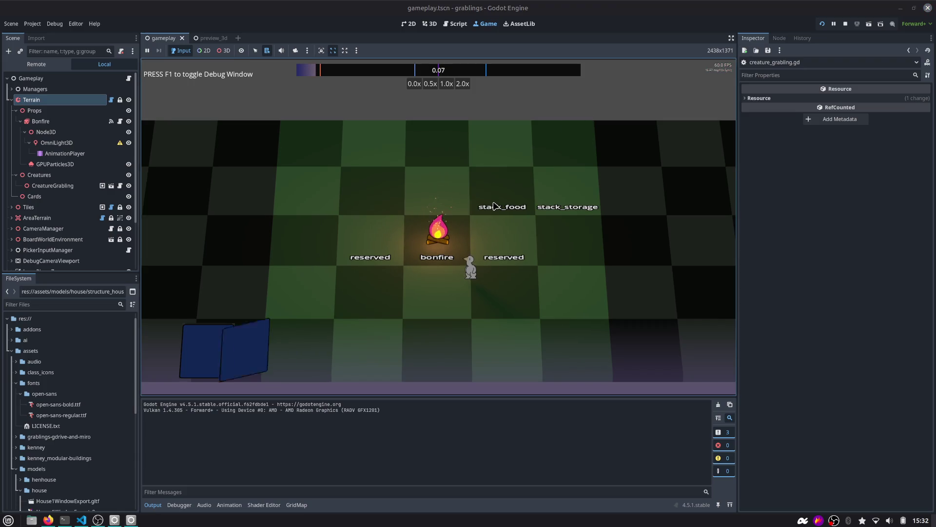
mouse_move(305, 348)
left_mouse_down()
mouse_move(386, 274)
mouse_move(404, 272)
left_mouse_up()
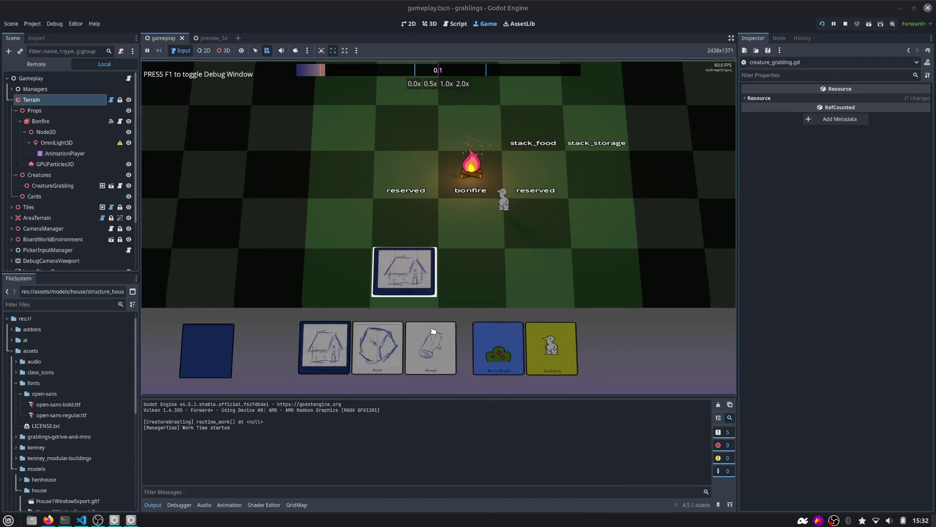
left_click_drag(483, 328, 472, 275)
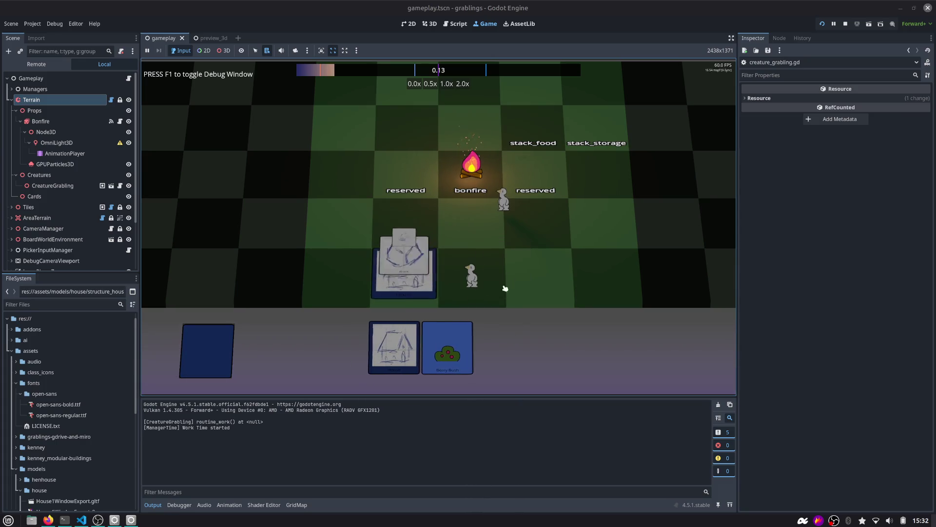
left_click_drag(435, 319, 525, 273)
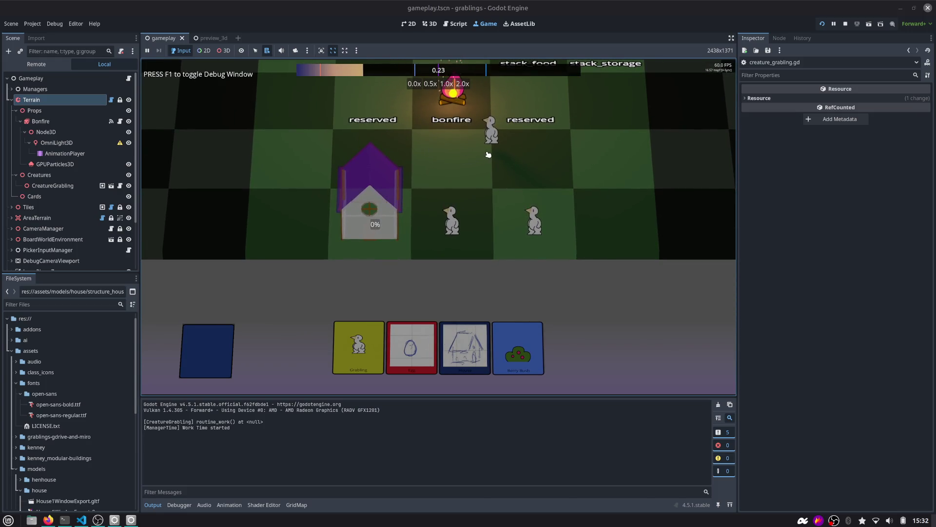
Force morning with F2, move a grabling to the house, and view the debugger Errors list.
key("F1")
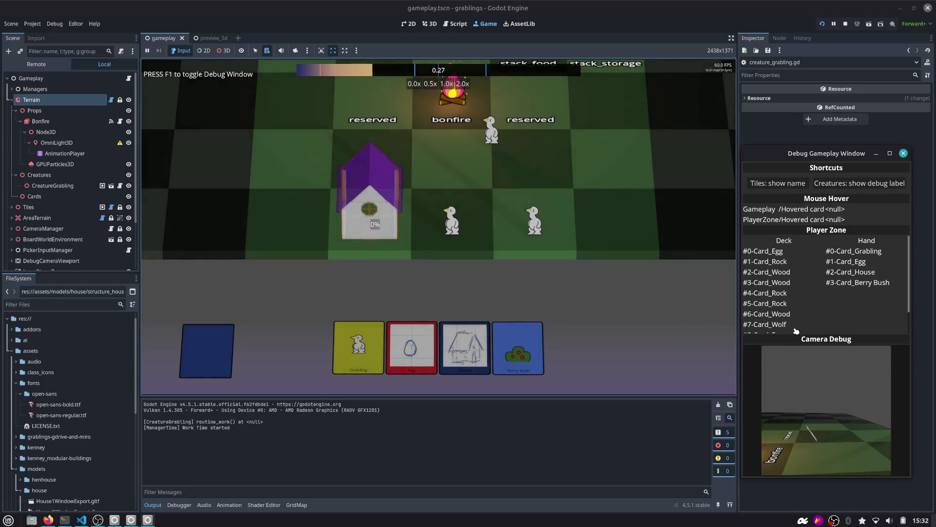
key("F1")
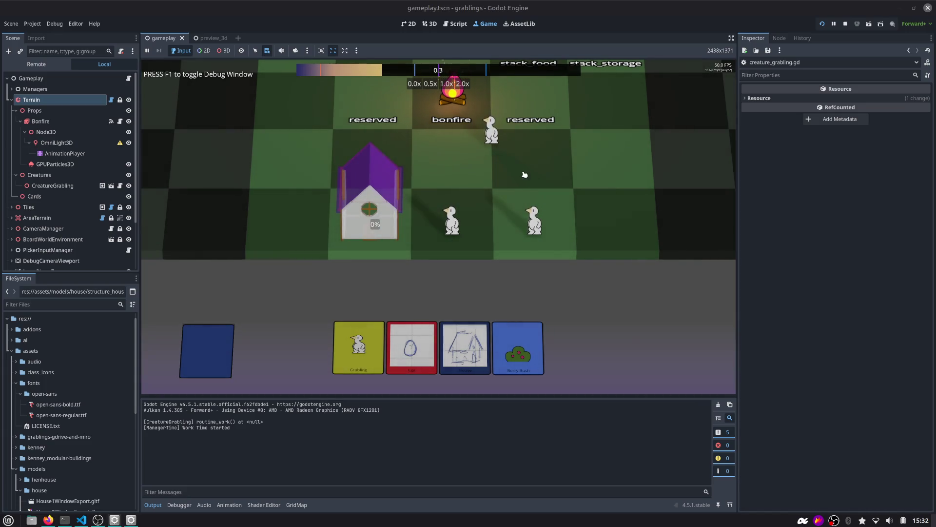
key("F2")
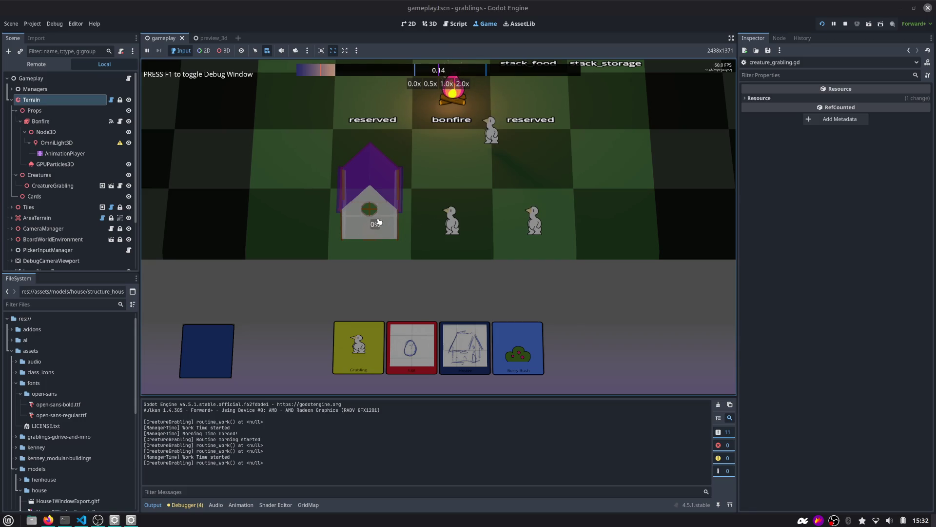
left_click_drag(533, 222, 416, 222)
left_click(186, 505)
left_click(192, 403)
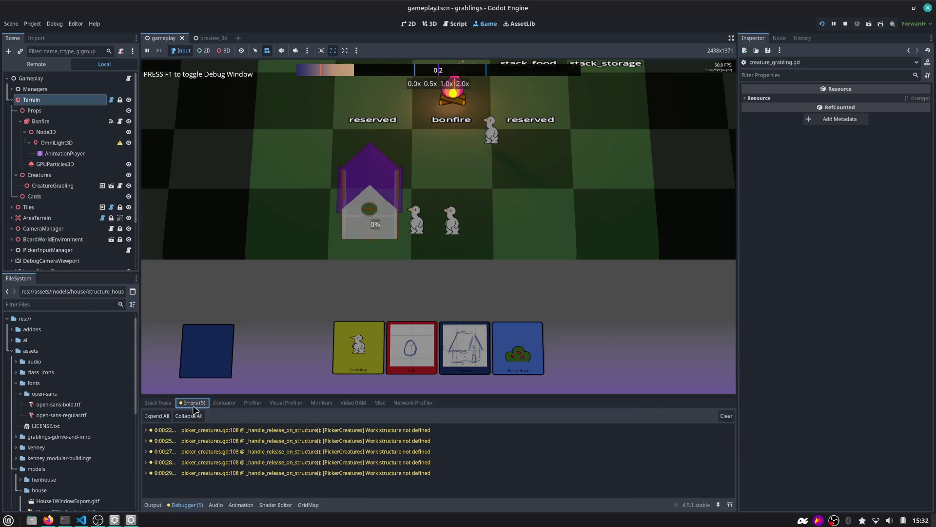
Open the error's source and change line 105 to 'work_structure == null'.
double_click(209, 431)
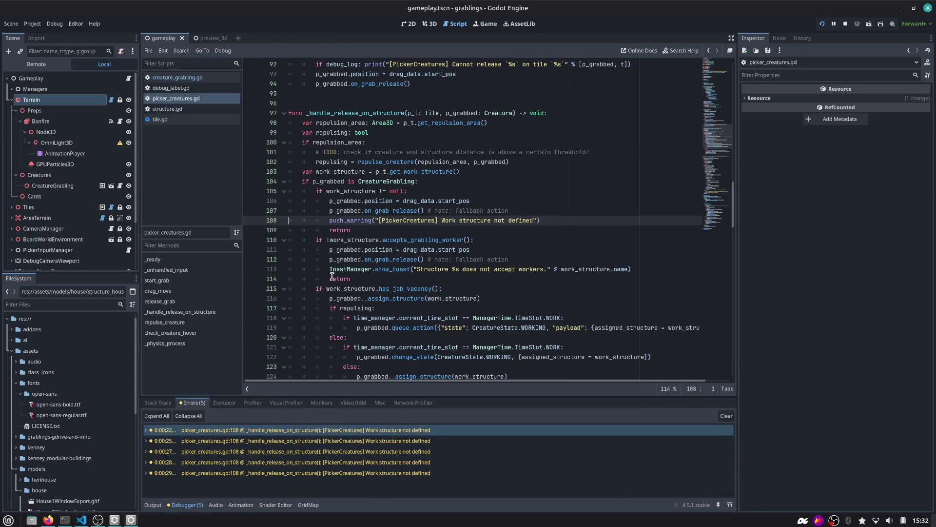
double_click(355, 192)
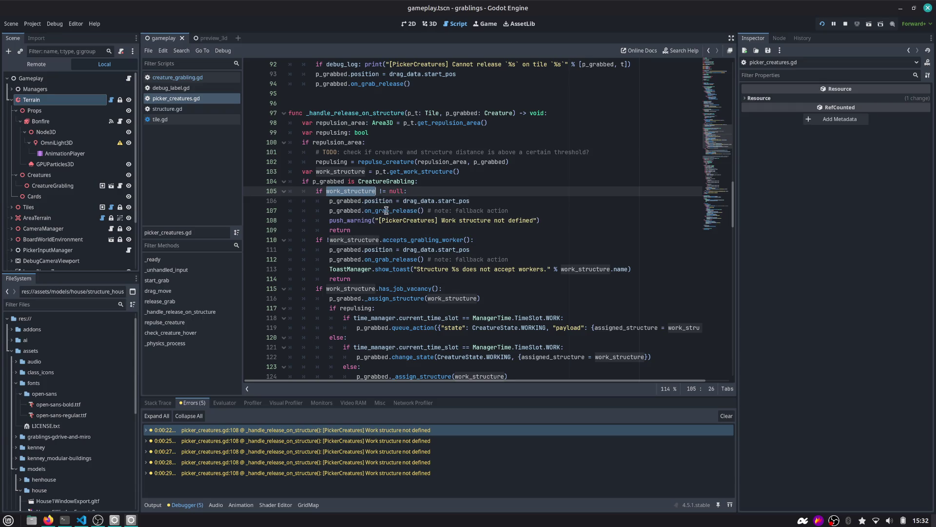
left_click(382, 191)
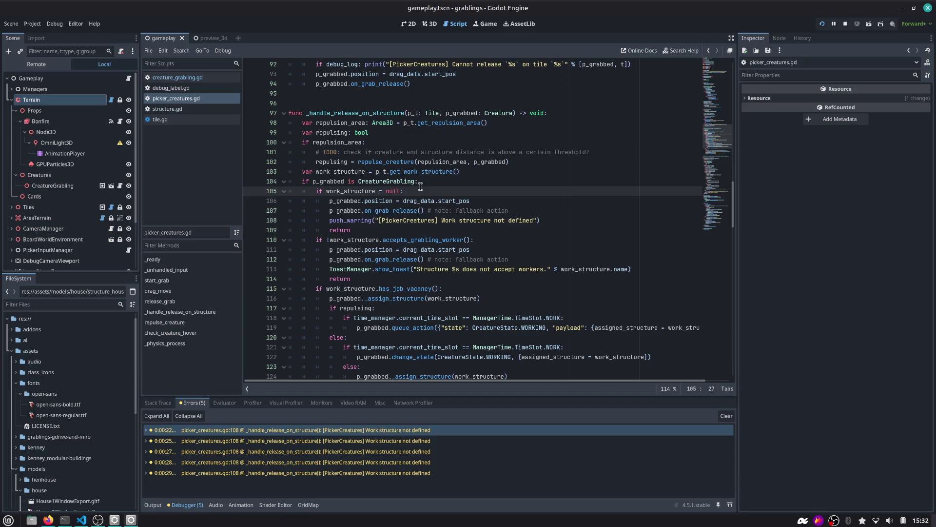
type("=")
left_click(429, 172)
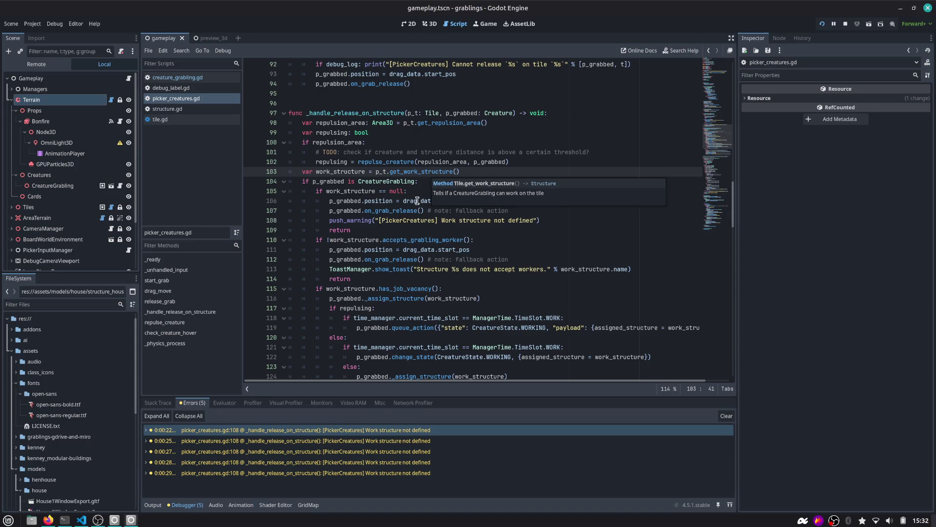
left_click(345, 193)
double_click(344, 193)
left_click(380, 192)
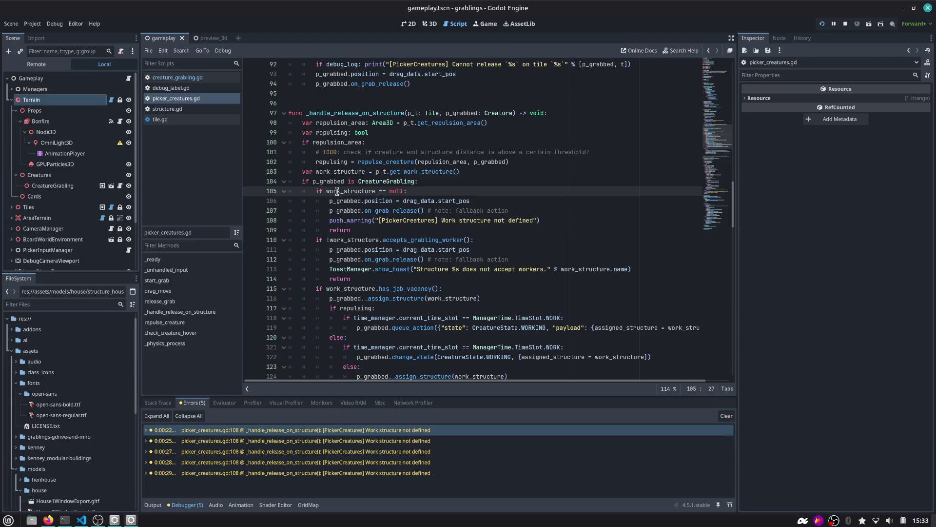
key("Right")
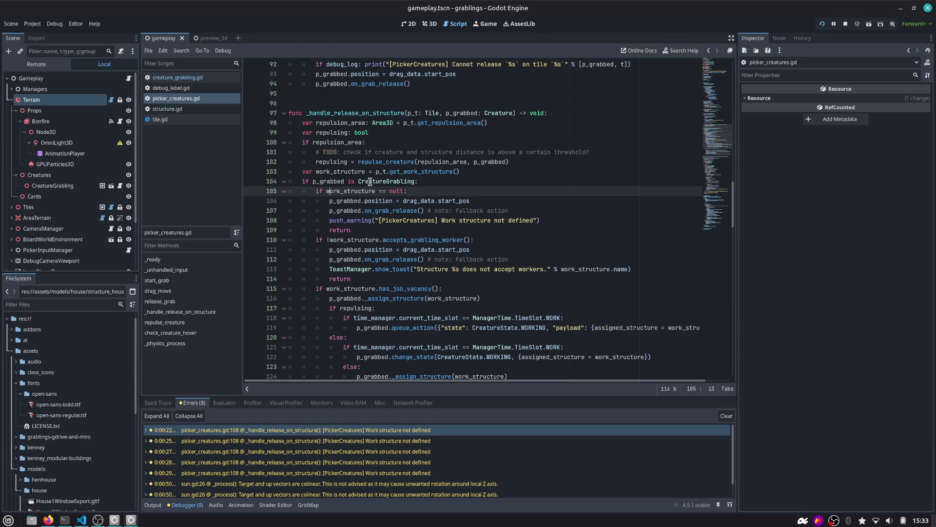
type("!")
key("BackSpace")
key("ctrl+Left")
key("ctrl+shift+Right")
key("ctrl+shift+Right")
key("ctrl+shift+Right")
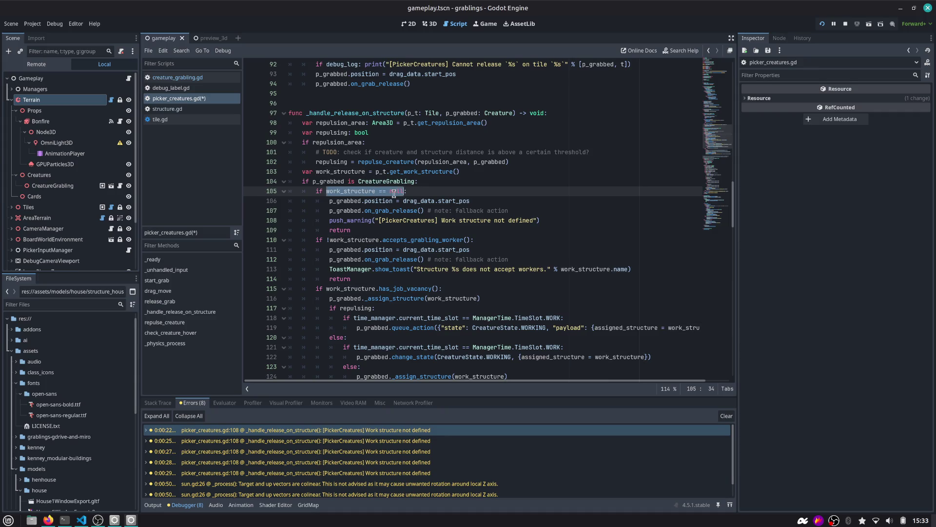
Check the warning message on line 108 and relaunch the game with F5.
double_click(362, 193)
left_click(476, 220)
left_click(557, 220)
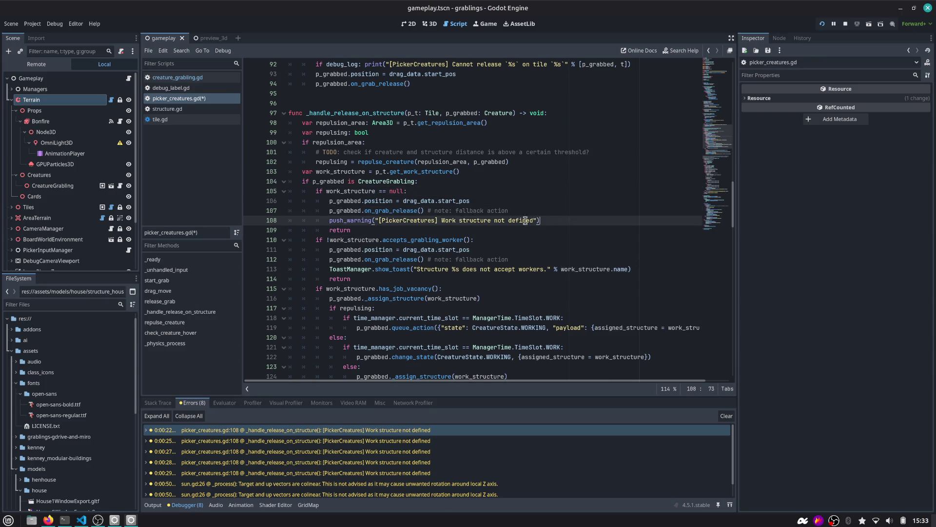
key("F5")
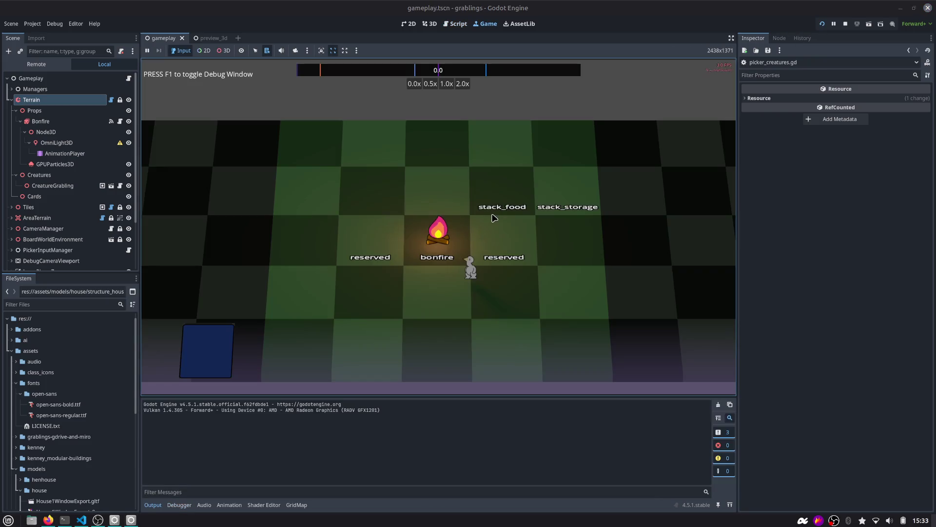
Build the house with Wood and Rock cards, assign two grablings to it, then stop the game.
left_click_drag(454, 341, 444, 263)
left_click_drag(386, 344, 444, 258)
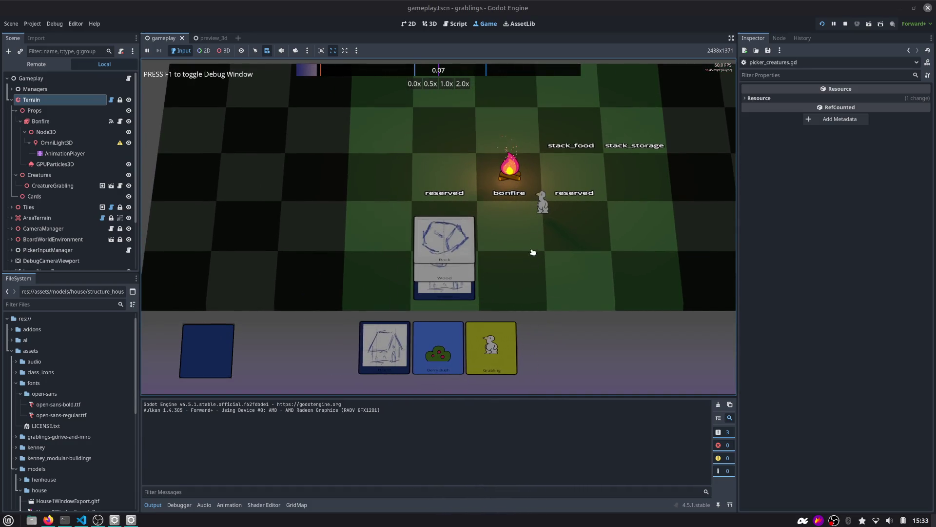
left_click_drag(463, 278, 448, 279)
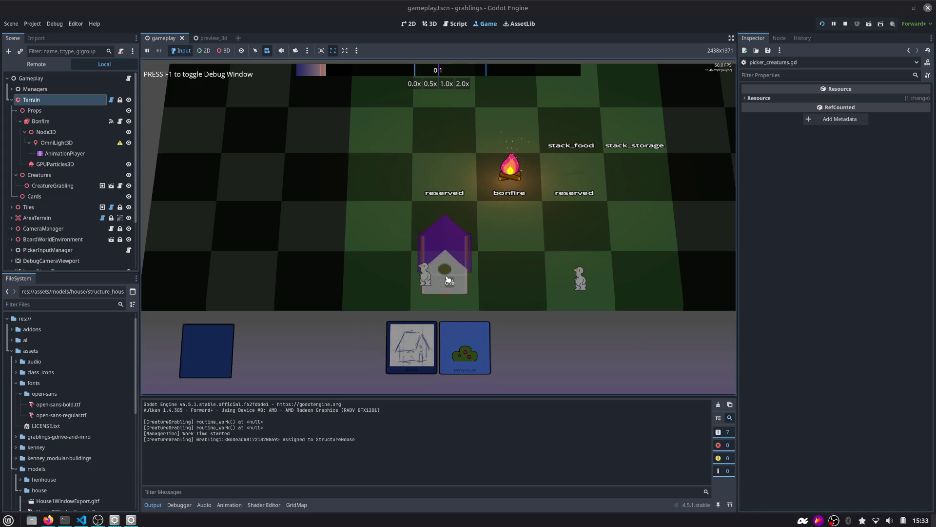
left_click_drag(568, 287, 485, 280)
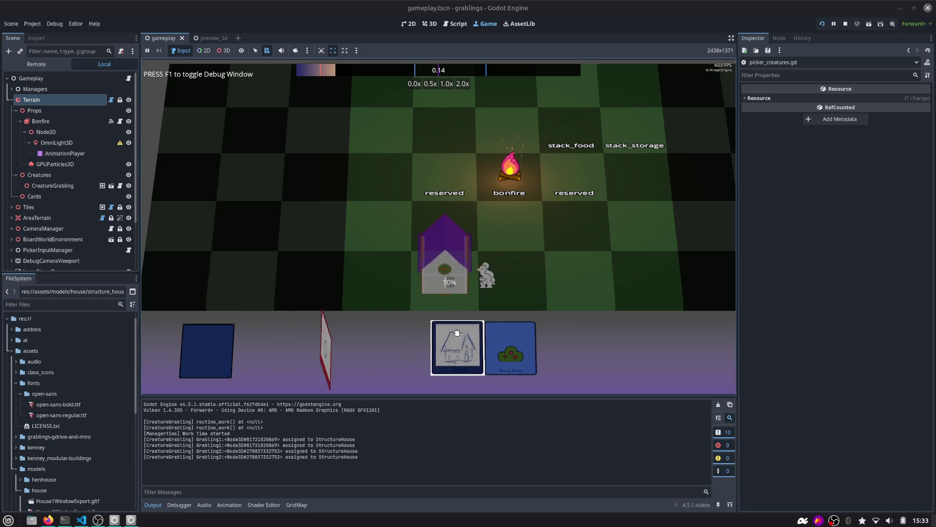
mouse_move(399, 348)
left_mouse_down()
mouse_move(531, 278)
mouse_move(464, 288)
left_mouse_up()
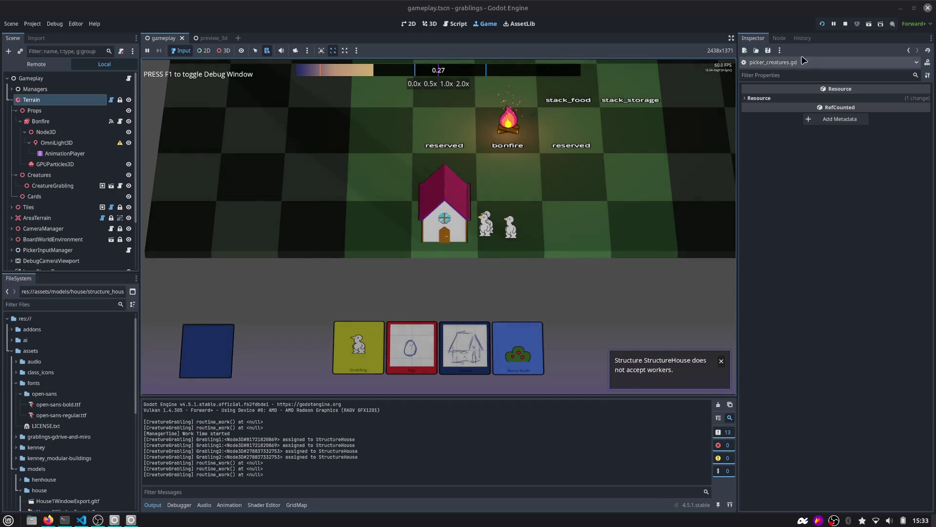
left_click(845, 23)
left_click(413, 172)
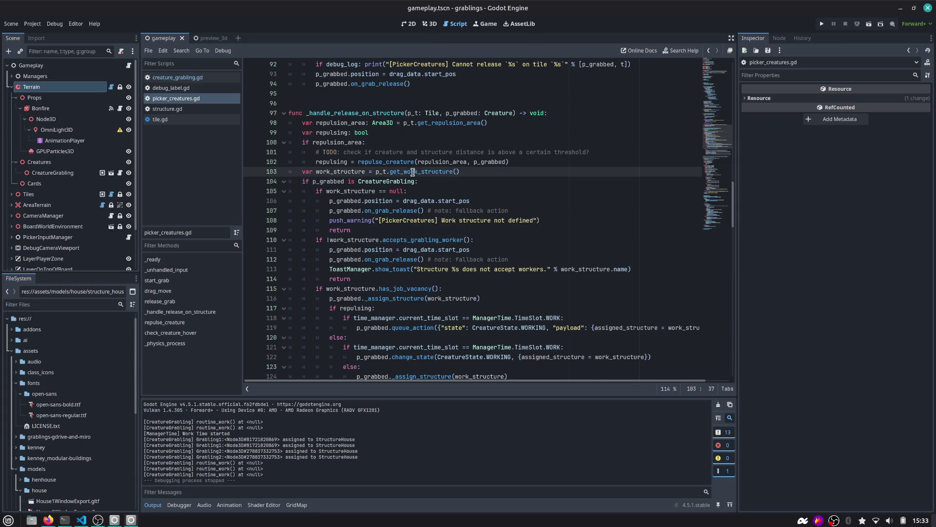
In structure.gd, make accepts_grabling_worker return true instead of has_job_vacancy(), then relaunch the game.
left_click(415, 240, "ctrl")
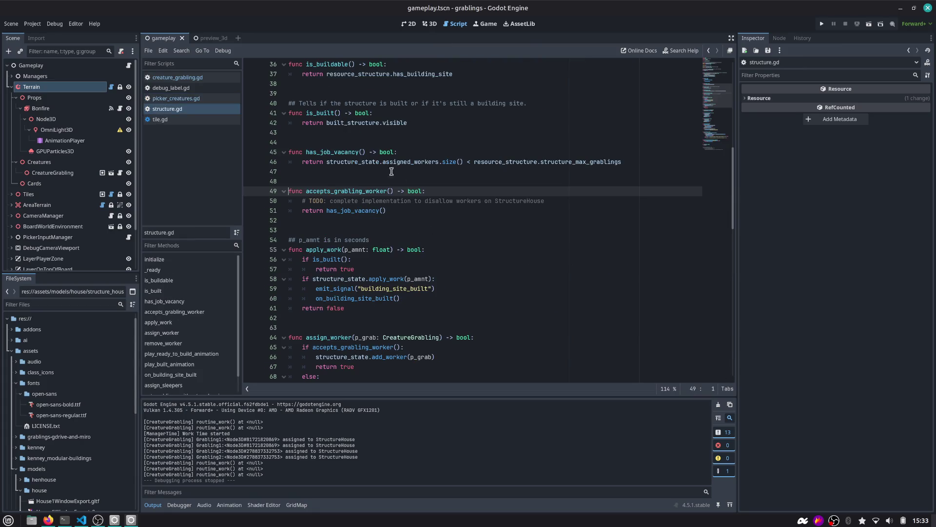
double_click(327, 211)
type("true")
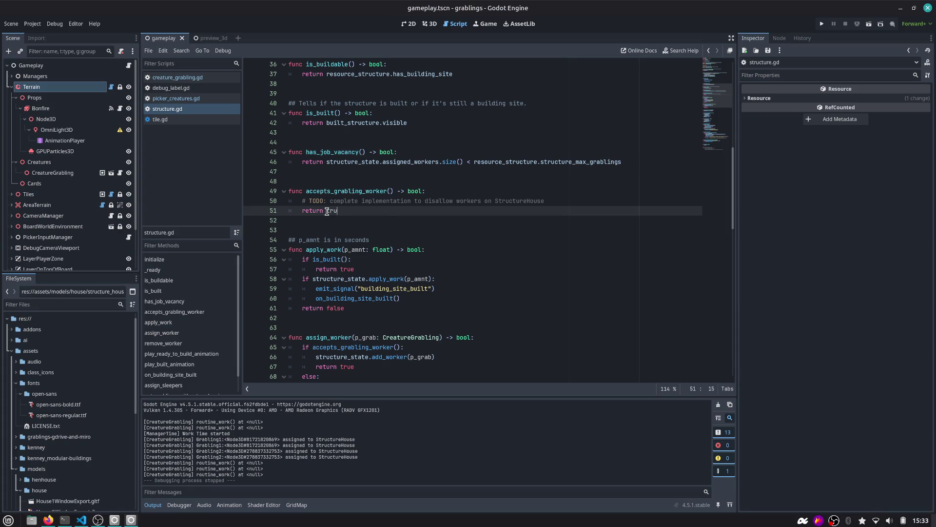
double_click(343, 189)
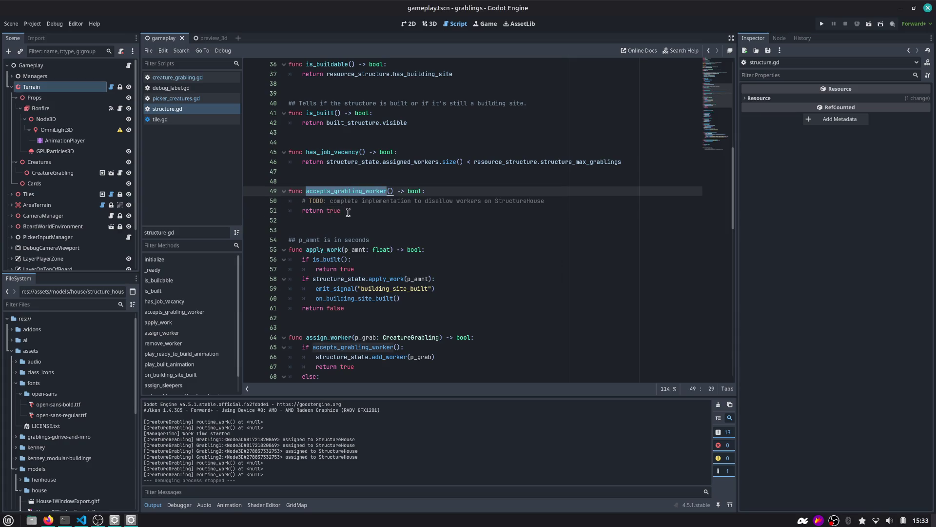
left_click(822, 26)
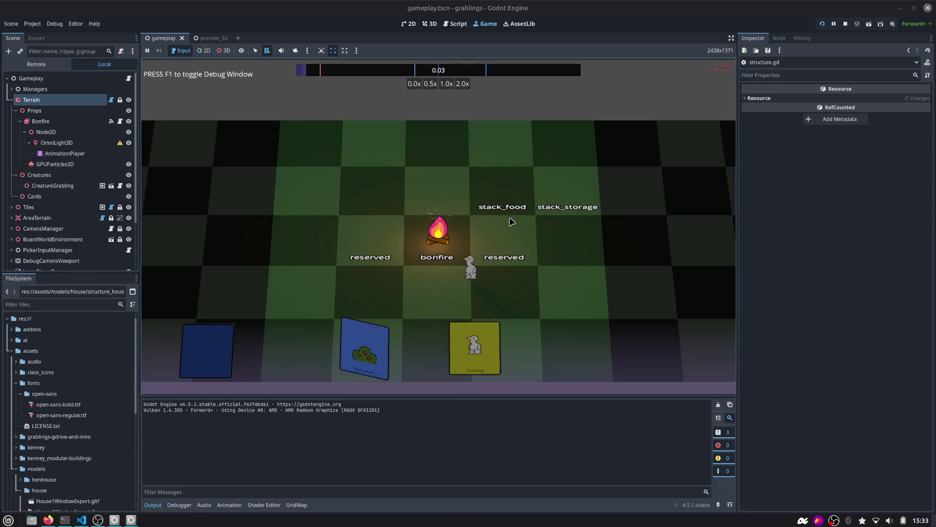
Build a house stacked with Wood and Rock, add grablings, and drop one onto the full house.
mouse_move(464, 346)
left_mouse_down()
mouse_move(425, 269)
mouse_move(468, 273)
left_mouse_up()
left_click_drag(438, 347, 432, 243)
left_click_drag(407, 347, 437, 210)
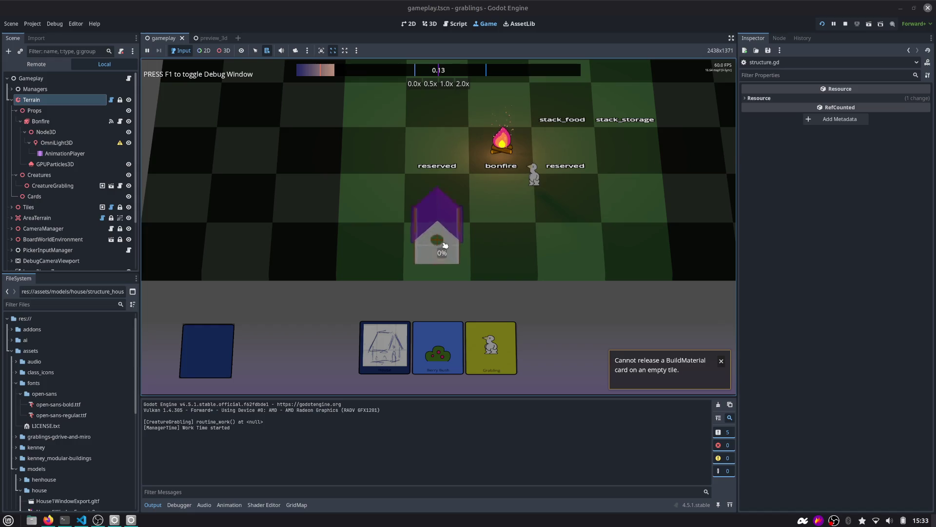
mouse_move(490, 348)
left_mouse_down()
mouse_move(529, 264)
mouse_move(570, 249)
left_mouse_up()
left_click_drag(382, 345, 536, 244)
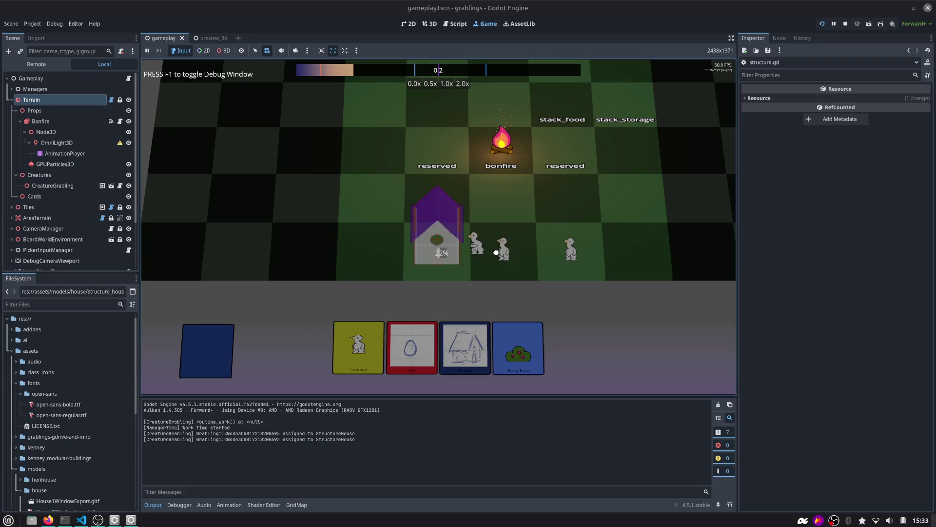
left_click_drag(457, 241, 453, 240)
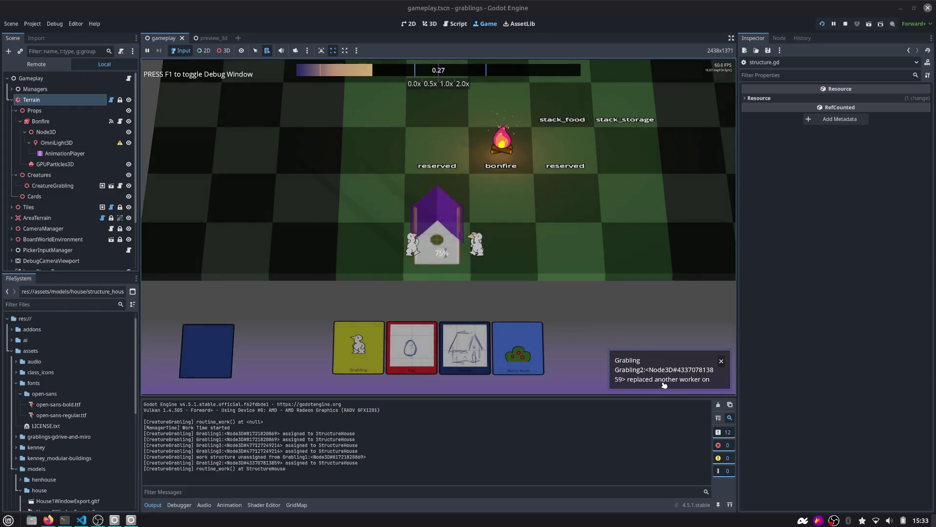
Check the debugger errors and stack trace, then stop and relaunch the game.
left_click(833, 25)
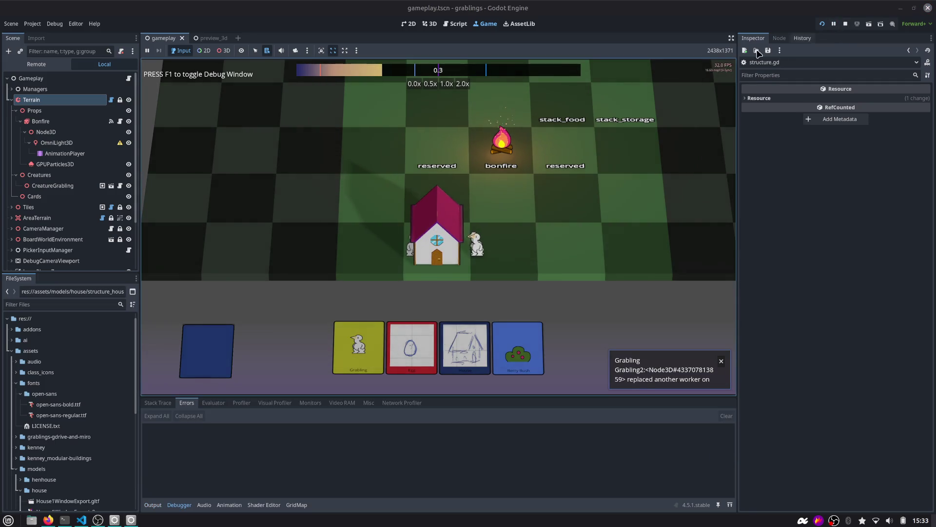
left_click_drag(479, 248, 528, 243)
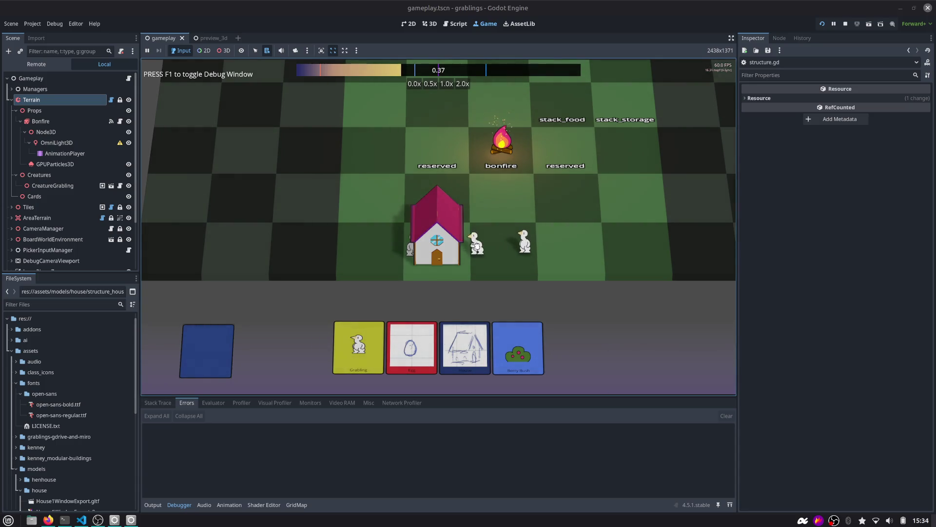
left_click(158, 406)
left_click(153, 505)
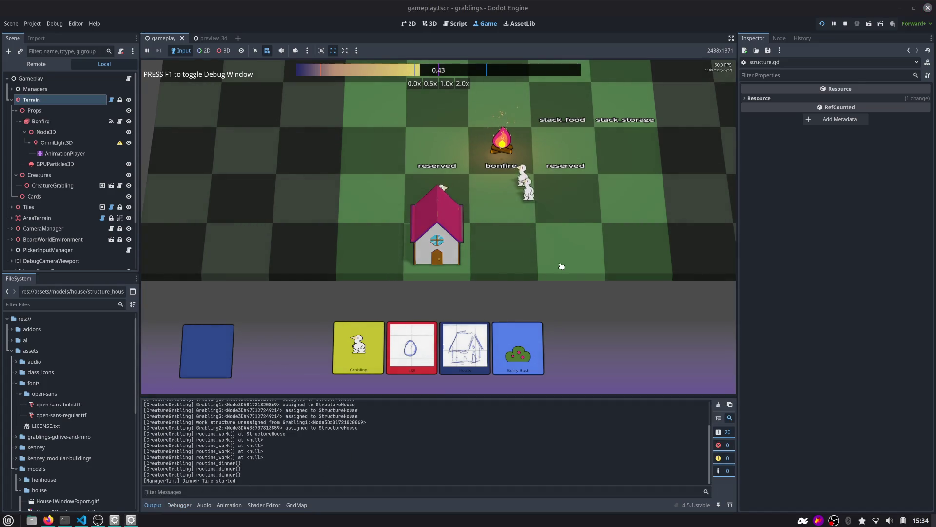
key("F8")
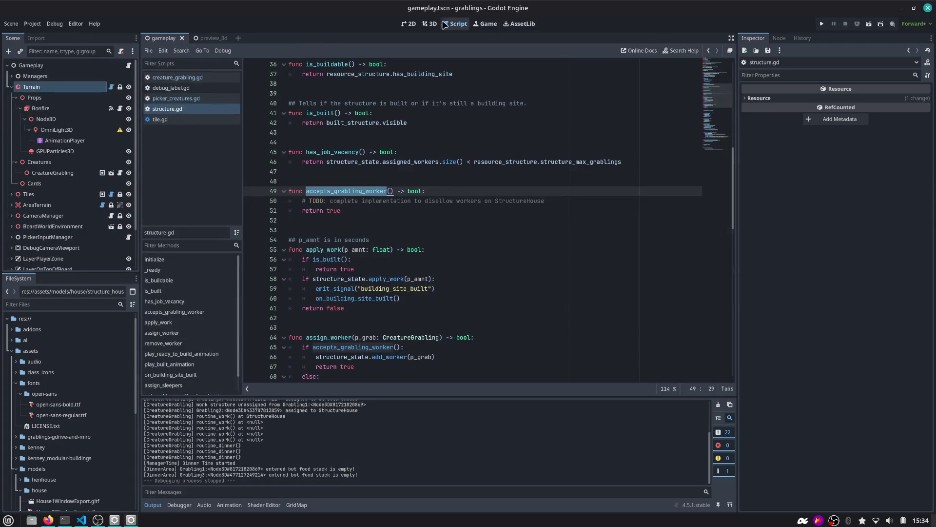
left_click(823, 23)
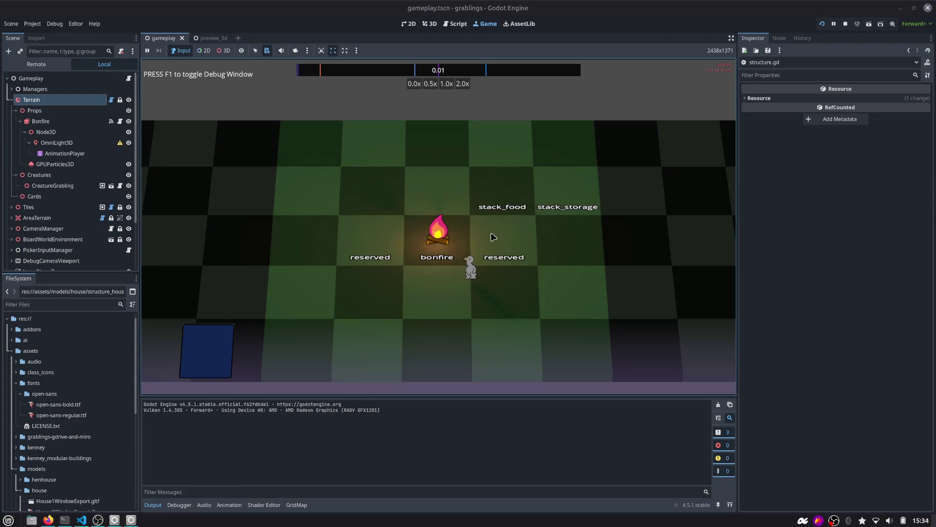
Place the house and a Grabling card, then enable debug state labels from the F1 debug window.
left_click(385, 344)
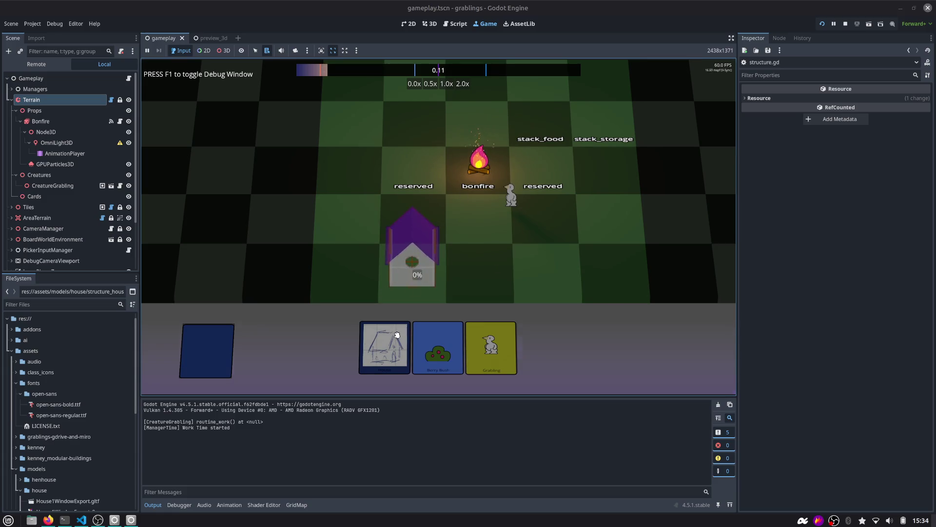
left_click(483, 339)
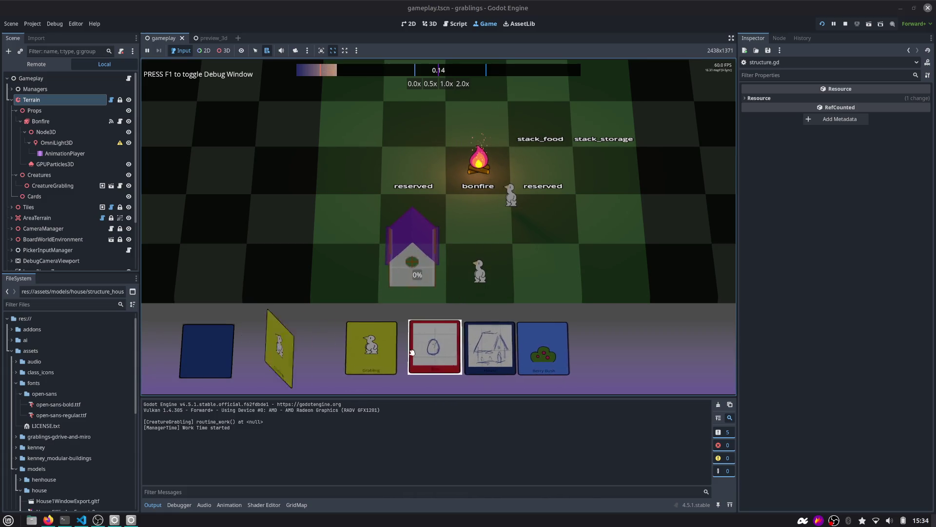
left_click(519, 272)
key("F1")
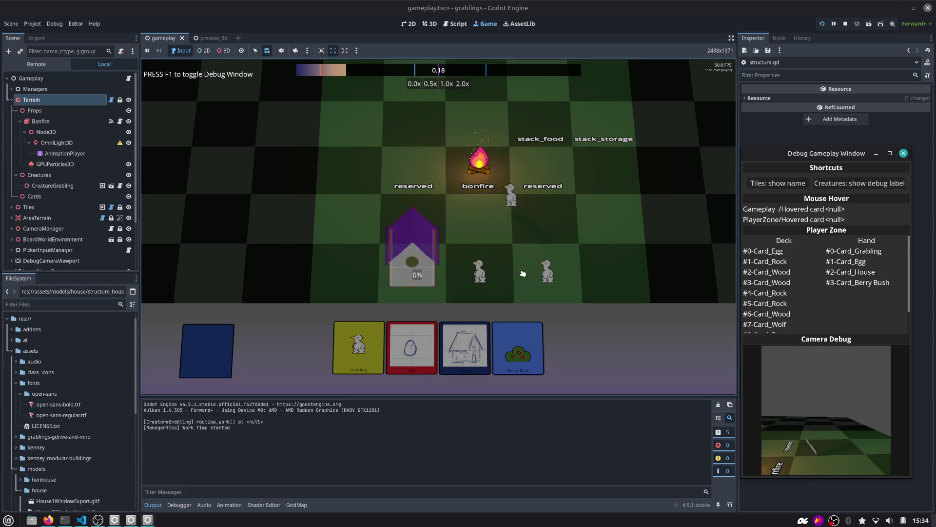
mouse_move(799, 156)
left_mouse_down()
mouse_move(720, 159)
mouse_move(820, 163)
left_mouse_up()
left_click(758, 187)
Carry three creatures onto the full house and move the replaced one to the upper-right tile.
scroll(541, 230, "up", 3)
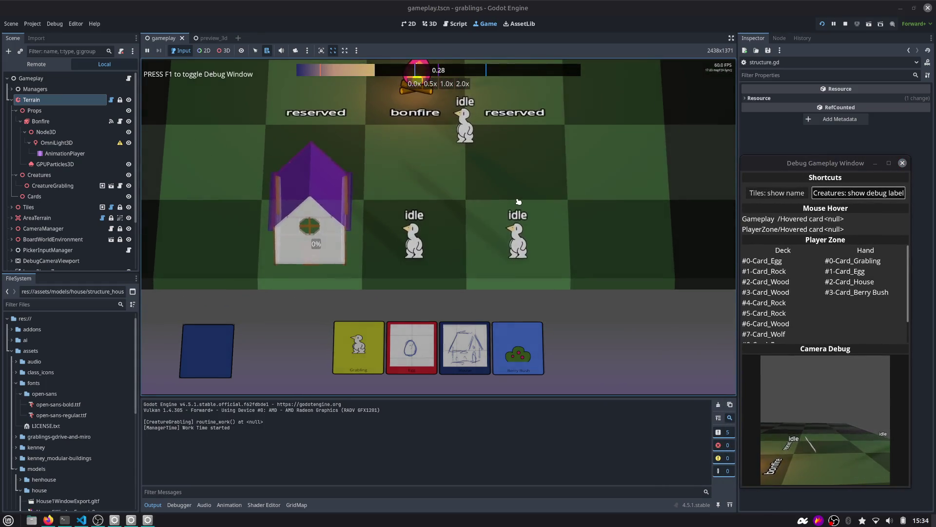
mouse_move(465, 130)
left_mouse_down()
mouse_move(344, 239)
mouse_move(371, 219)
left_mouse_up()
mouse_move(414, 241)
left_mouse_down()
mouse_move(352, 259)
mouse_move(363, 225)
left_mouse_up()
mouse_move(517, 236)
left_mouse_down()
mouse_move(483, 240)
mouse_move(222, 188)
mouse_move(360, 223)
mouse_move(438, 217)
mouse_move(456, 196)
mouse_move(488, 192)
mouse_move(441, 251)
mouse_move(413, 246)
left_mouse_up()
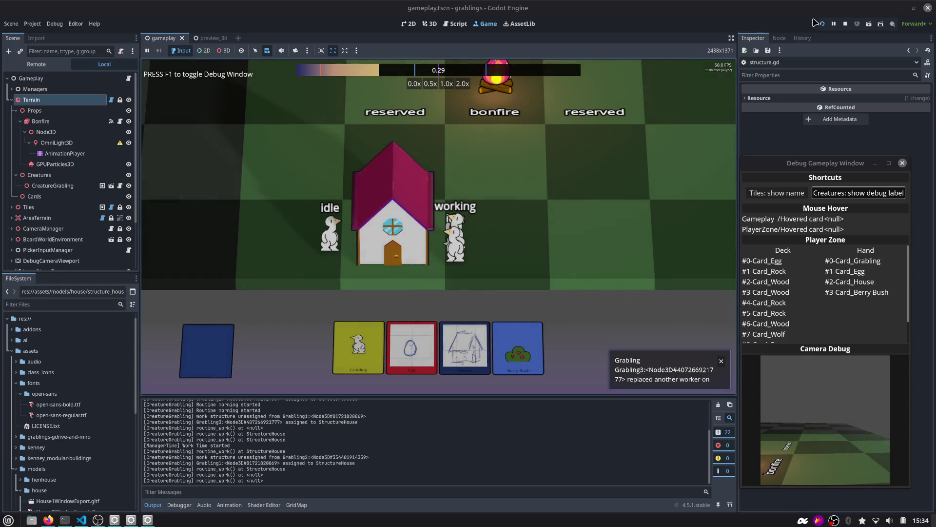
mouse_move(457, 221)
left_mouse_down()
mouse_move(505, 195)
mouse_move(568, 183)
left_mouse_up()
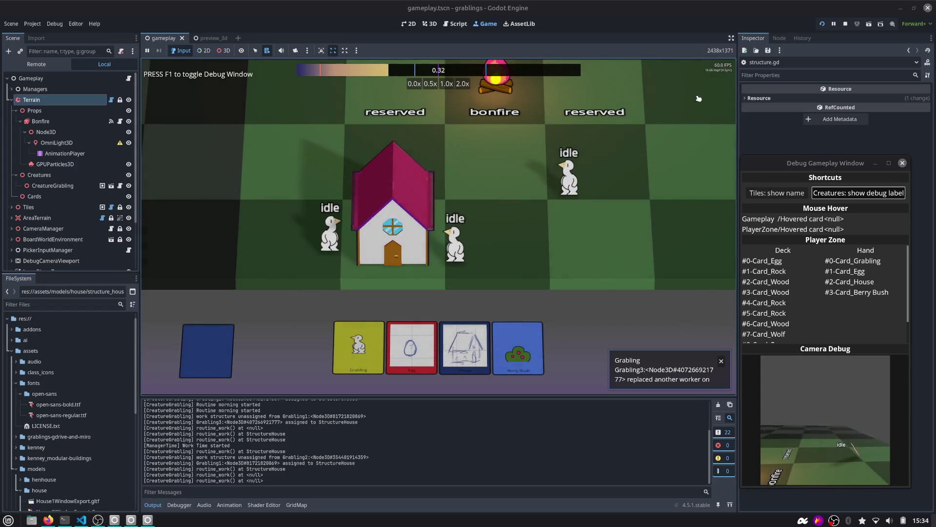
Pause the game and bring up picker_creatures.gd in the script editor.
left_click(835, 25)
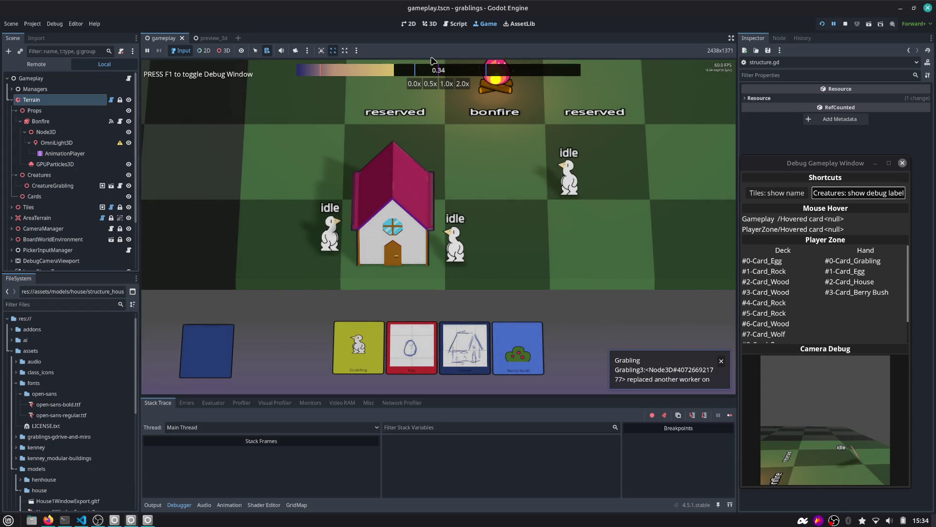
left_click(456, 25)
left_click(194, 99)
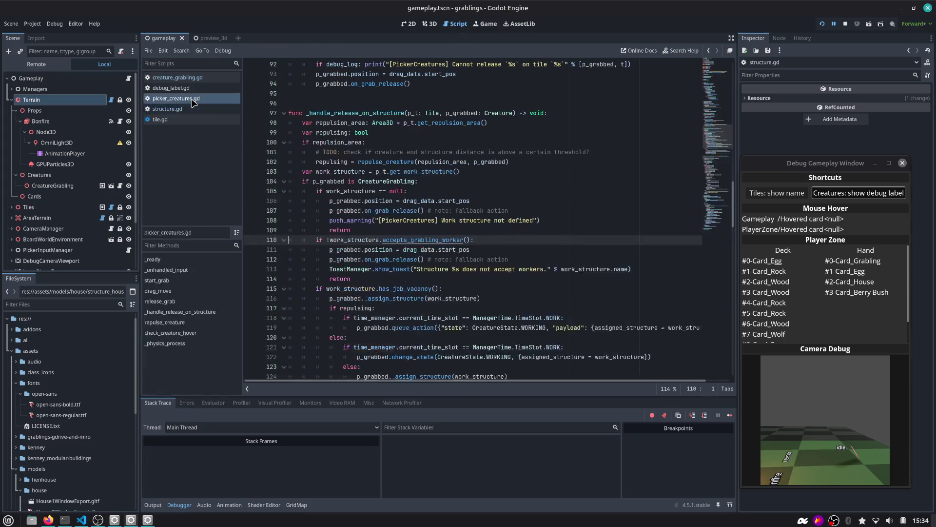
Glance at creature_grabbing.gd, then locate grabling_unassigned on line 130 of picker_creatures.gd.
left_click(188, 81)
scroll(345, 213, "down", 1)
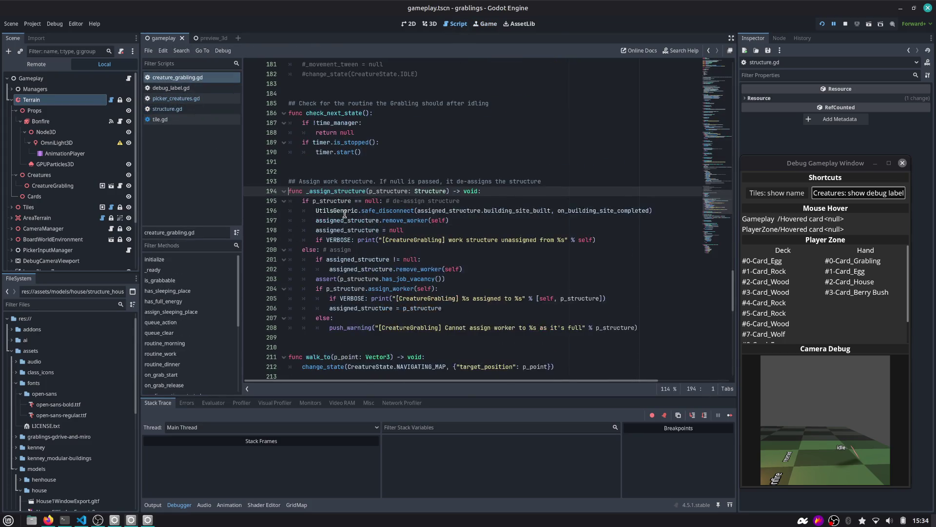
left_click(195, 98)
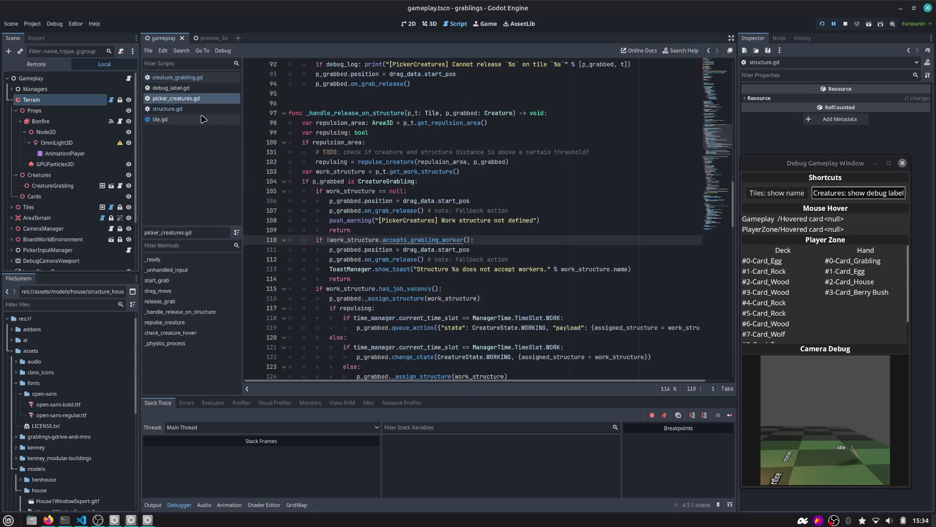
scroll(384, 236, "down", 7)
double_click(395, 230)
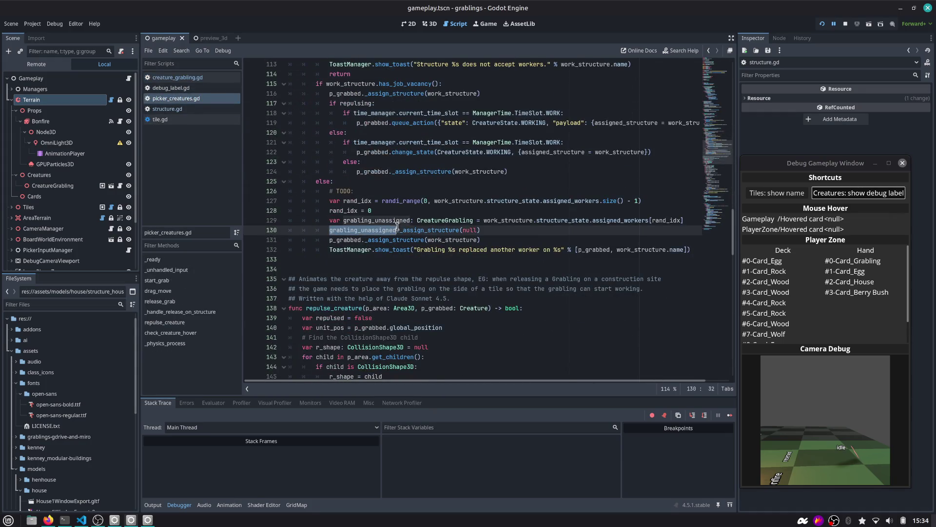
Add grabling_unassigned.change_state(CreatureState.IDLE) below line 130 and relaunch the game.
key("ctrl+Return")
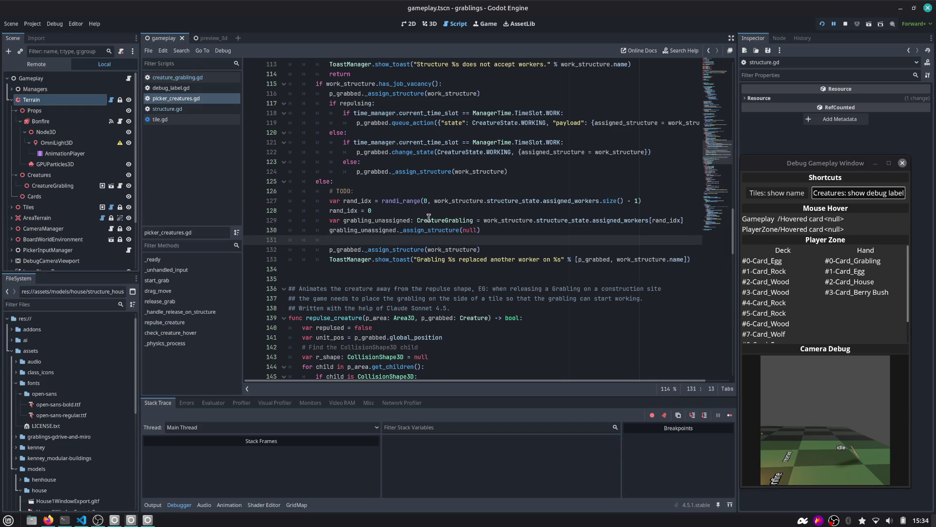
key("Return")
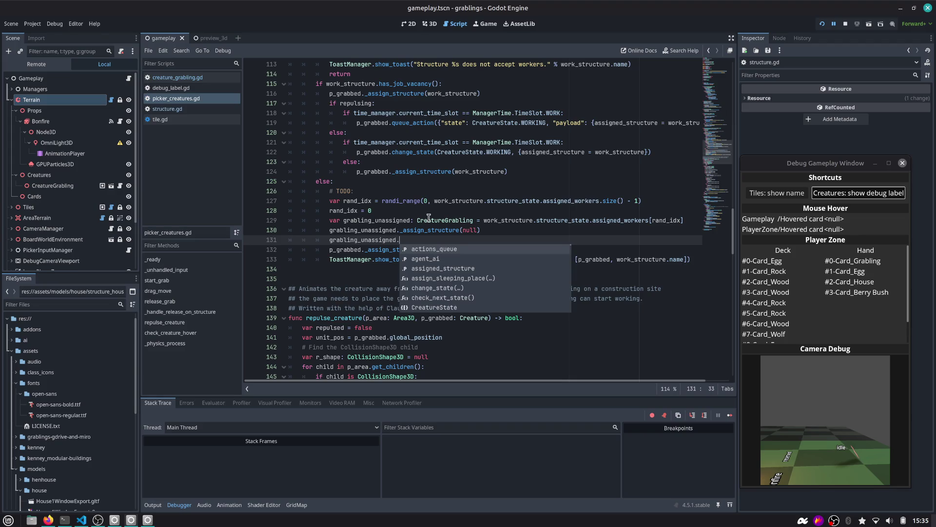
type("cha")
key("Return")
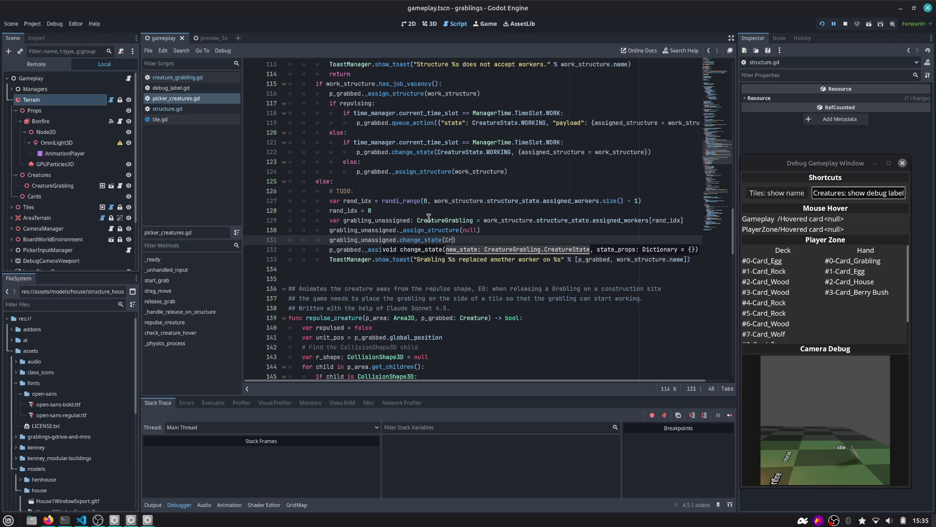
type("ate.ID")
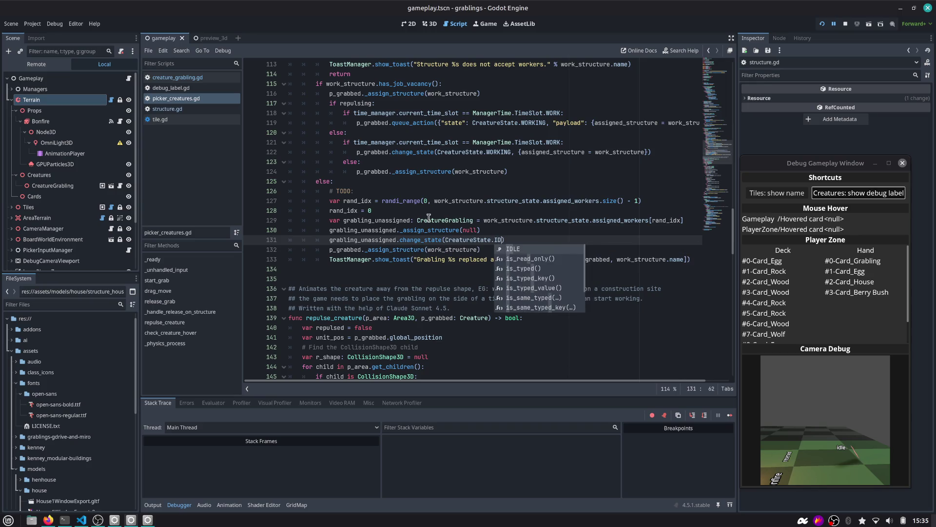
key("Return")
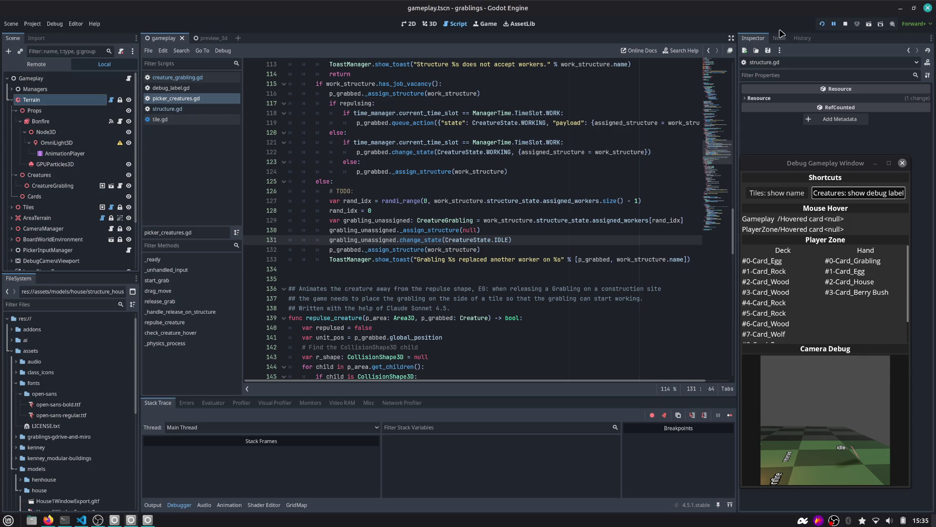
left_click(822, 24)
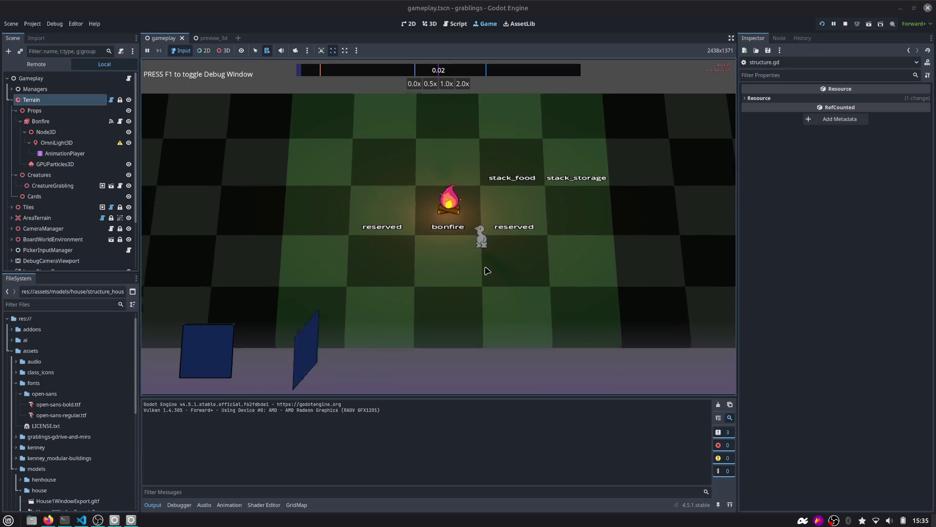
Build a house with Rock and Wood, play a Grabling, carry a grabling onto the house, then return to the script editor.
left_click_drag(412, 346, 463, 248)
left_click_drag(376, 341, 461, 237)
left_click_drag(424, 347, 461, 230)
left_click_drag(510, 344, 546, 233)
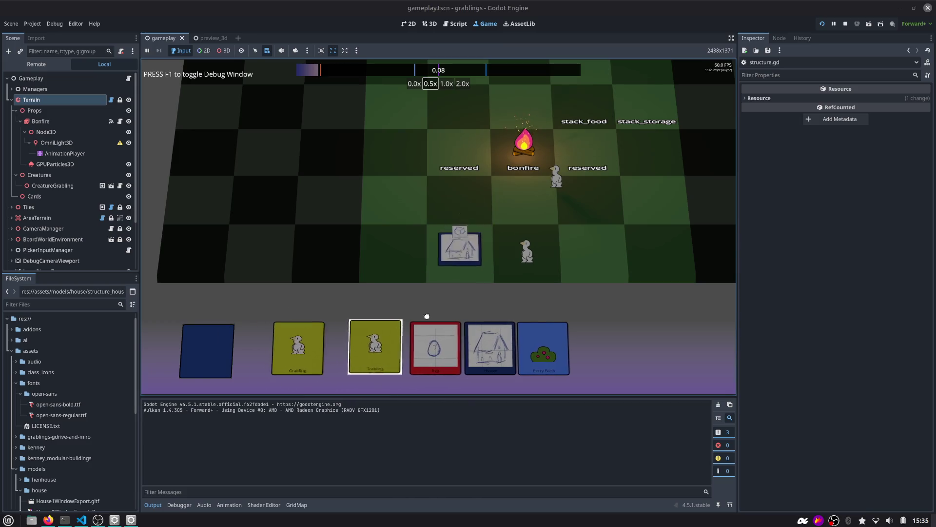
scroll(590, 220, "up", 3)
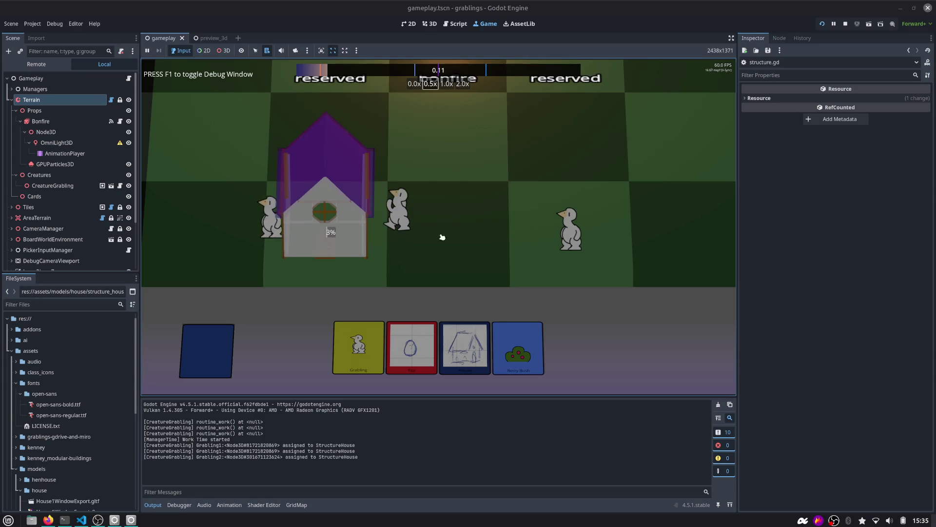
mouse_move(569, 241)
left_mouse_down()
mouse_move(444, 260)
mouse_move(381, 256)
mouse_move(303, 232)
left_mouse_up()
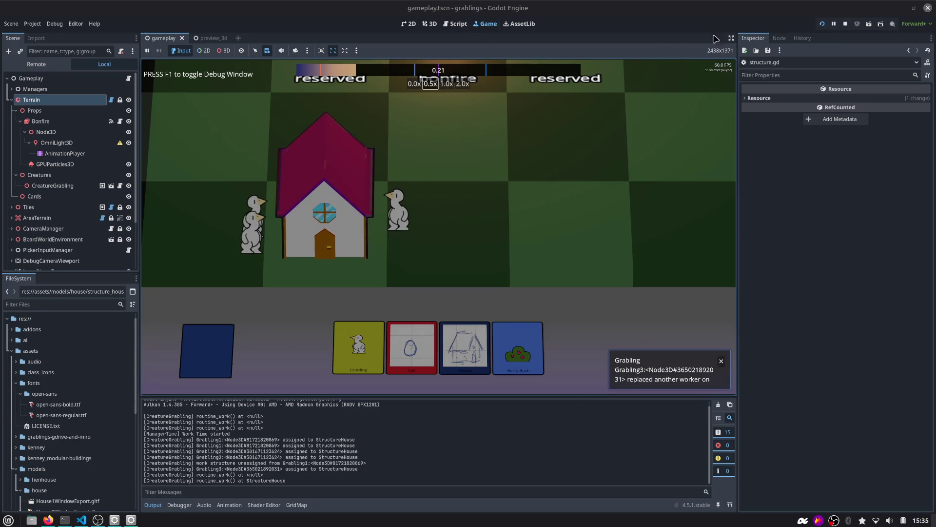
left_click(456, 25)
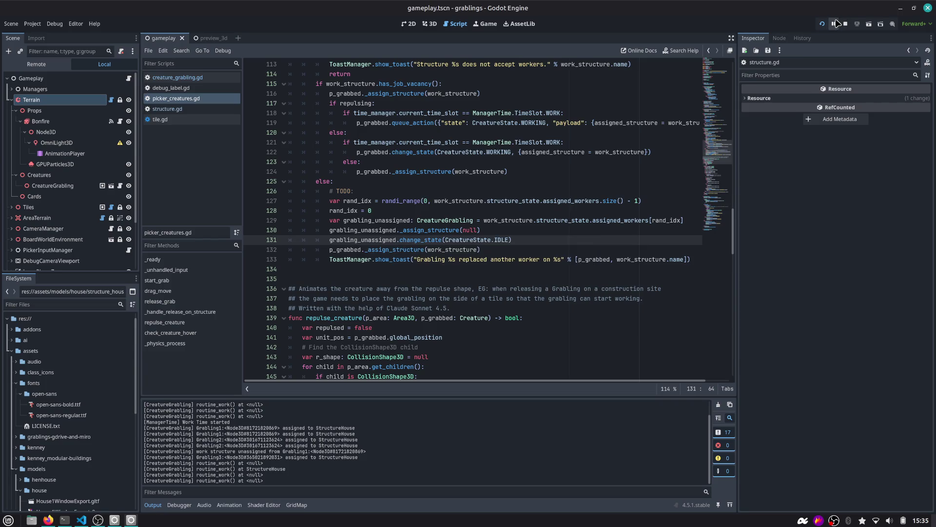
Stop the game and review the current_time_slot code around line 121.
left_click(834, 24)
scroll(367, 128, "up", 2)
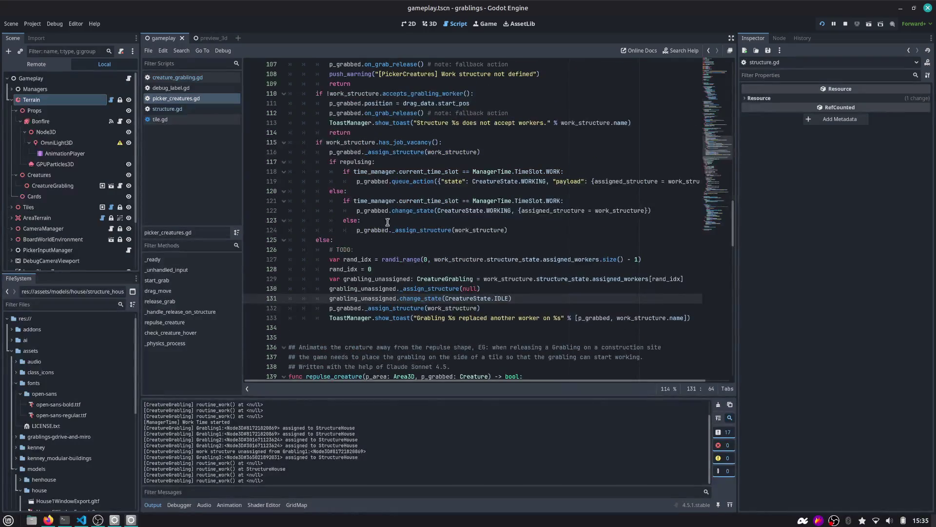
double_click(429, 201)
scroll(413, 207, "up", 3)
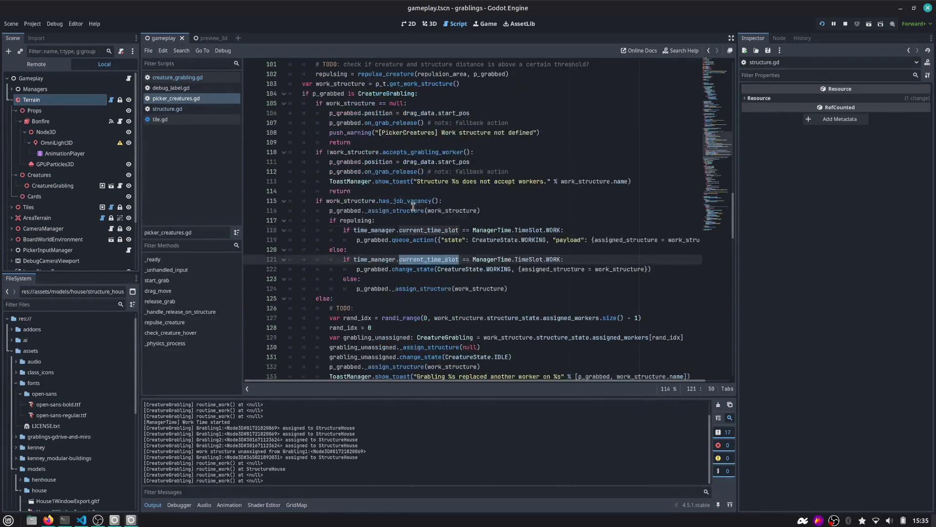
scroll(409, 234, "up", 1)
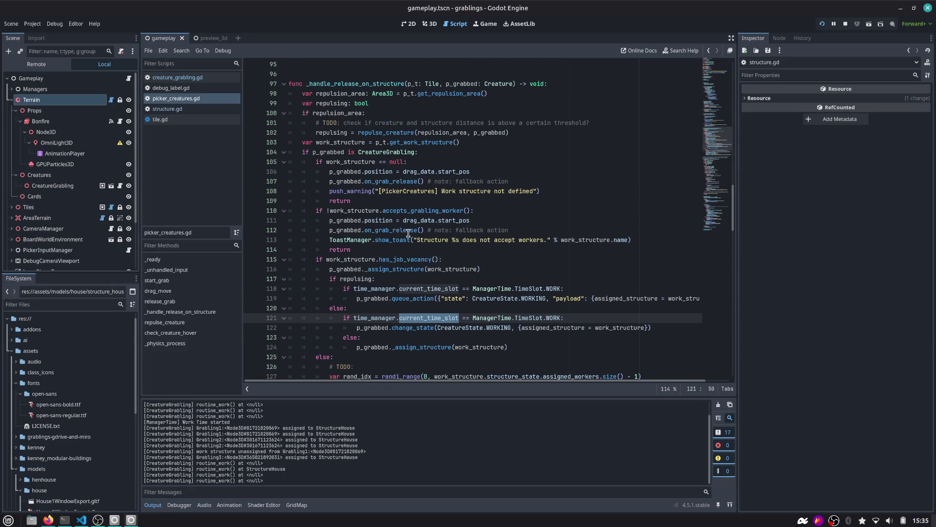
Restart the game and place the house below the bonfire, stacked with Rock and Wood.
left_click(823, 25)
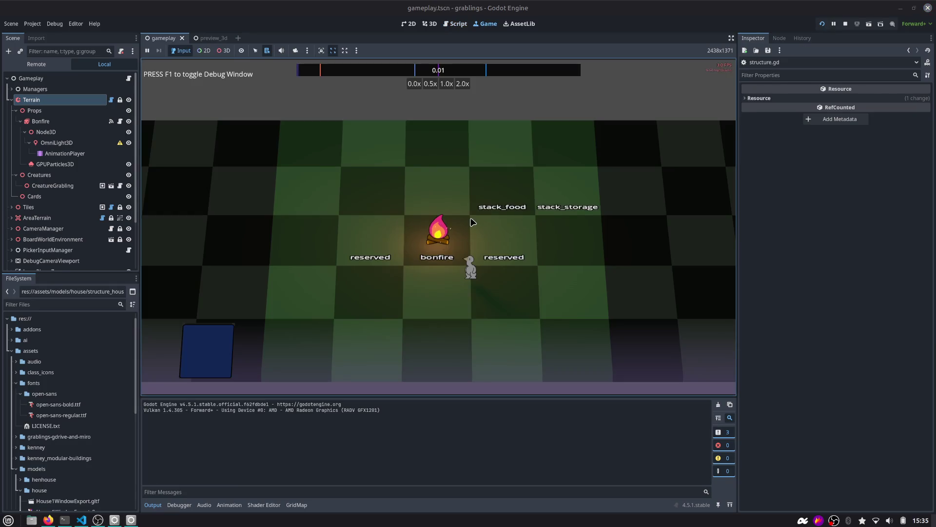
left_click(408, 335)
left_click(422, 255)
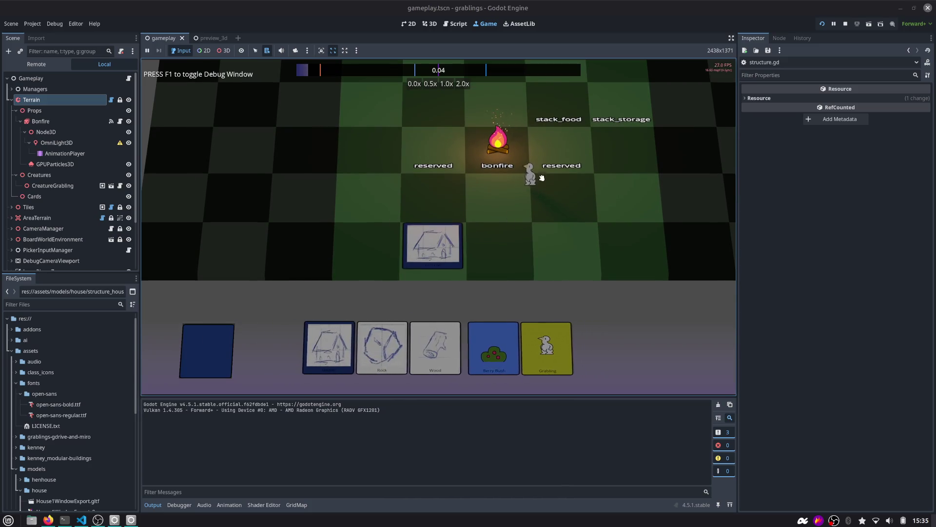
left_click(447, 336)
left_click(460, 279)
left_click(518, 348)
left_click(439, 244)
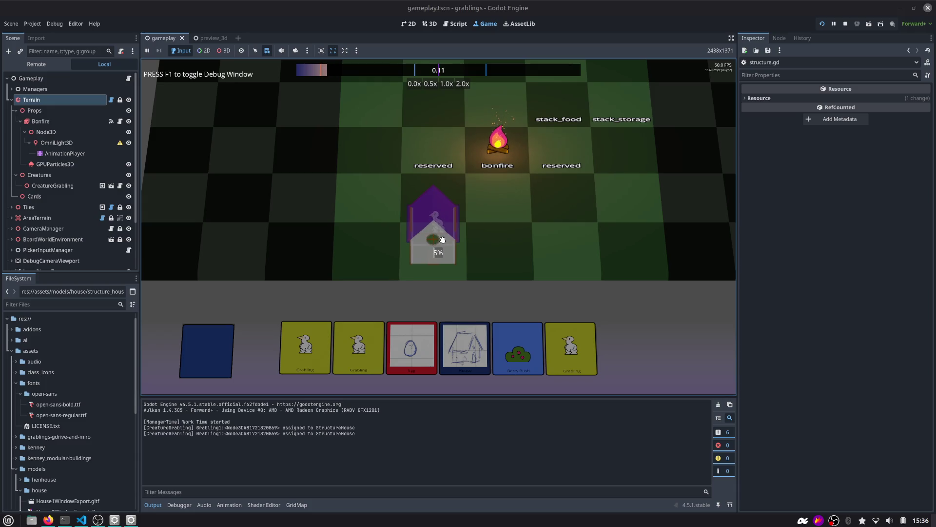
Play one Grabling onto the house and another onto the full house.
left_click(571, 343)
left_click(439, 245)
left_click(390, 341)
left_click(478, 243)
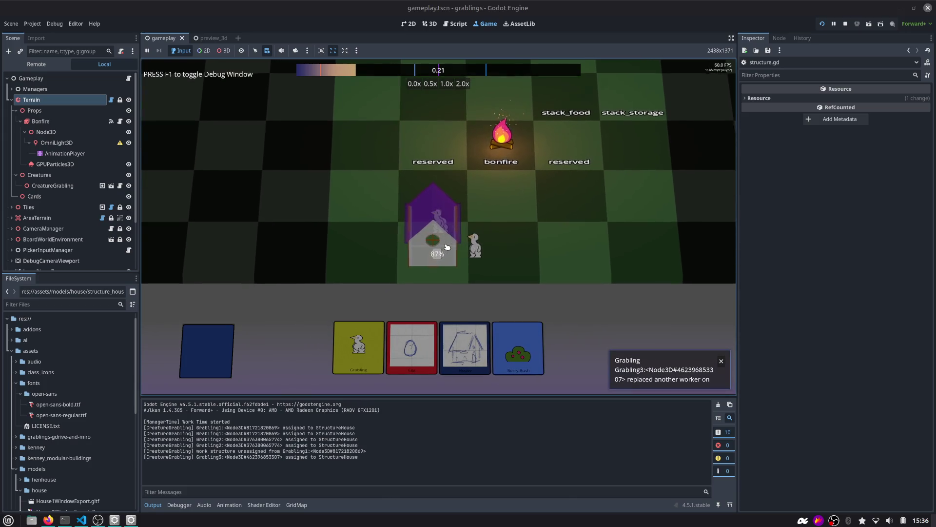
Stop the game, look over the release code, and launch a fresh round.
left_click(845, 24)
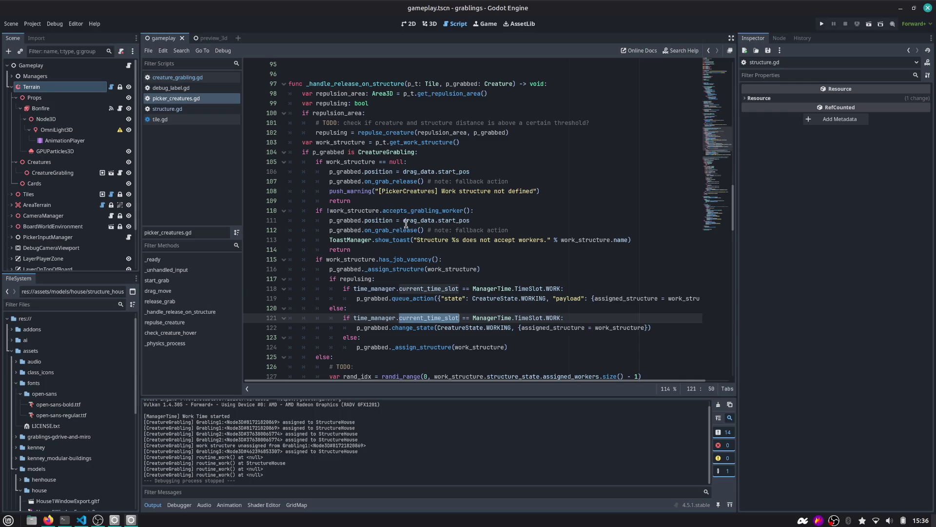
mouse_move(406, 224)
mouse_move(349, 129)
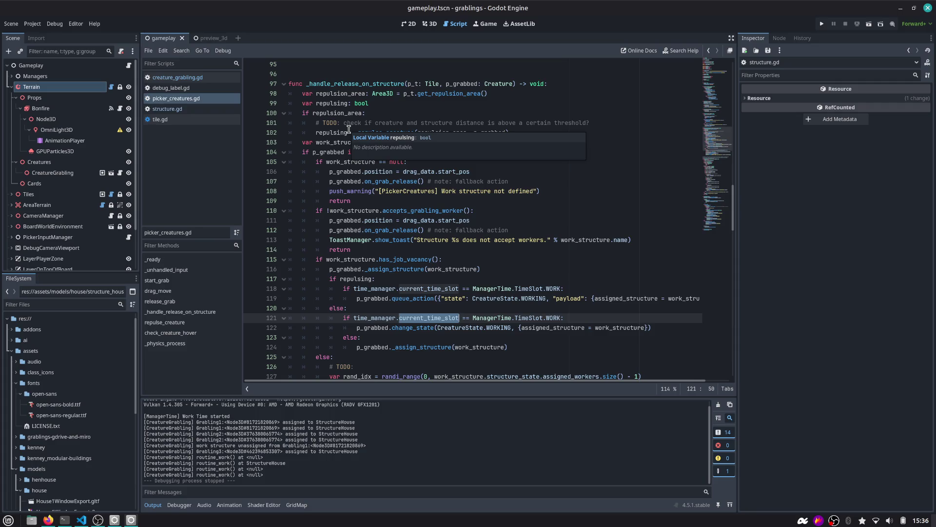
scroll(424, 254, "down", 3)
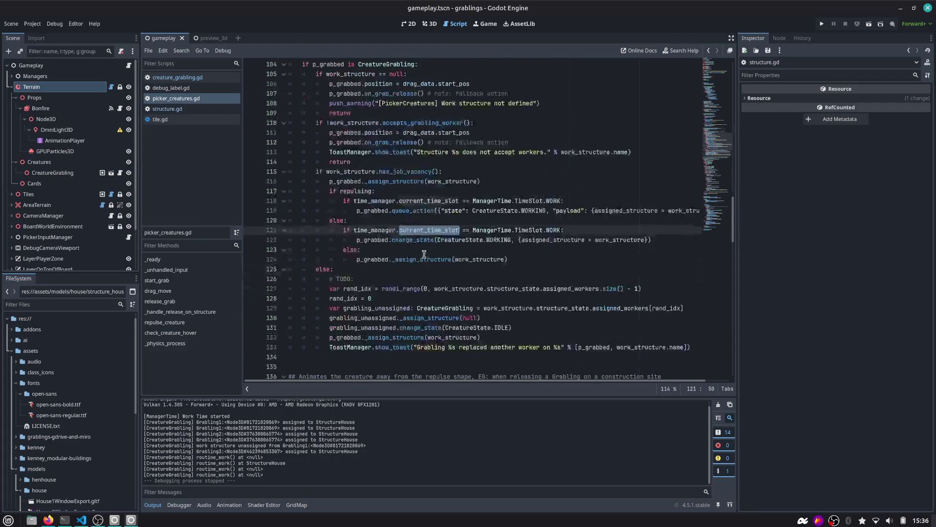
left_click(821, 24)
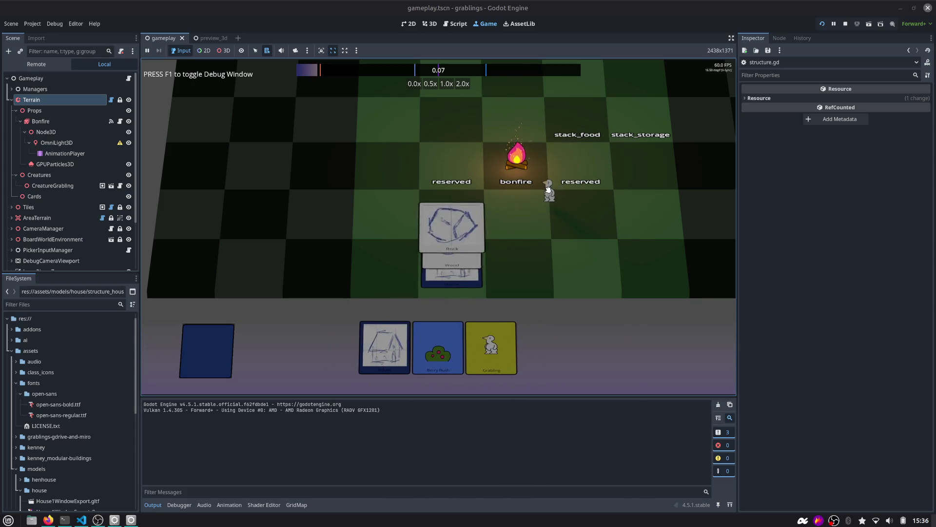
Assign the Grabling to the house, then step through actions_queue matches in creature_grabling.gd.
left_click_drag(533, 244, 459, 258)
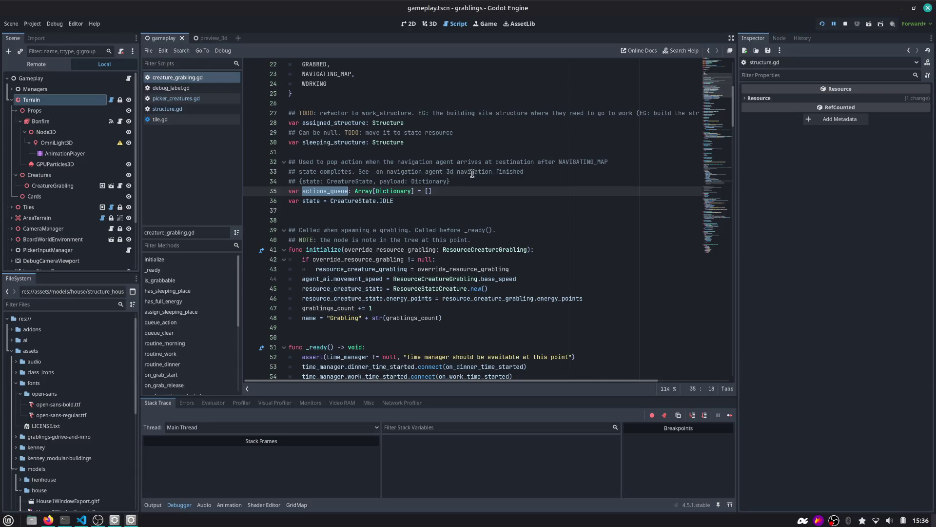
key("ctrl+f")
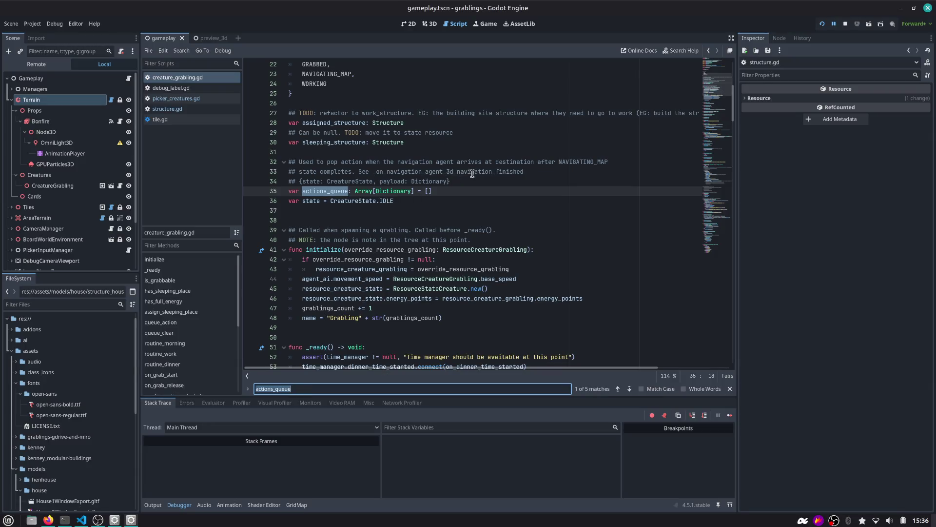
key("Return")
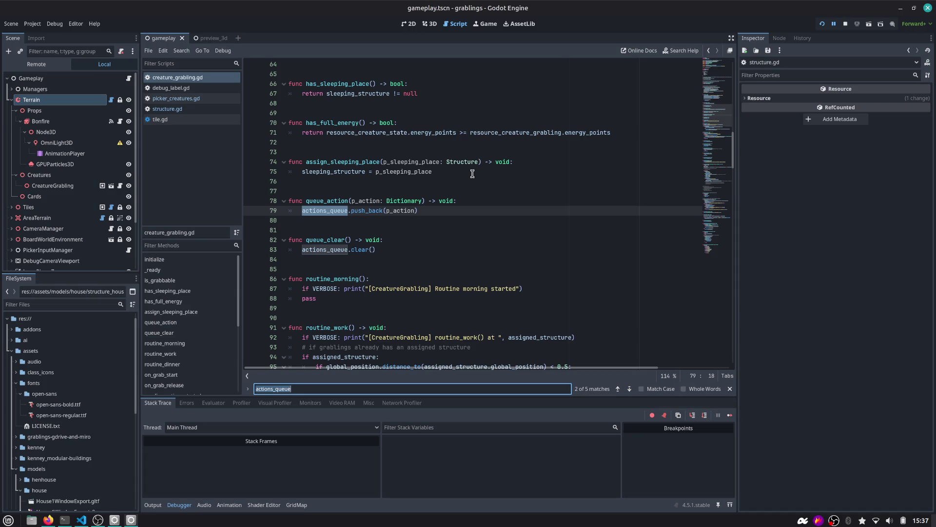
key("Return")
key("Return")
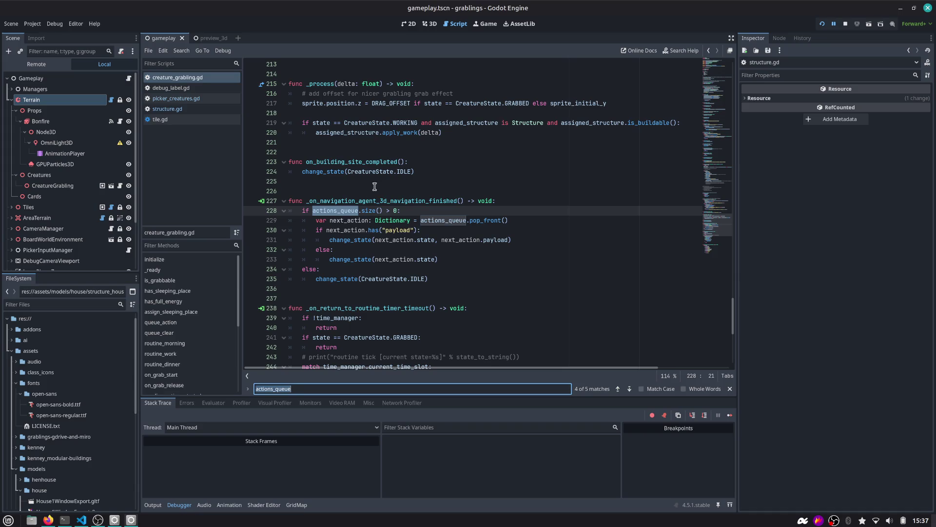
Inspect the change_state call on line 231 inside the navigation-finished handler.
double_click(416, 201)
left_click(339, 210)
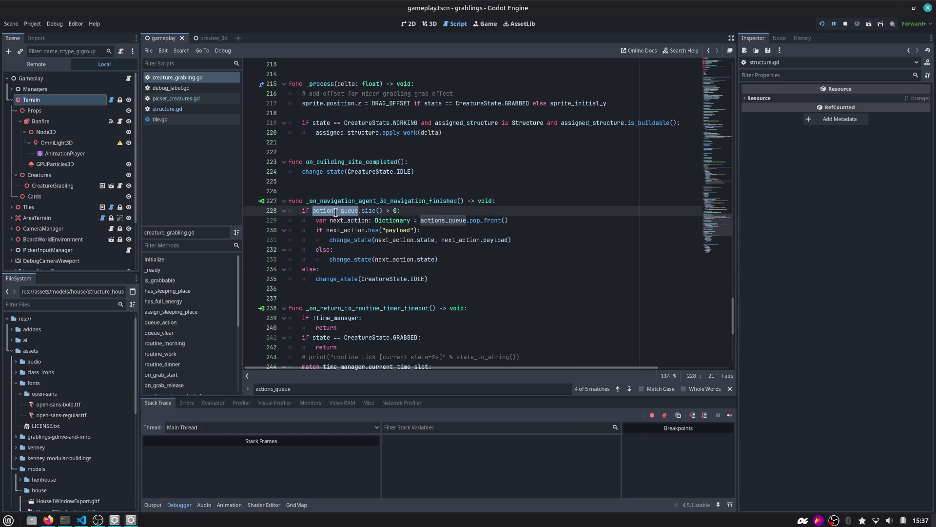
key("Down")
key("Down")
key("Down")
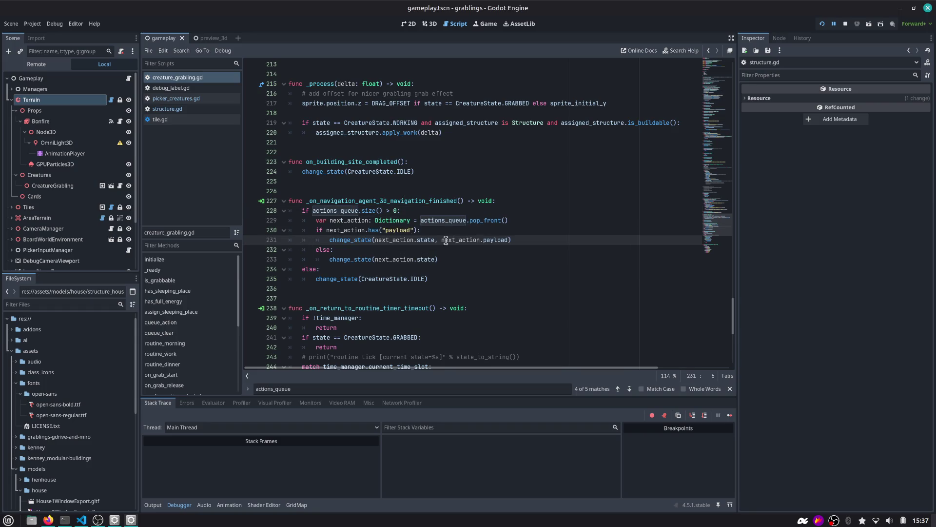
left_click_drag(542, 241, 318, 244)
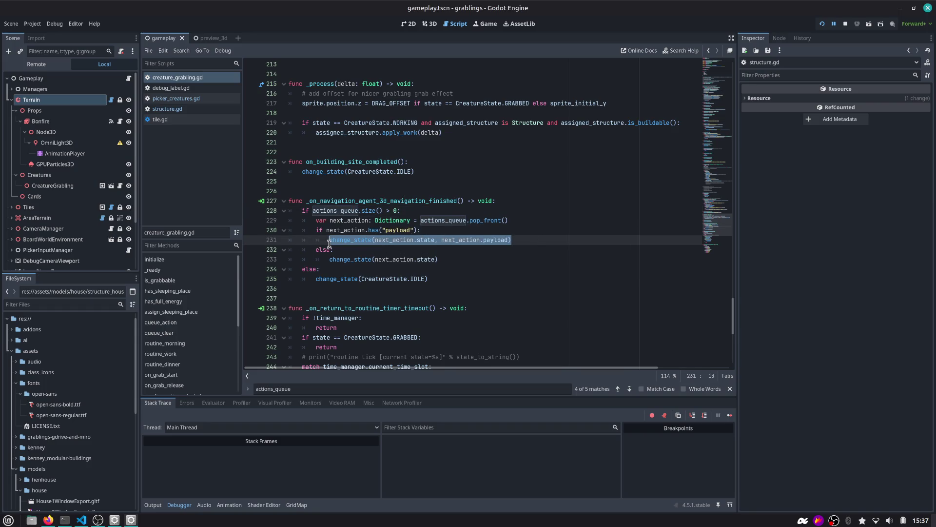
double_click(340, 243)
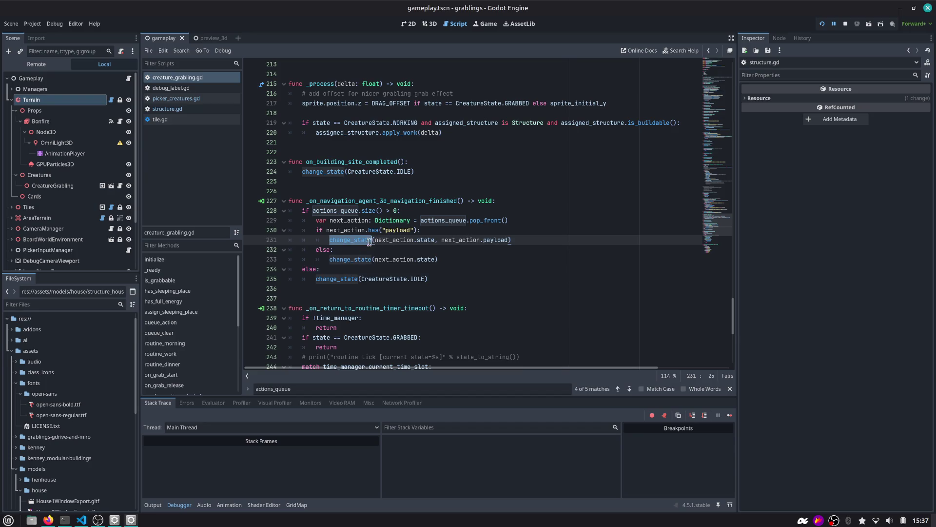
Add a comment '-> WORKING STATE, ma il working time é finito' flagging the state as invalid.
left_click(434, 227)
key("Return")
type("#")
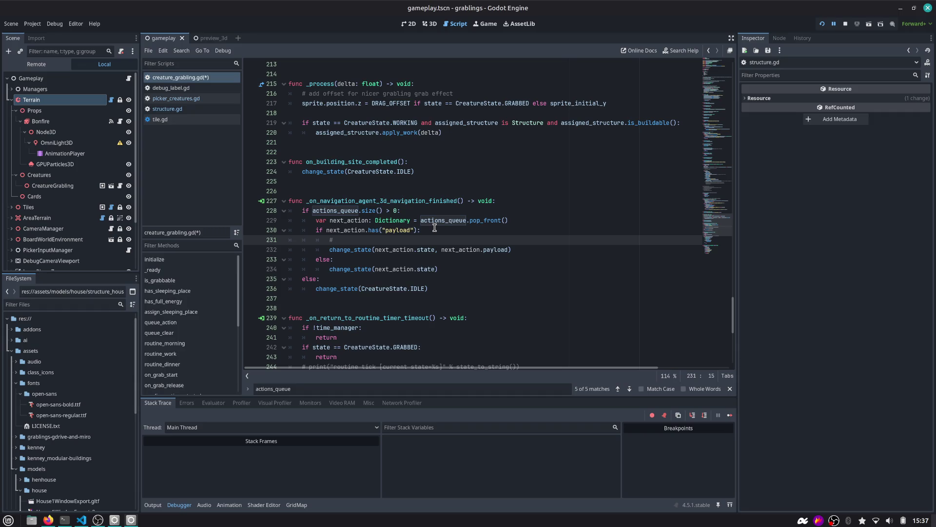
type("-> WORKING STATE ,  ")
type("ma il working time é finito")
key("BackSpace")
type("> stato invalid")
type("o!")
Add a second '-> WORKING STATE' comment ending 'è stato deassegnato dal lavoro'.
key("Return")
type("#")
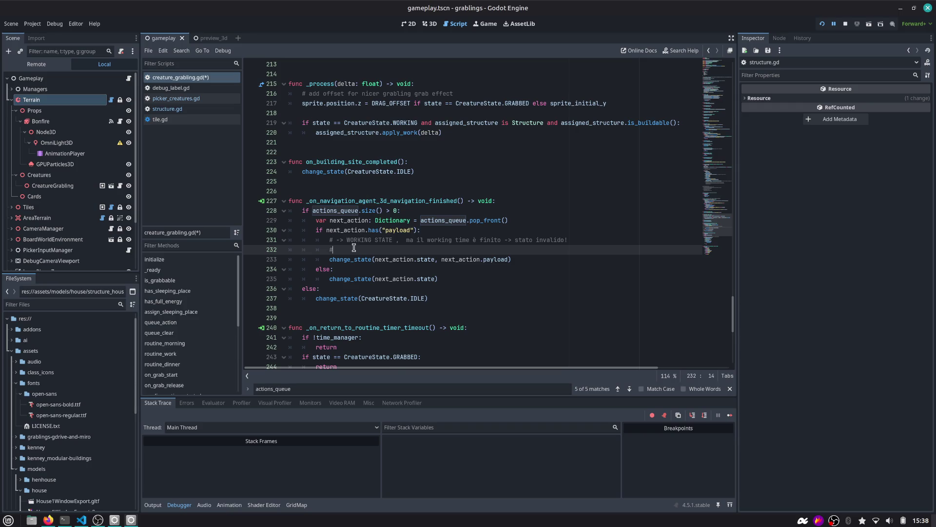
type("-> ")
type("WORKING STATE")
type(" , ma ")
type("la struttura ")
type("è")
key("ctrl+shift+Left")
key("ctrl+shift+Left")
key("ctrl+shift+Left")
type("è stato de")
type("assegnato ")
type("dal")
type(" lavoro")
Move both comments above the payload check and review the next_action.state change_state call.
double_click(372, 260)
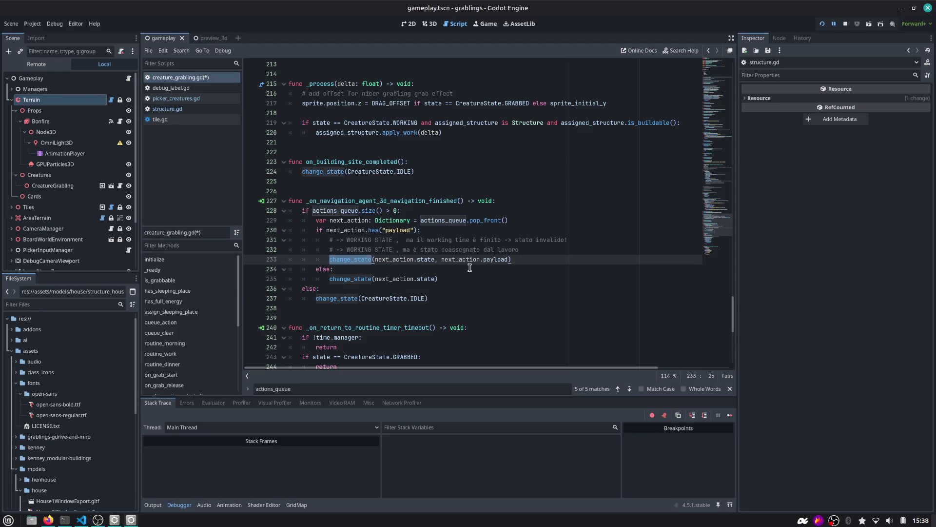
left_click(539, 249)
key("shift+Up")
key("shift+Home")
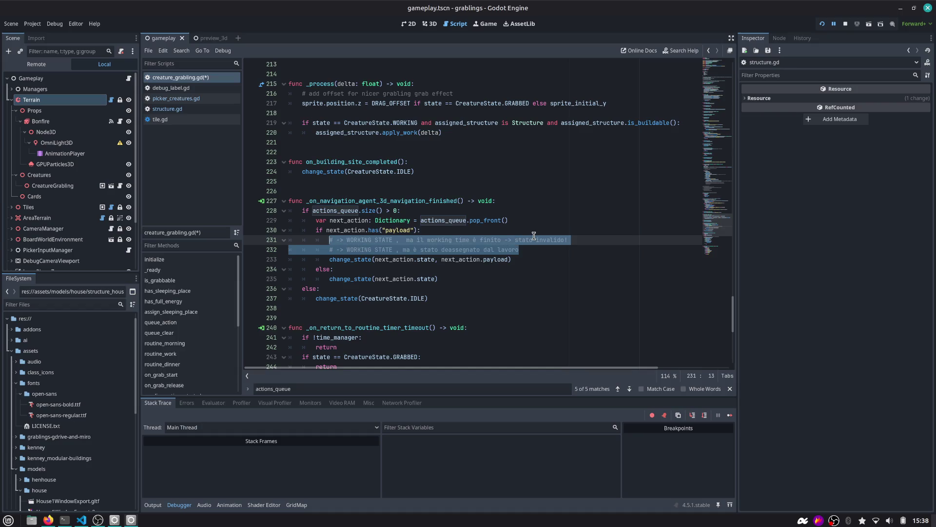
key("alt+Up")
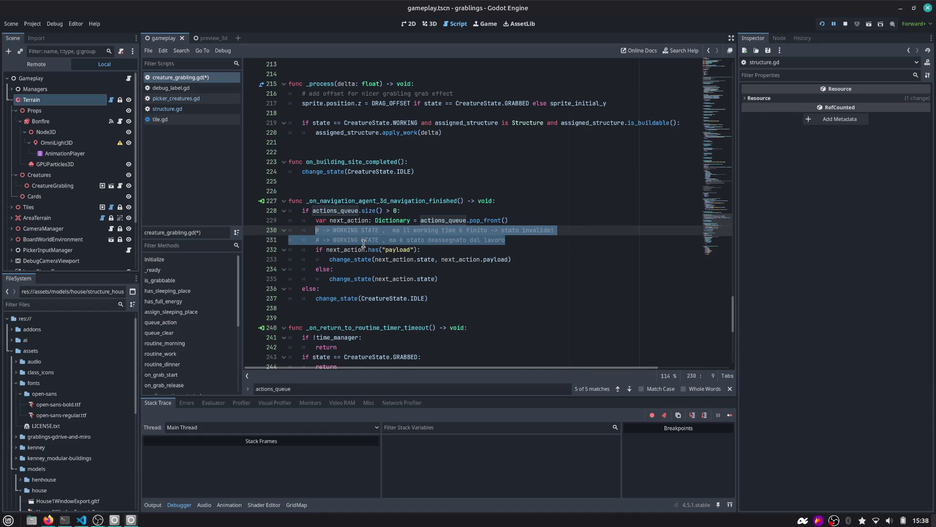
double_click(402, 260)
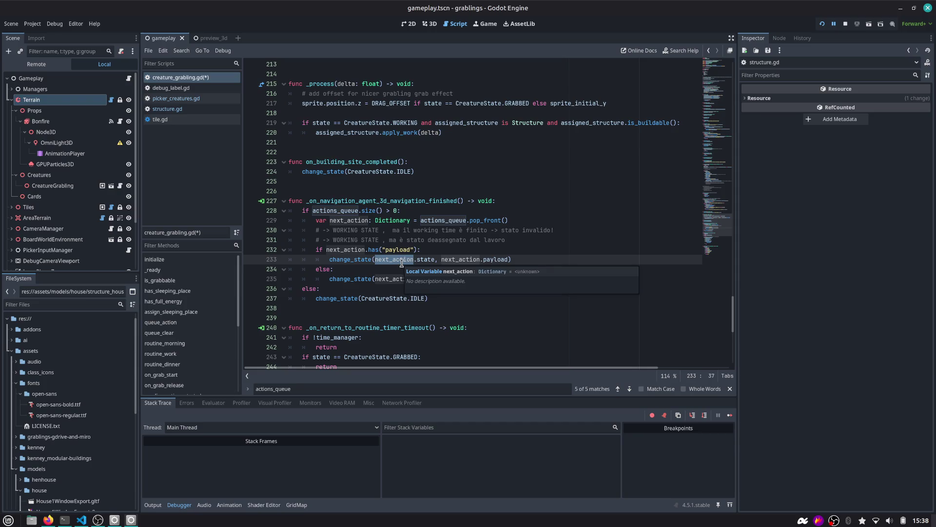
double_click(346, 260)
double_click(424, 260)
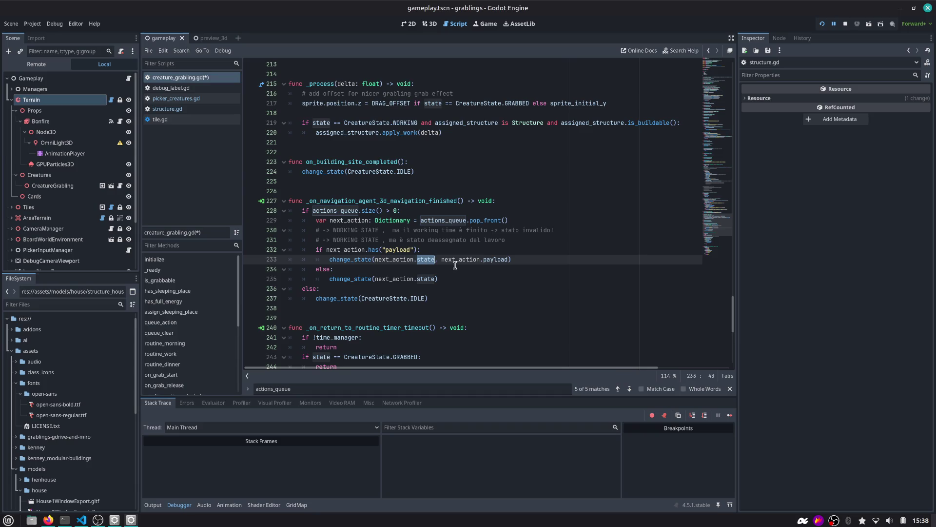
scroll(435, 264, "up", 3)
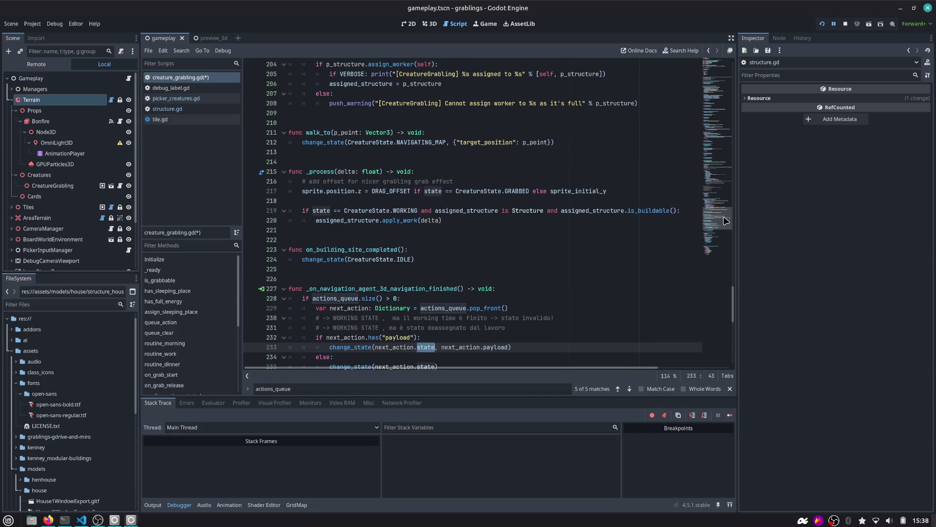
Jump to the variable declarations and inspect the WORKING state in the actions_queue doc comment.
left_click(718, 97)
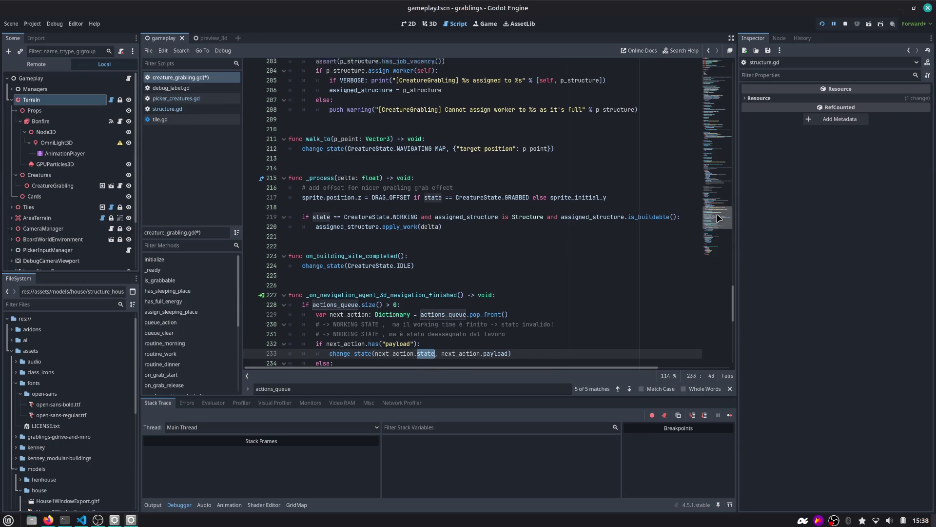
scroll(525, 170, "up", 6)
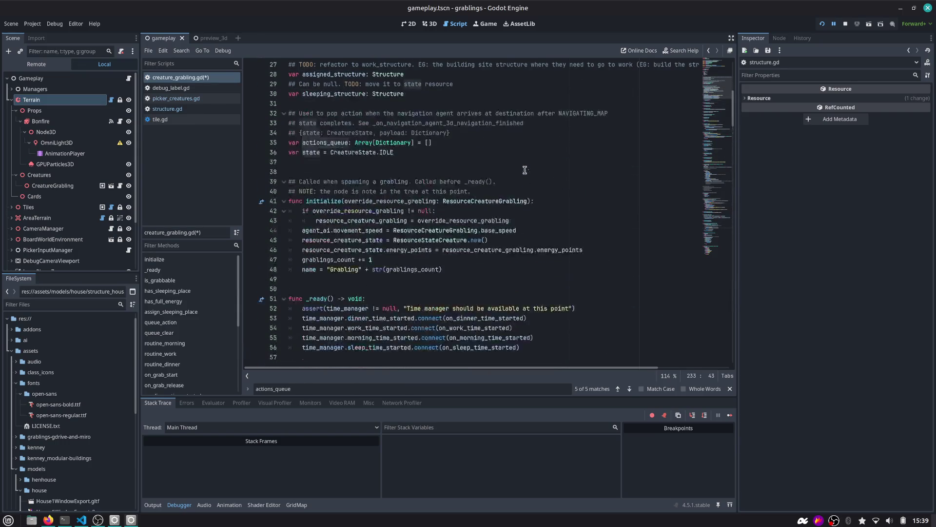
scroll(349, 196, "down", 1)
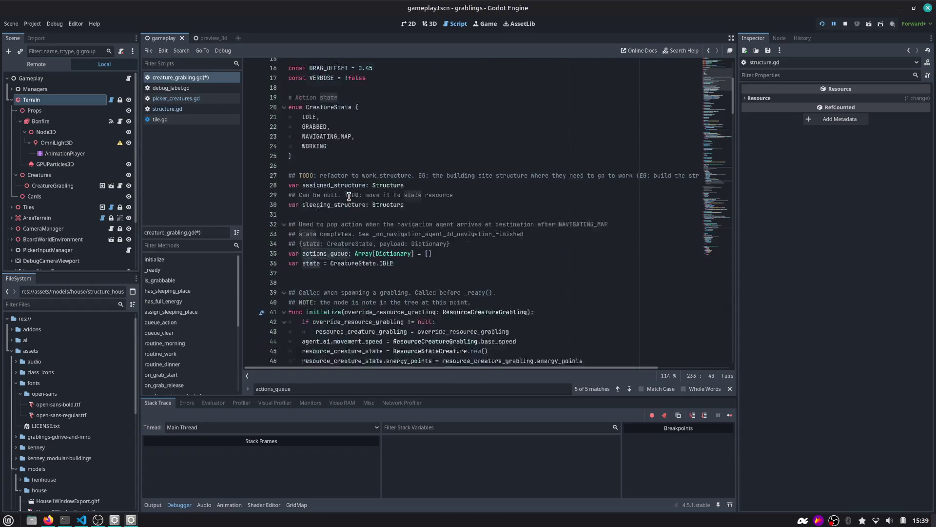
left_click_drag(339, 123, 281, 92)
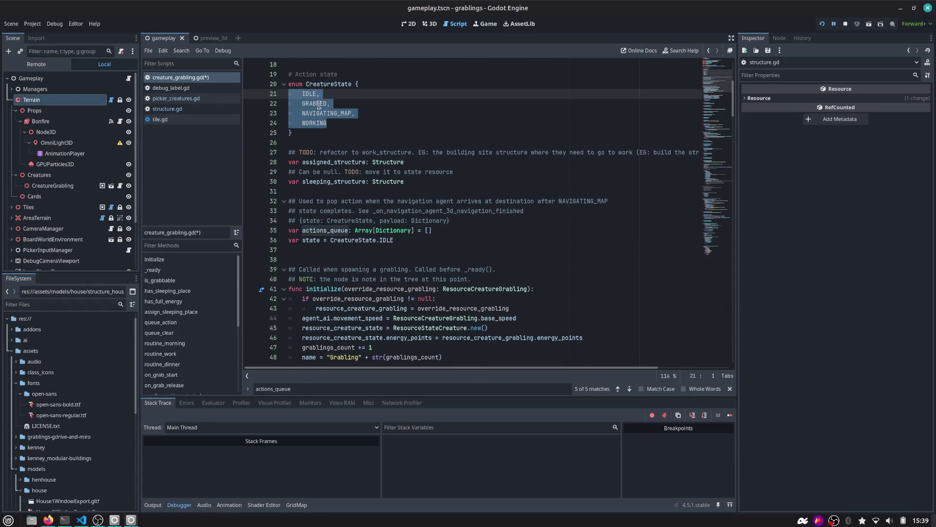
double_click(315, 122)
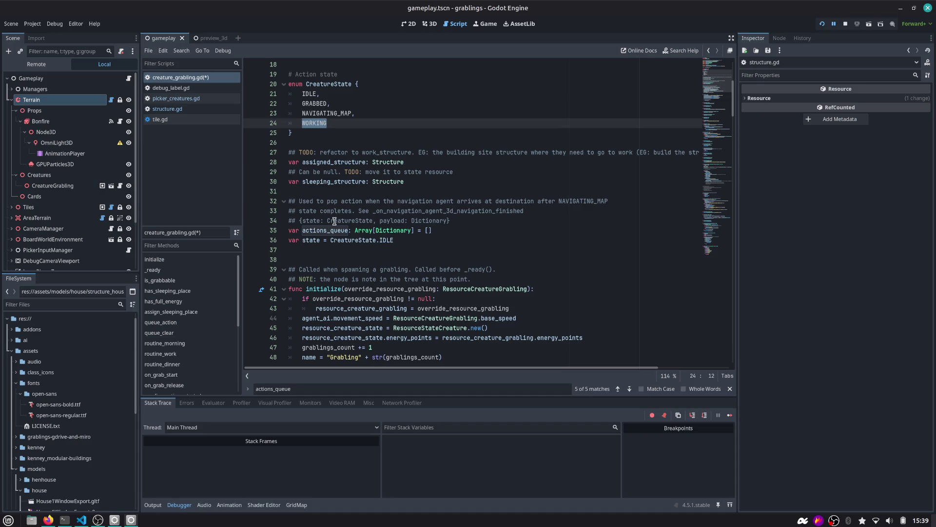
Add the doc line '## NOTE: currently used only to queue work state.' below the action dictionary comment.
left_click(500, 218)
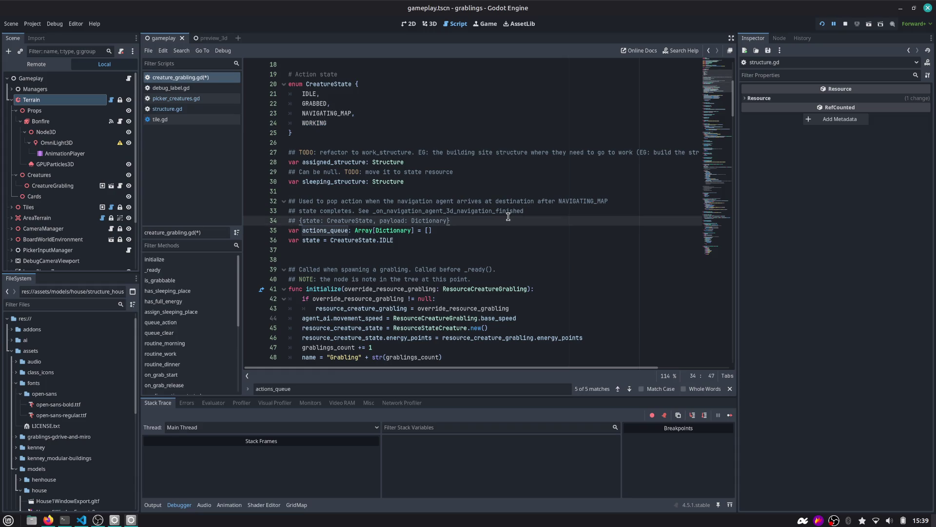
key("Return")
type("## NOTE: currently used")
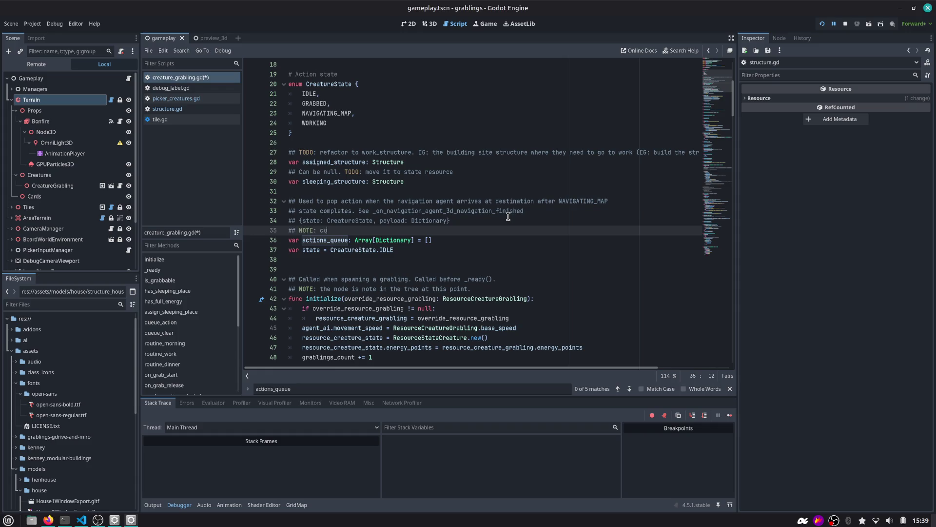
type(" only ")
type("to")
key("BackSpace")
key("BackSpace")
key("BackSpace")
type("for")
key("BackSpace")
key("BackSpace")
key("BackSpace")
type("to queue work state.")
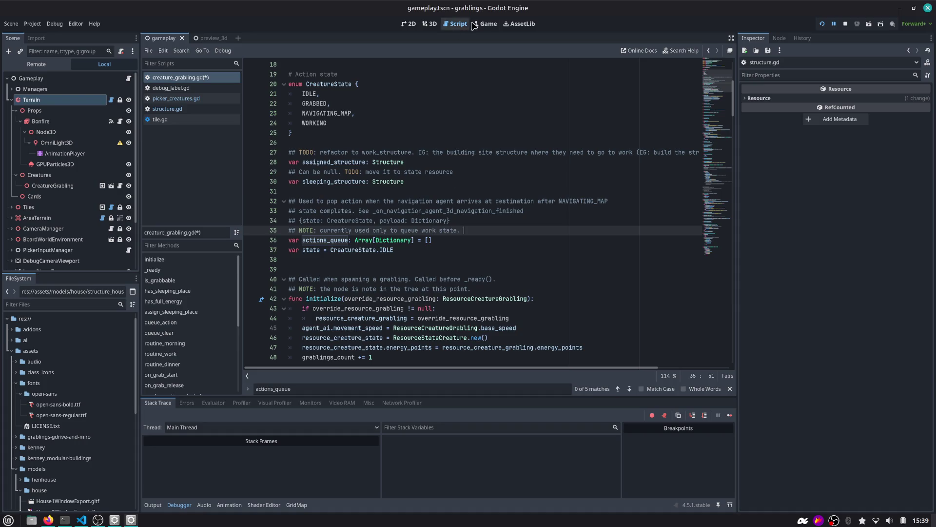
left_click(487, 23)
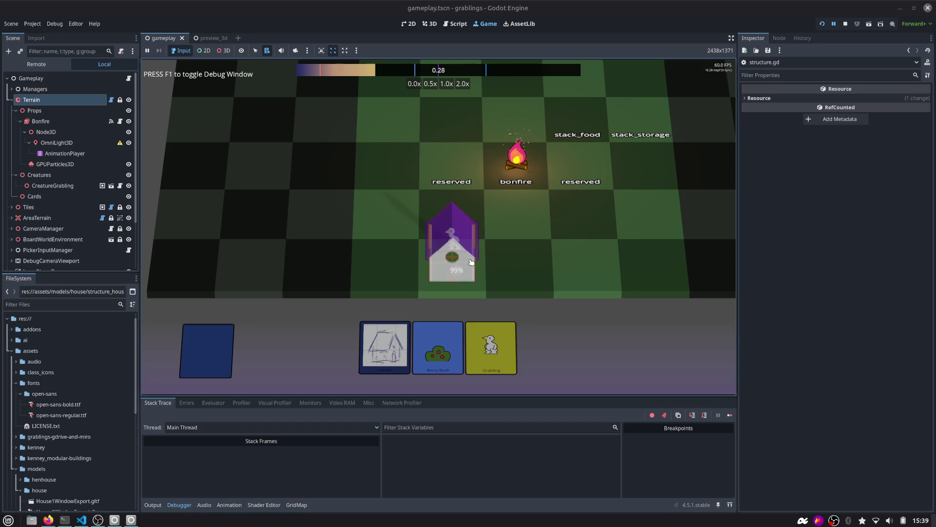
left_click(455, 24)
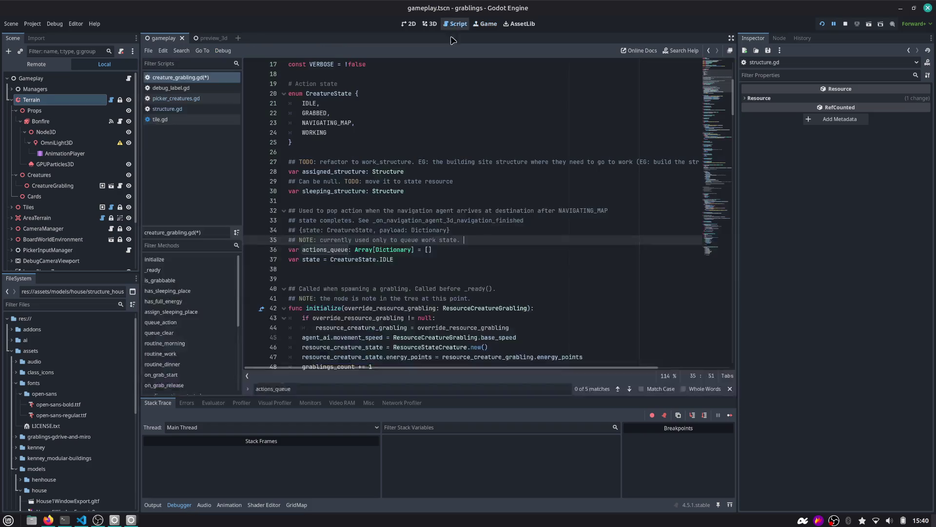
left_click(359, 249)
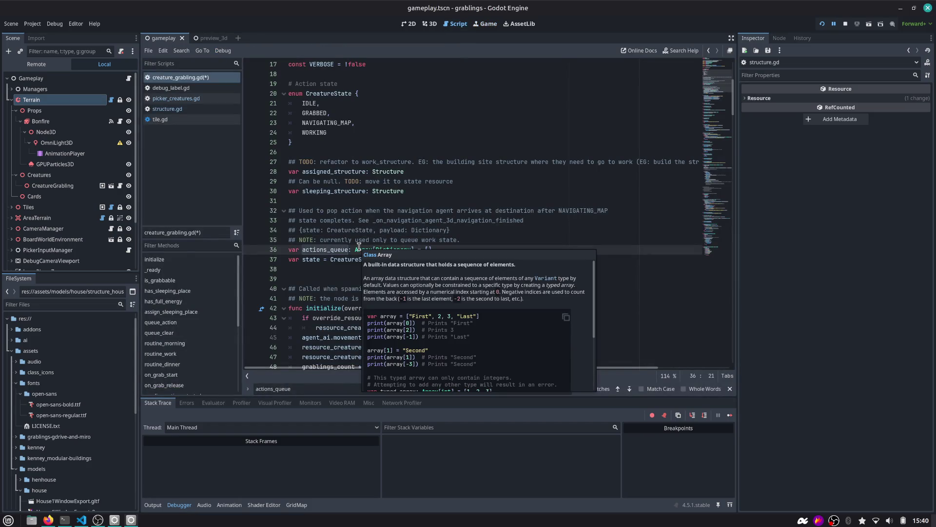
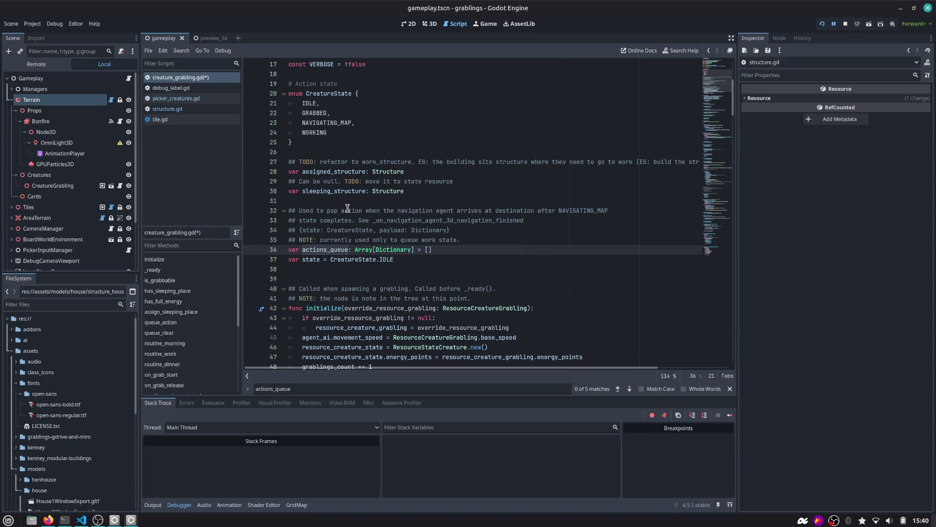
Leave the creature_grabling.gd script and bring up GitHub issue #15 in Firefox.
scroll(362, 181, "down", 2)
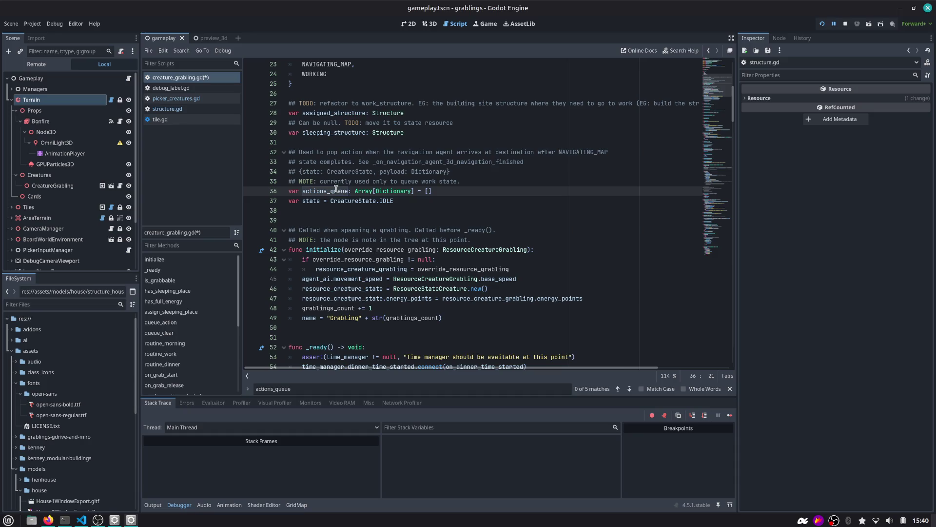
left_click(48, 520)
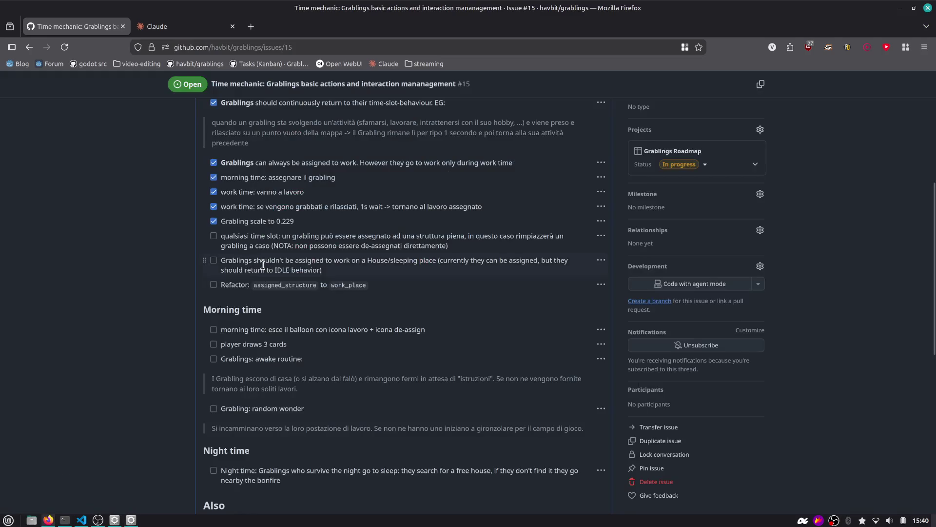
Search DuckDuckGo for 'gamedev intro to ia' and open GameDev.net's Total Beginner's Guide to Game AI.
key("ctrl+t")
type("gamedev ")
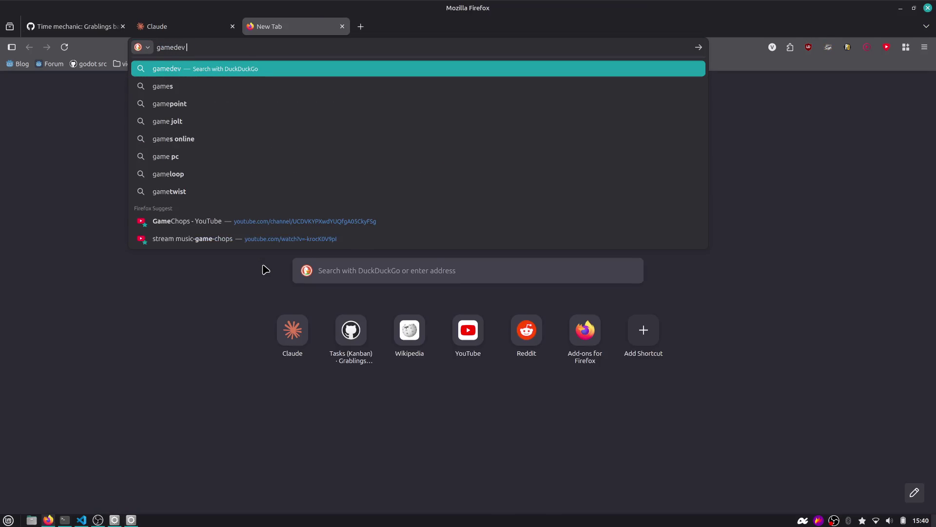
type("intro to ia")
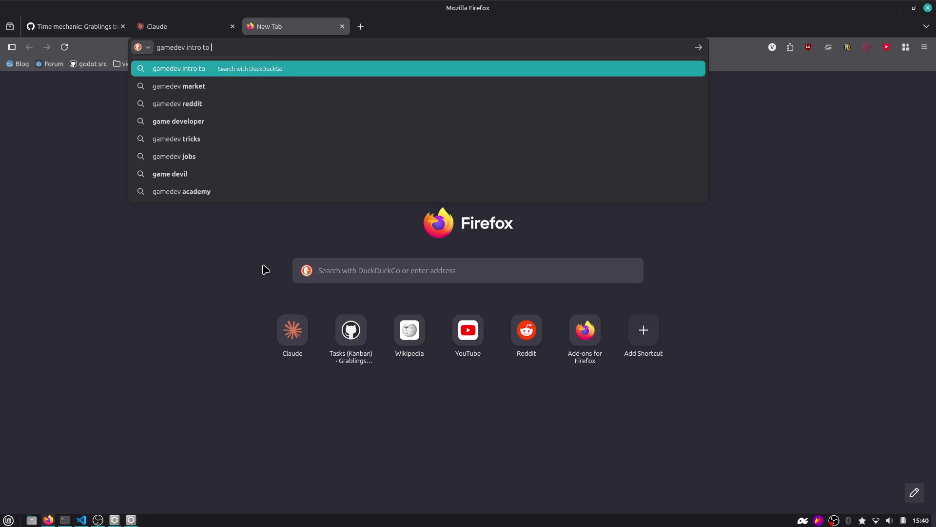
key("Return")
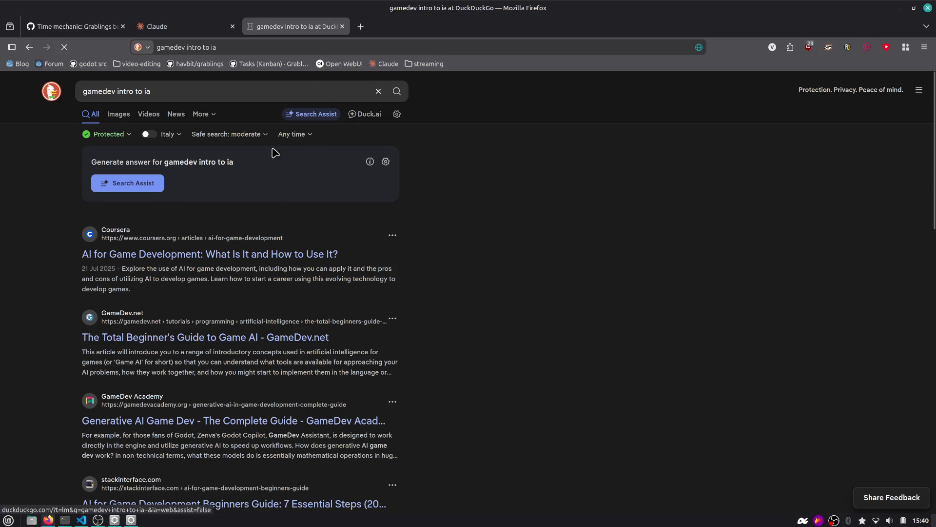
left_click(175, 339)
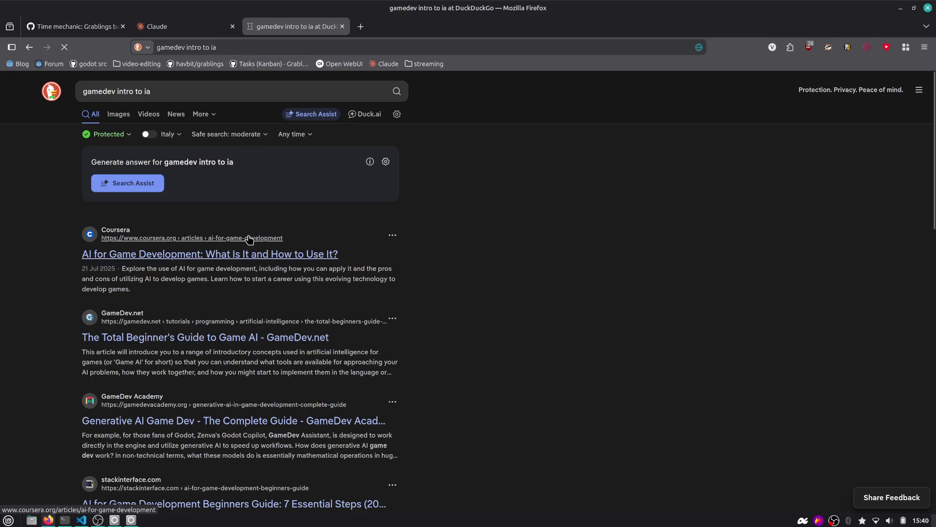
left_click(135, 346)
scroll(136, 343, "down", 3)
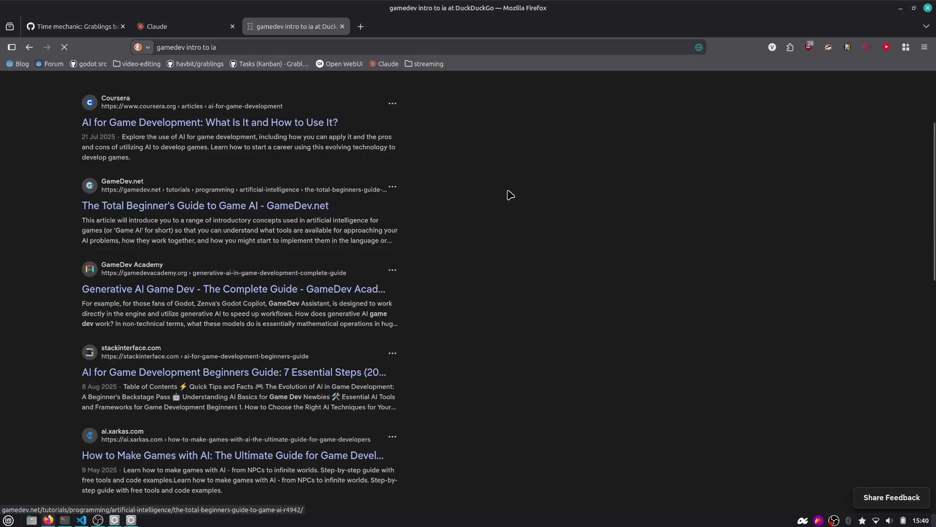
right_click(190, 203)
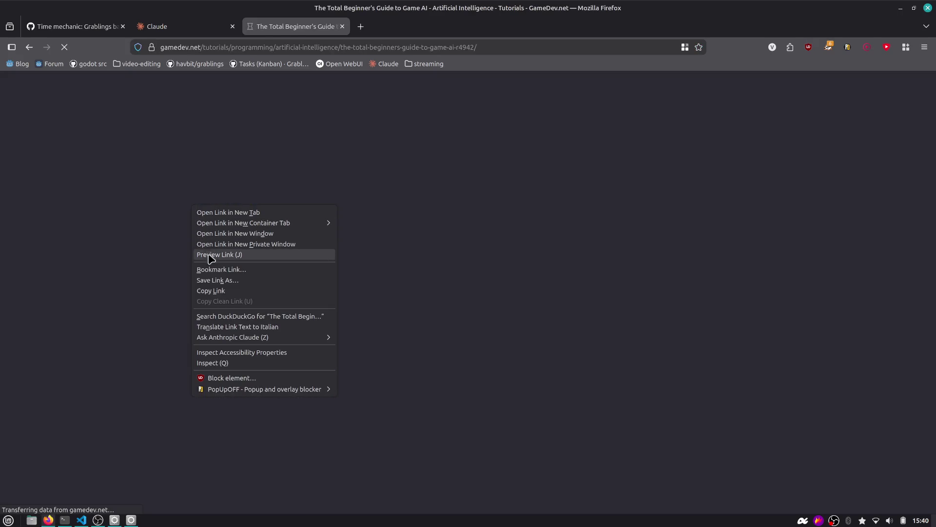
Post the GameDev.net article's address in the OBS stream chat, then return to Firefox.
scroll(314, 250, "down", 4)
key("ctrl+l")
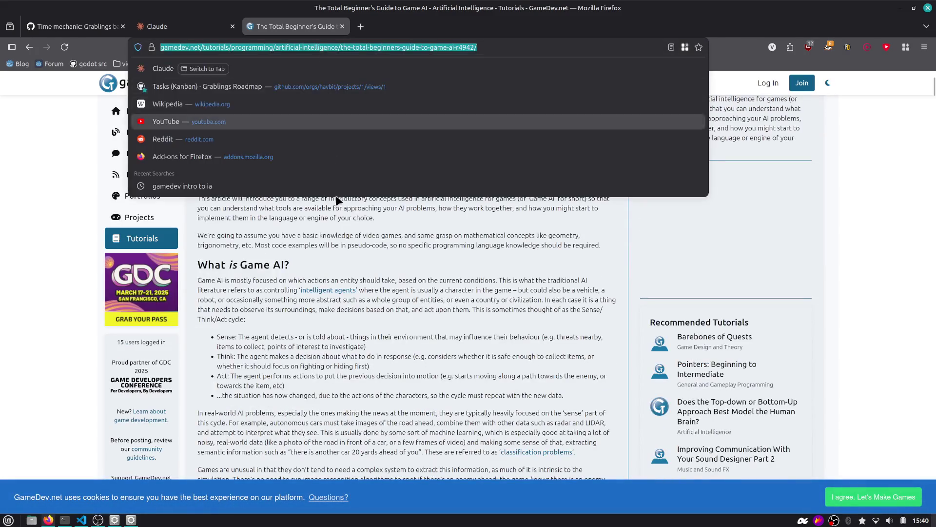
key("alt+Tab")
key("alt+Tab")
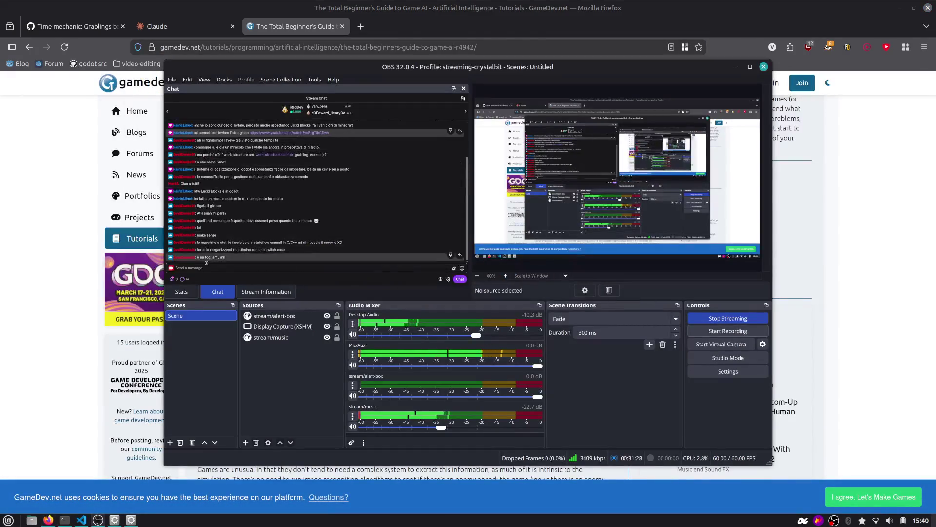
left_click(205, 268)
type("https://gamedev.net/tutorials/programming/artificial-intelligence/the-total-beginners-guide-to-game-ai-r4942/")
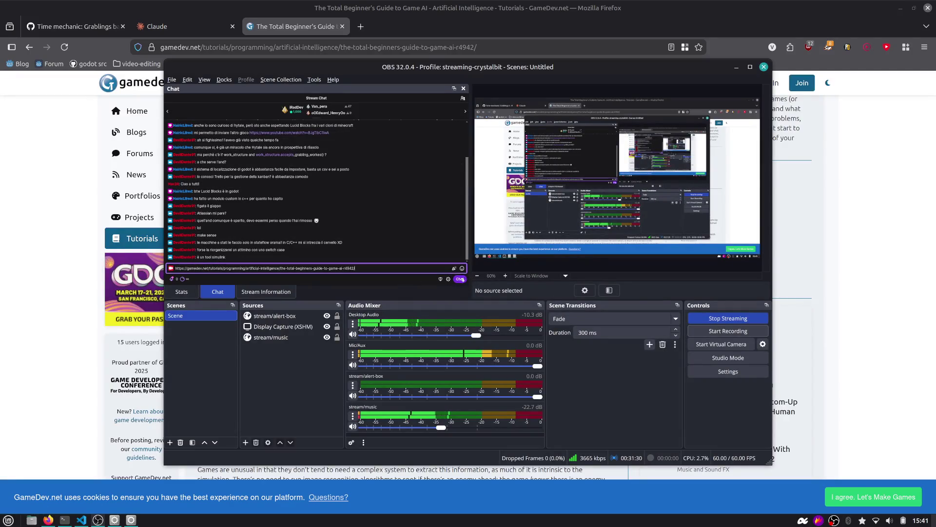
key("Return")
left_click(53, 260)
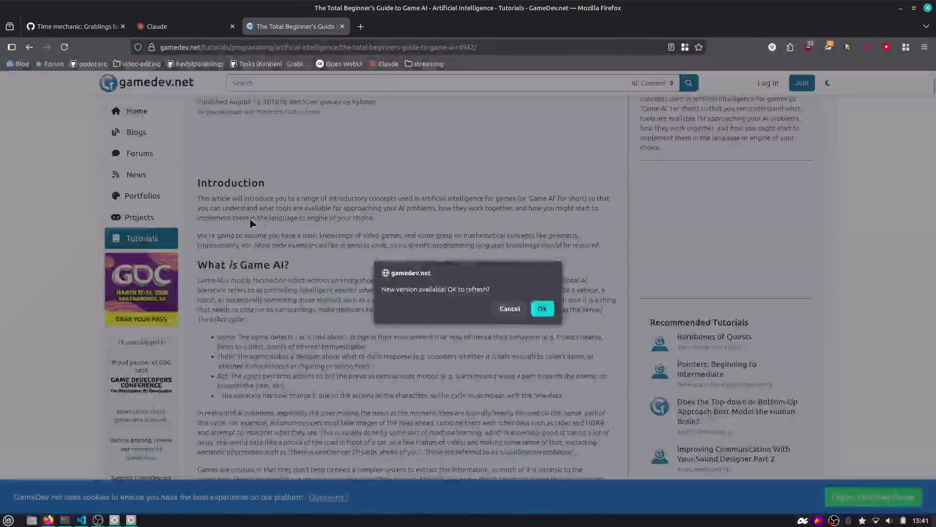
Decline the page refresh and scroll through the game AI article.
left_click(507, 308)
scroll(382, 253, "down", 15)
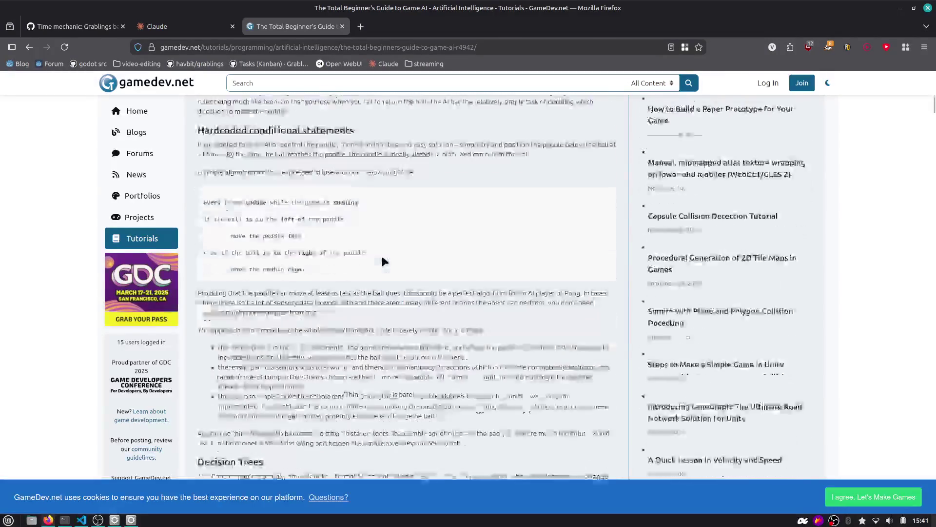
scroll(390, 239, "down", 3)
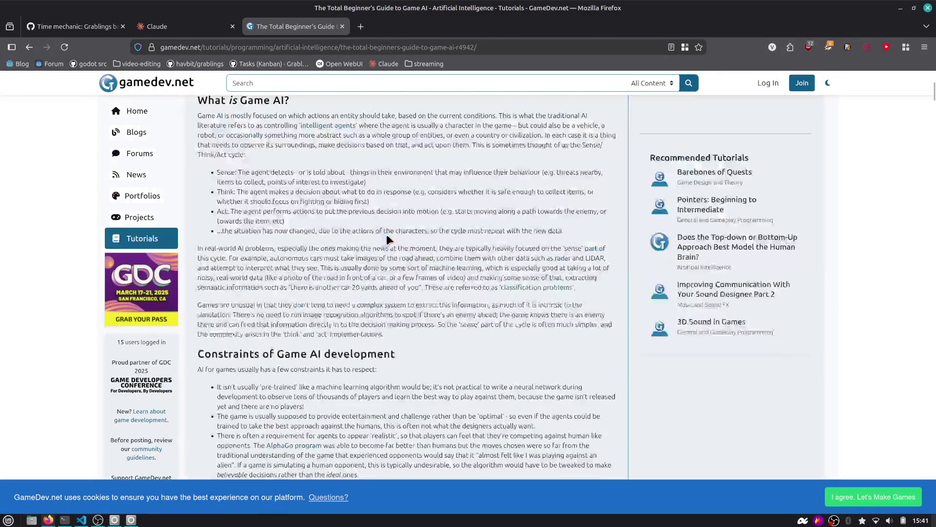
scroll(388, 239, "down", 7)
scroll(383, 236, "down", 7)
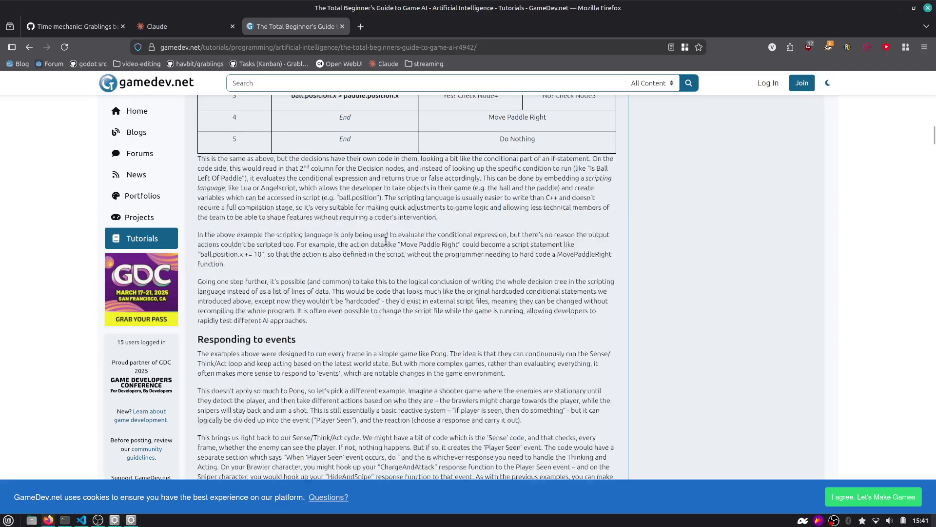
scroll(386, 241, "down", 7)
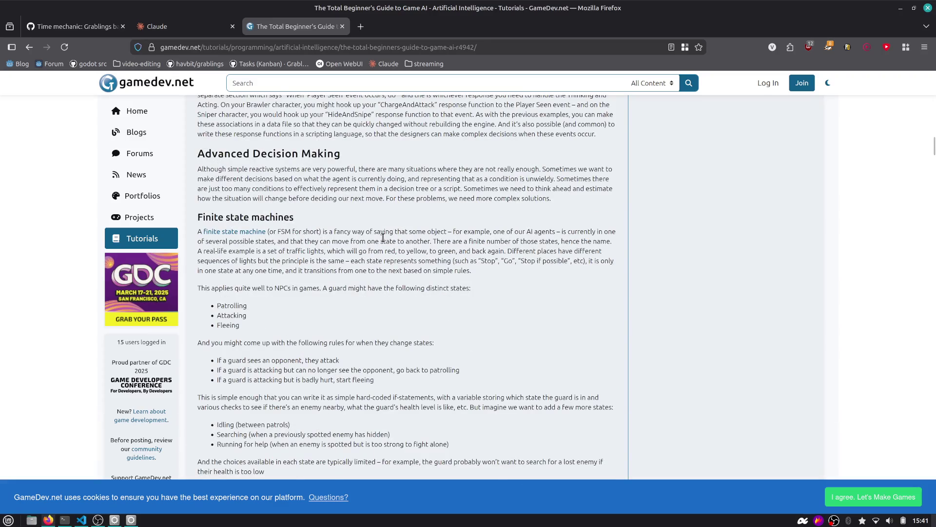
scroll(383, 238, "down", 3)
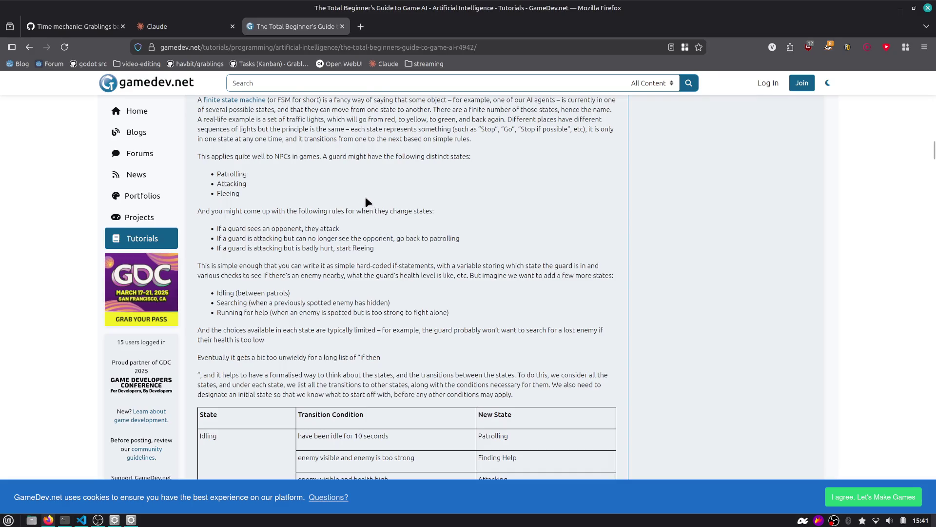
scroll(355, 185, "up", 20)
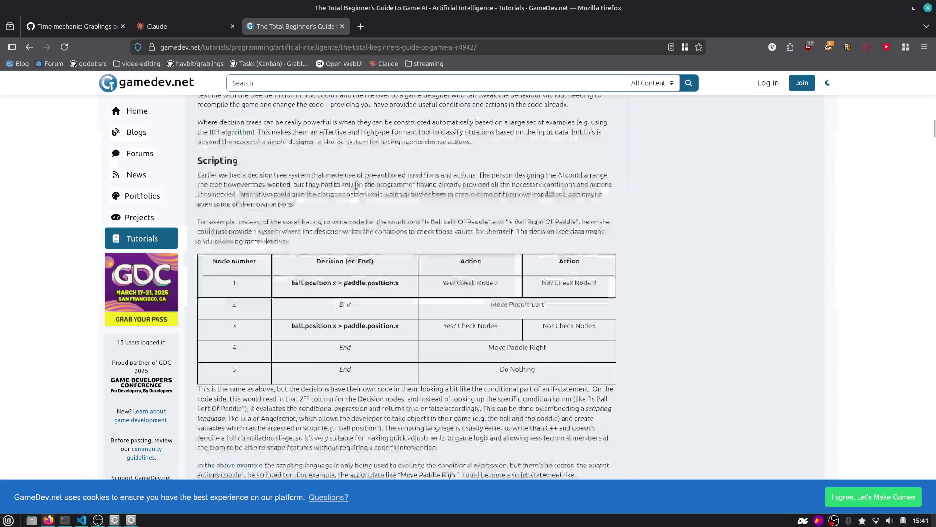
scroll(352, 209, "up", 10)
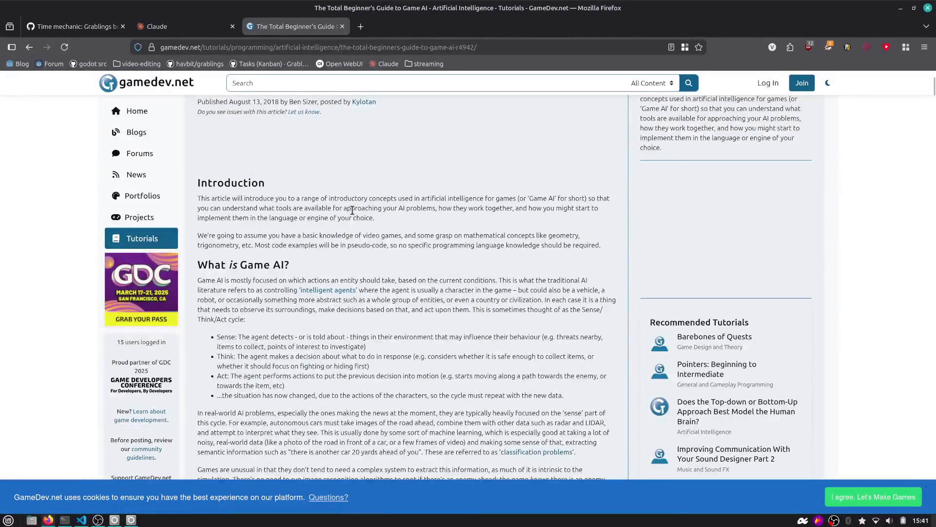
scroll(352, 210, "down", 4)
scroll(352, 210, "down", 2)
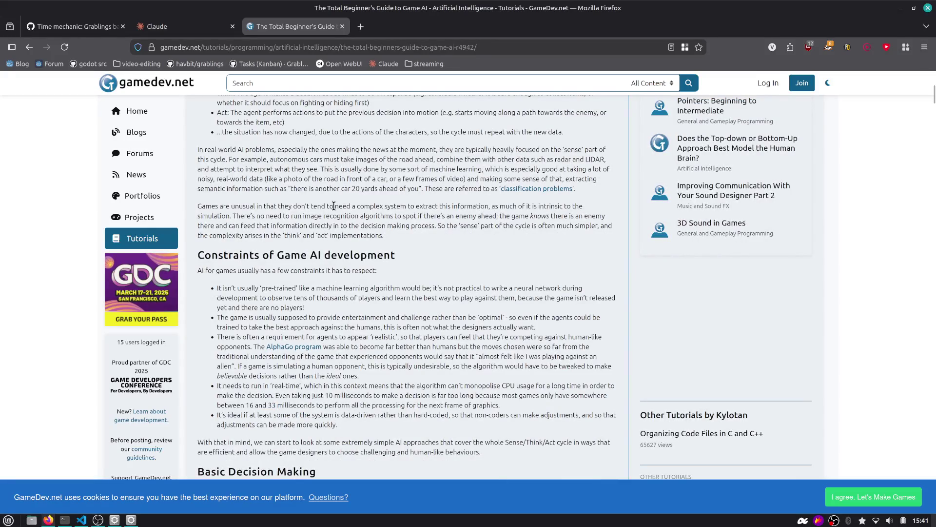
scroll(340, 215, "down", 3)
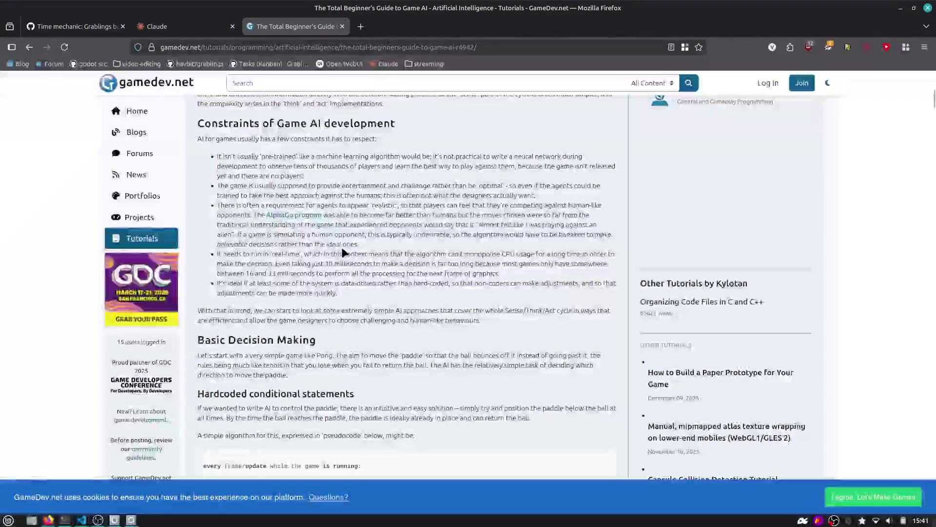
Find 'sense' in the article and highlight the Sense/Think/Act cycle wording.
key("ctrl+f")
type("sense")
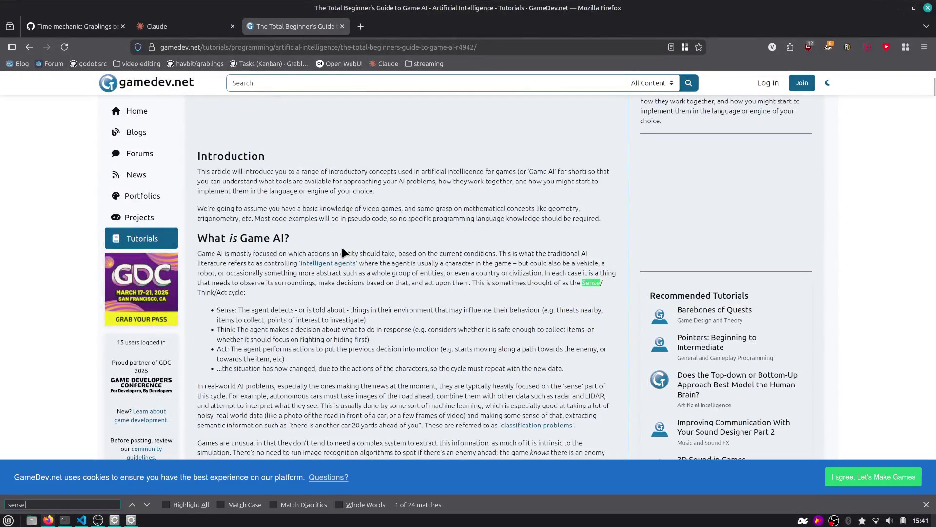
left_click(214, 289)
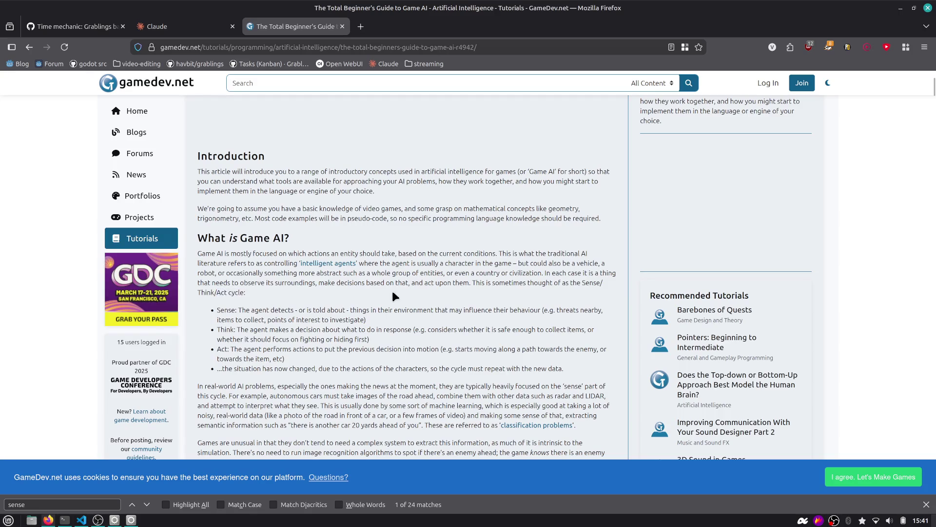
left_click_drag(568, 291, 585, 281)
scroll(580, 281, "down", 3)
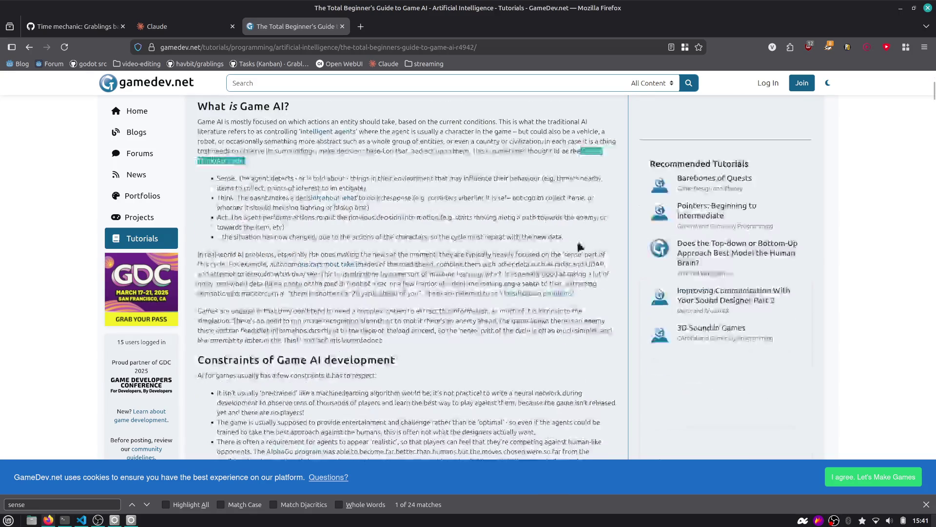
double_click(591, 151)
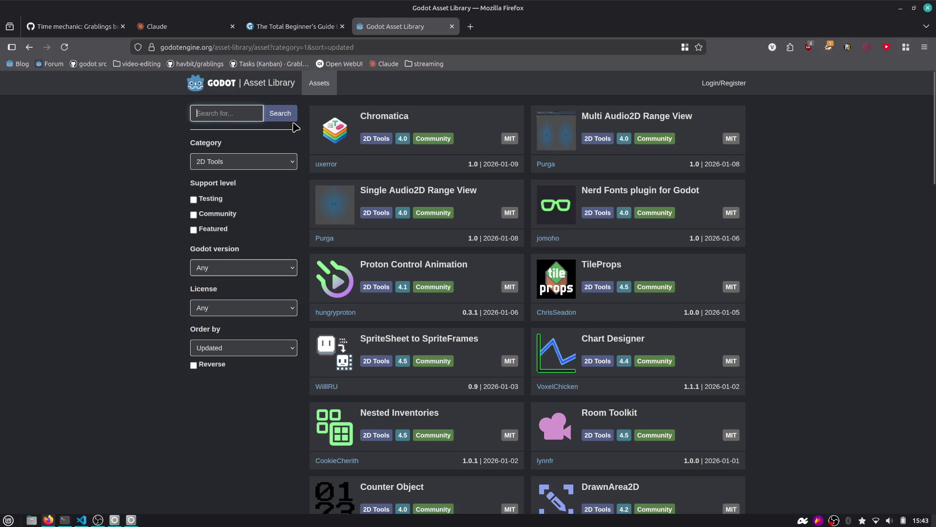
Search the Asset Library for 'ai' and browse both pages of the 44 results.
type("ai")
key("Return")
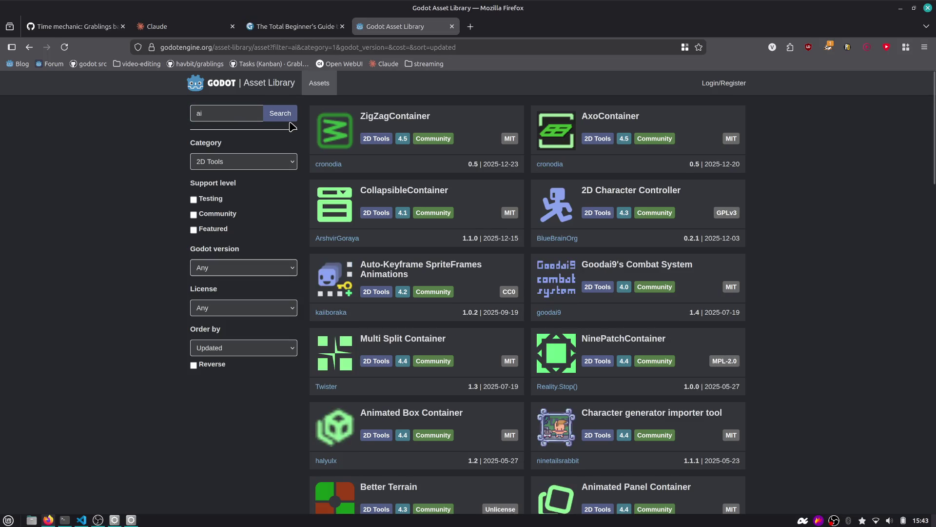
scroll(436, 189, "down", 2)
scroll(435, 188, "down", 5)
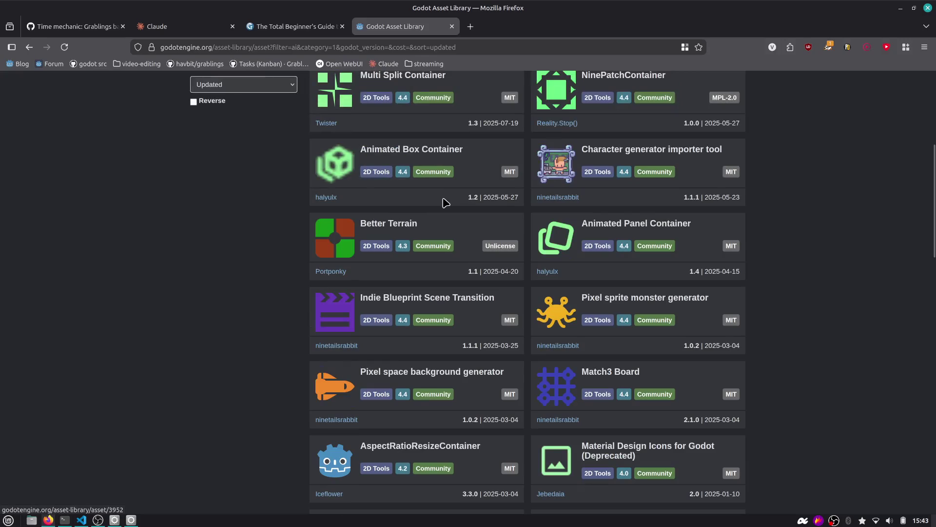
scroll(444, 202, "down", 3)
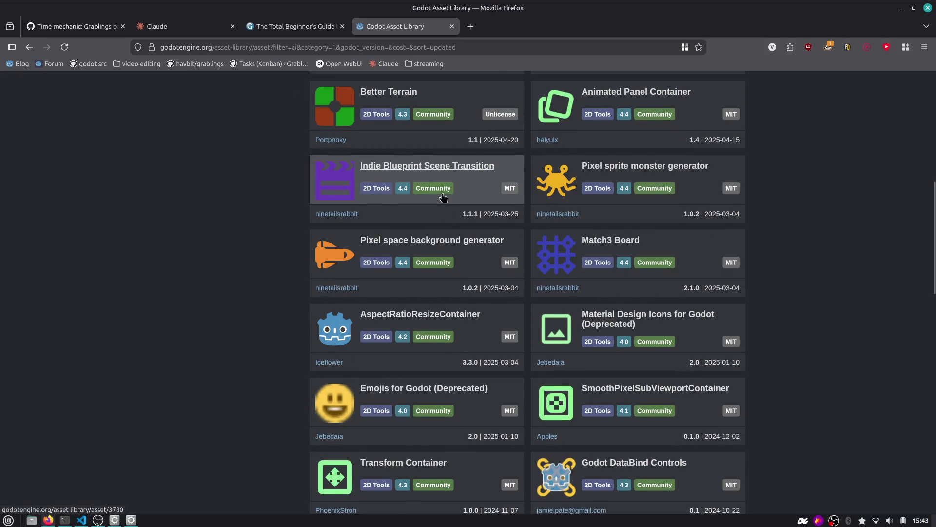
scroll(444, 196, "down", 8)
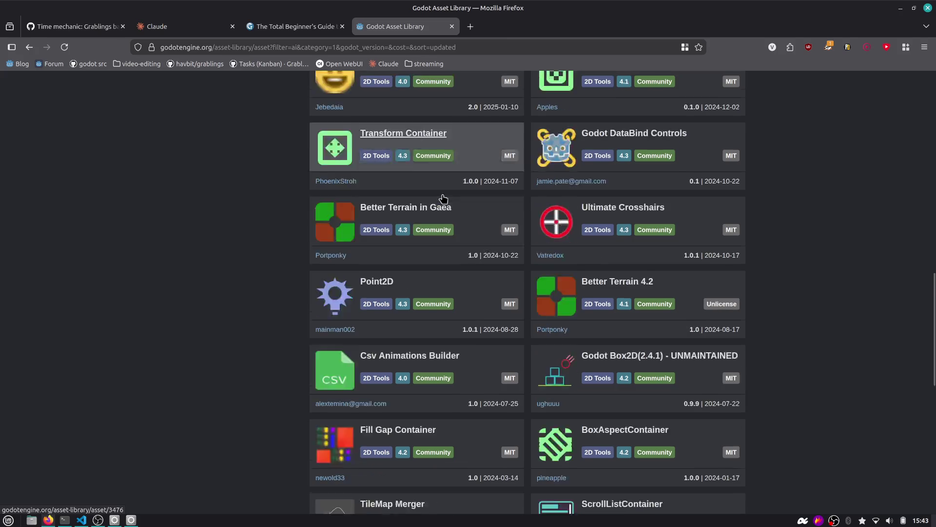
scroll(443, 197, "down", 5)
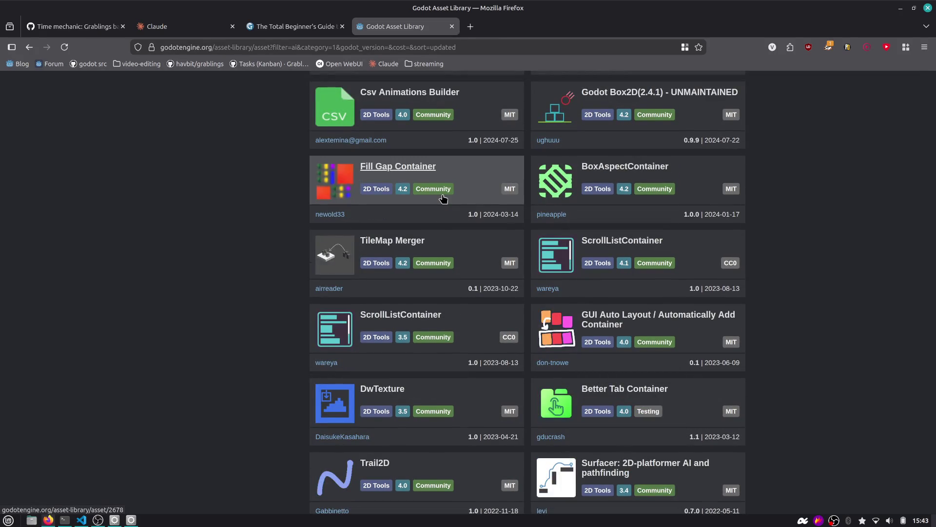
scroll(444, 197, "down", 2)
scroll(443, 197, "down", 3)
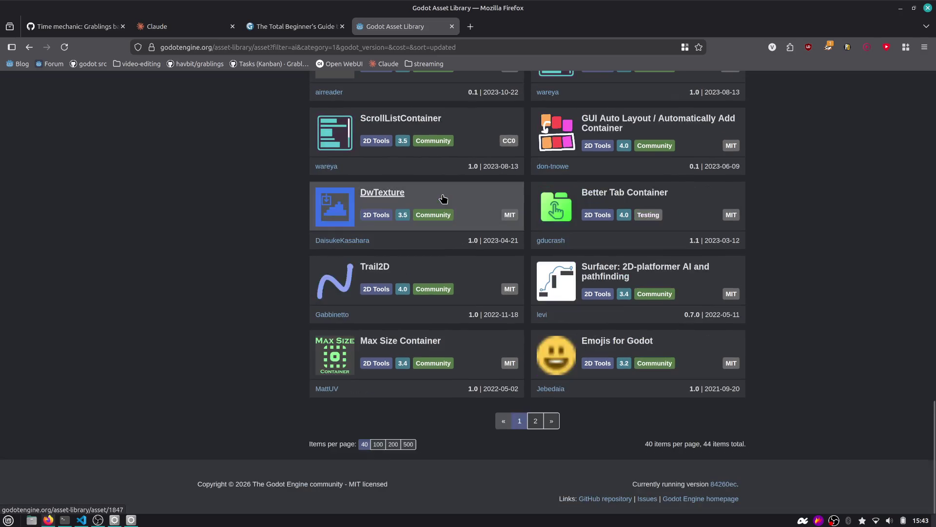
left_click(537, 422)
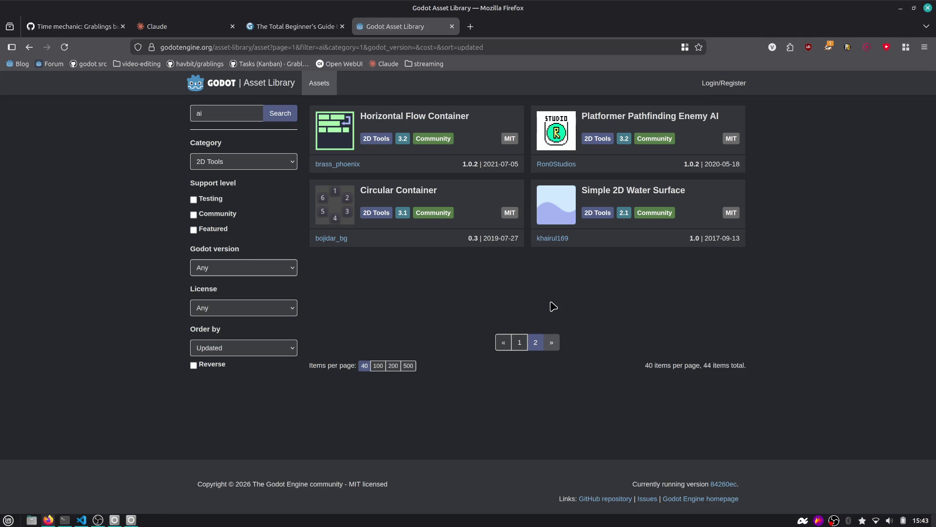
left_click(518, 343)
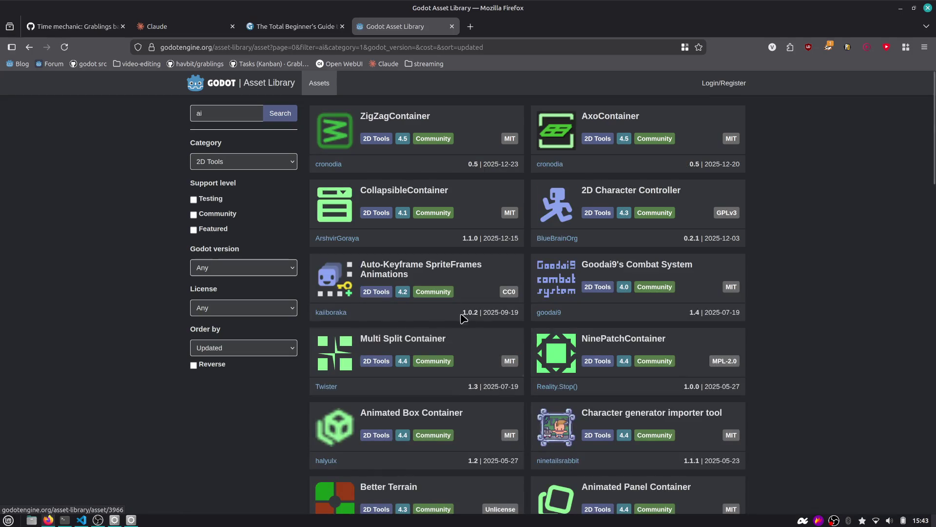
Replace the address with 'github' to load the GitHub home page.
left_click(375, 48)
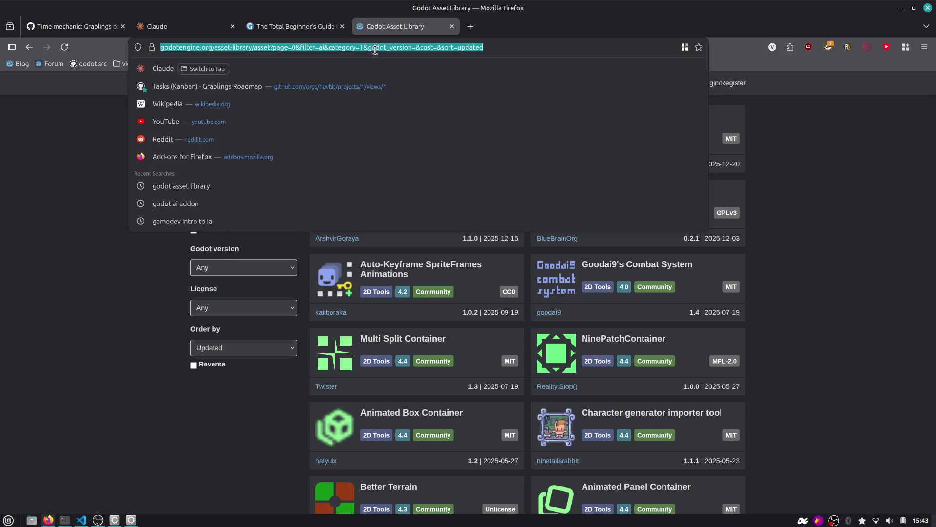
type("github")
key("Return")
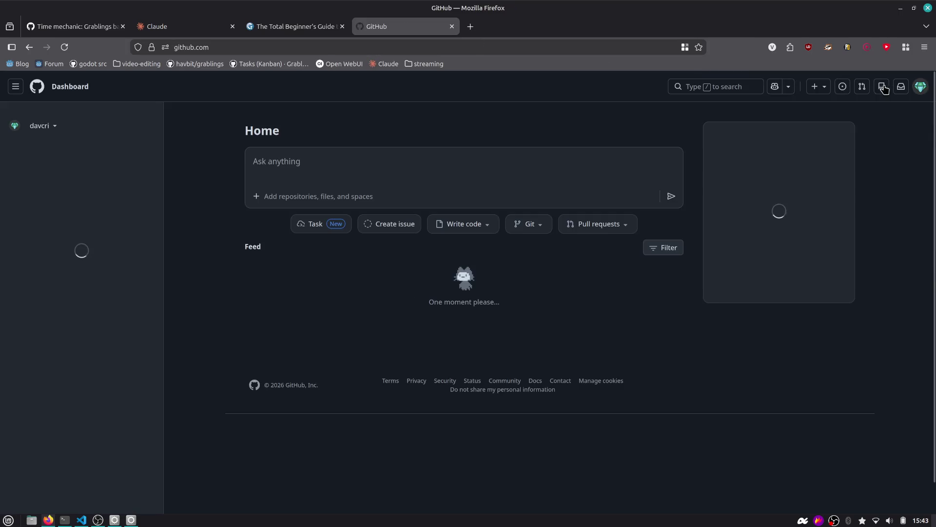
Browse the starred Godot Engine list of 21 repositories, then close that tab.
left_click(921, 86)
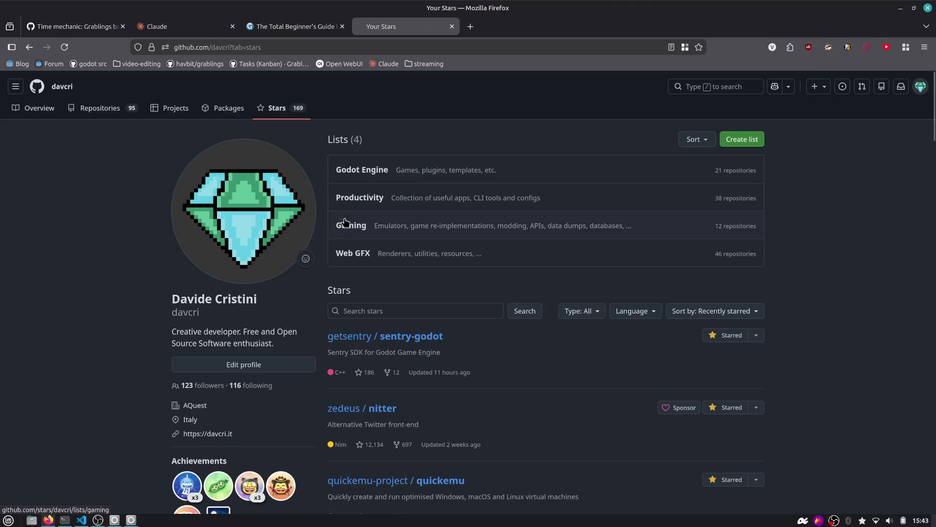
left_click(362, 171)
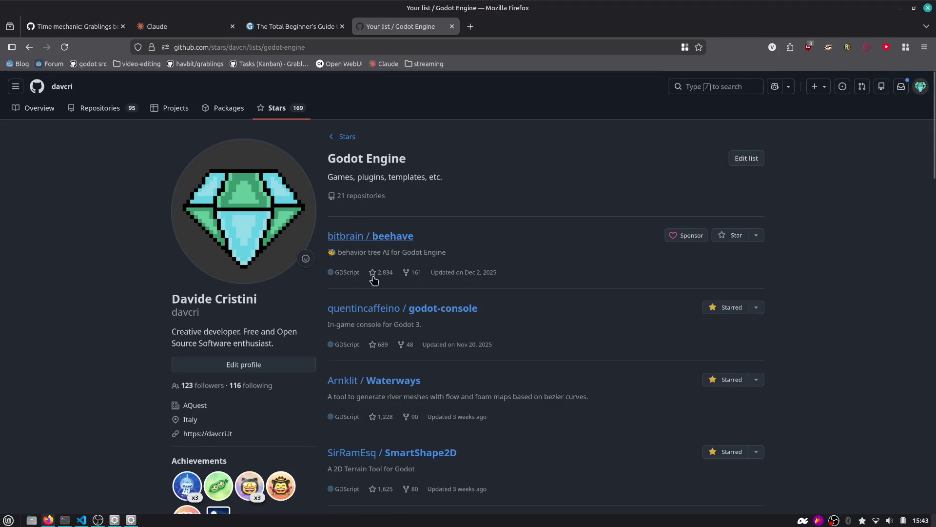
scroll(402, 306, "down", 2)
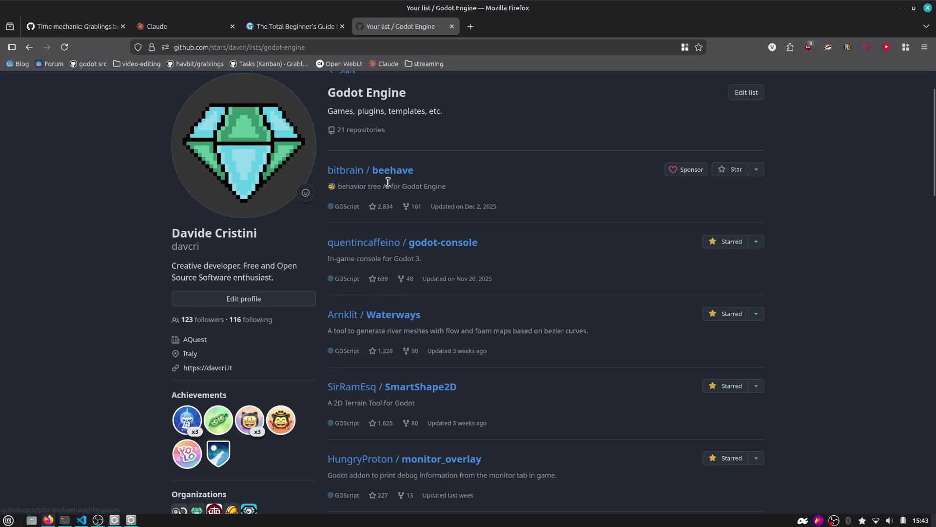
scroll(390, 190, "down", 2)
scroll(438, 287, "down", 4)
scroll(446, 295, "down", 12)
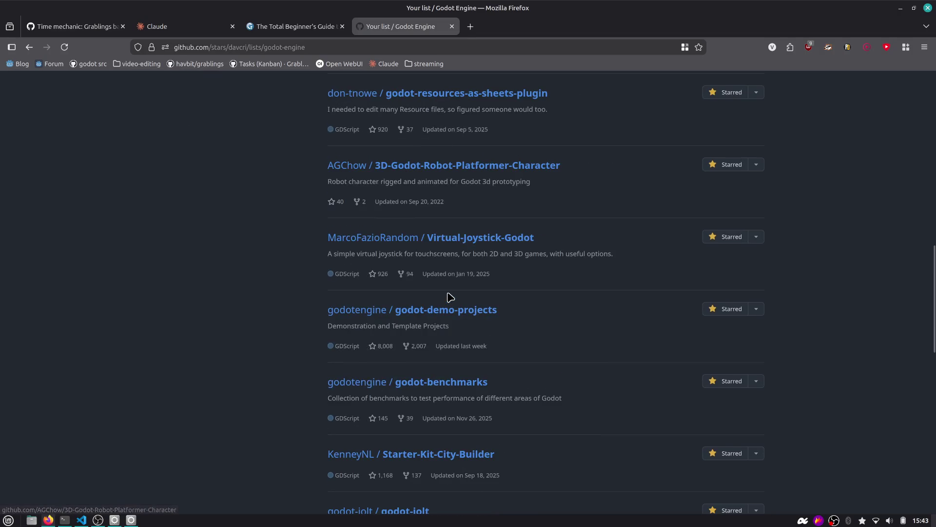
scroll(449, 293, "up", 20)
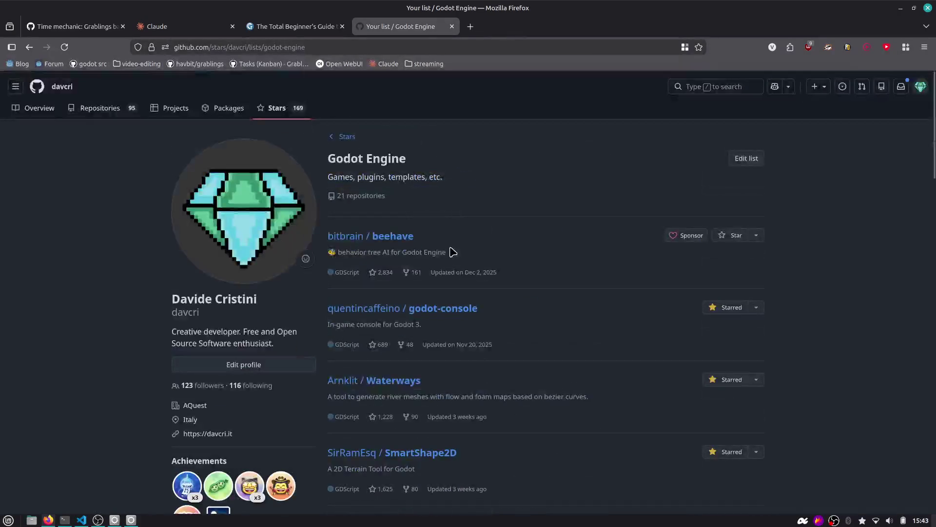
middle_click(406, 35)
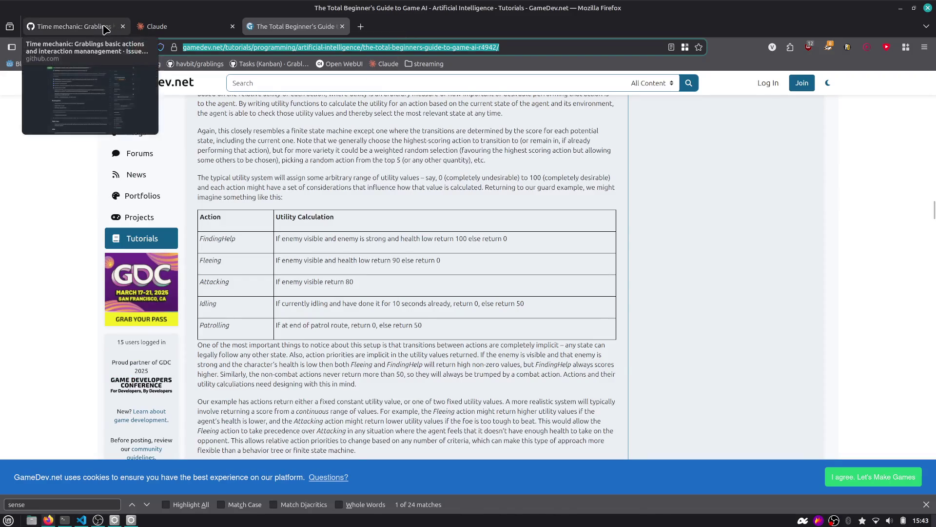
Return to the Time mechanic issue #15 tab, then type 'l4d ai wiki' in a new tab.
left_click(73, 26)
key("alt+Tab")
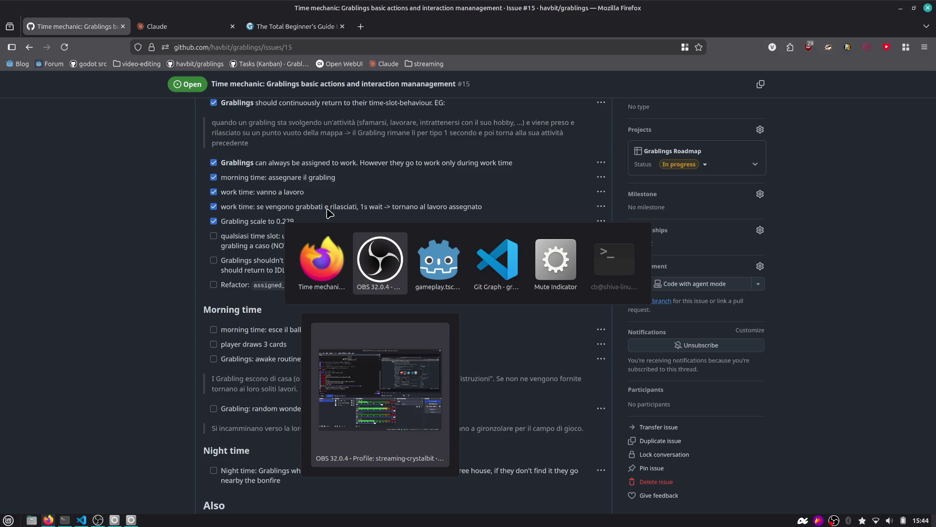
key("Escape")
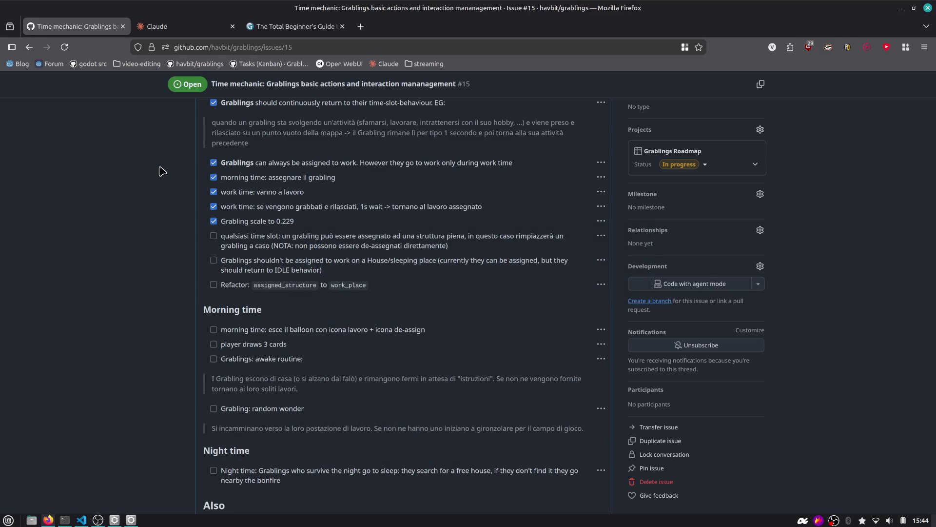
key("ctrl+t")
type("l4d")
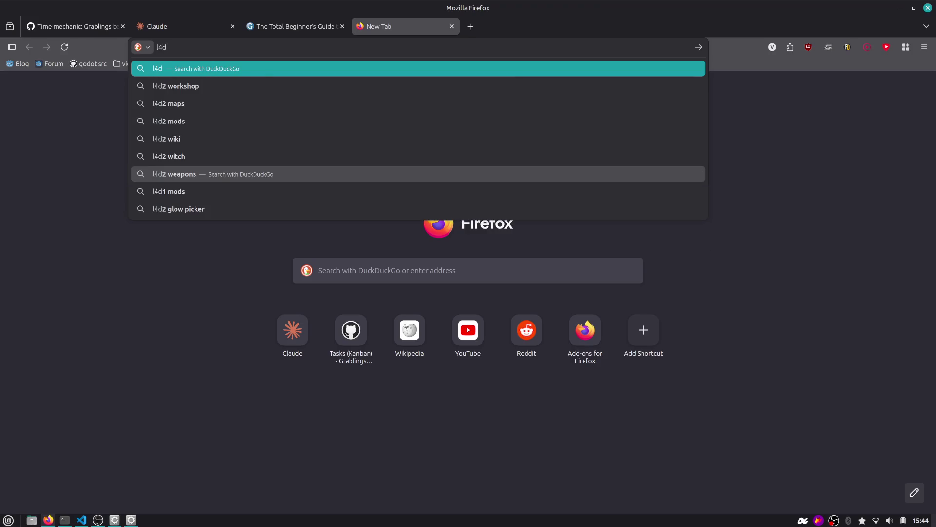
type(" ai wiki")
Run the 'l4d ai wiki' search and open The Director page on the Left 4 Dead Wiki.
key("Return")
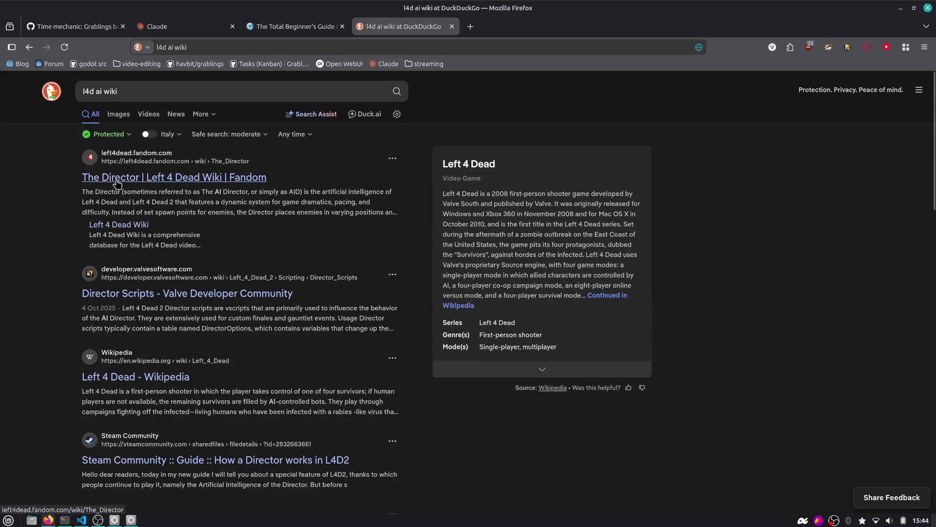
left_click(117, 184)
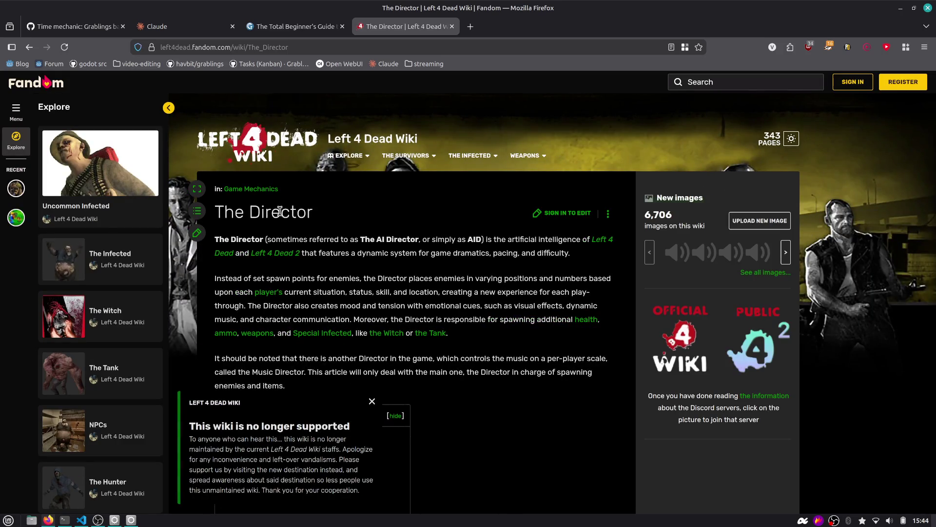
Skim The Director article, highlight its title, and close the wiki's no-longer-supported notice.
scroll(280, 210, "down", 3)
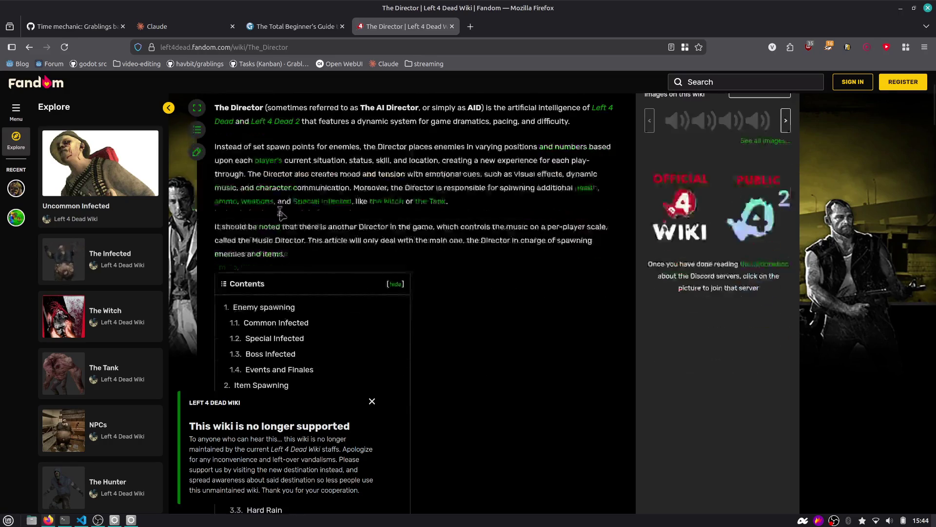
scroll(280, 220, "up", 3)
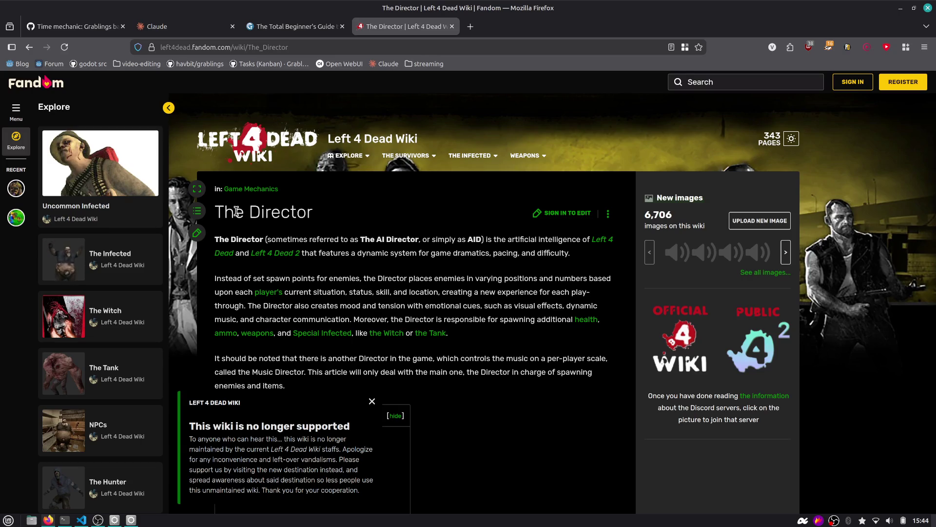
left_click_drag(214, 212, 316, 214)
scroll(314, 223, "down", 2)
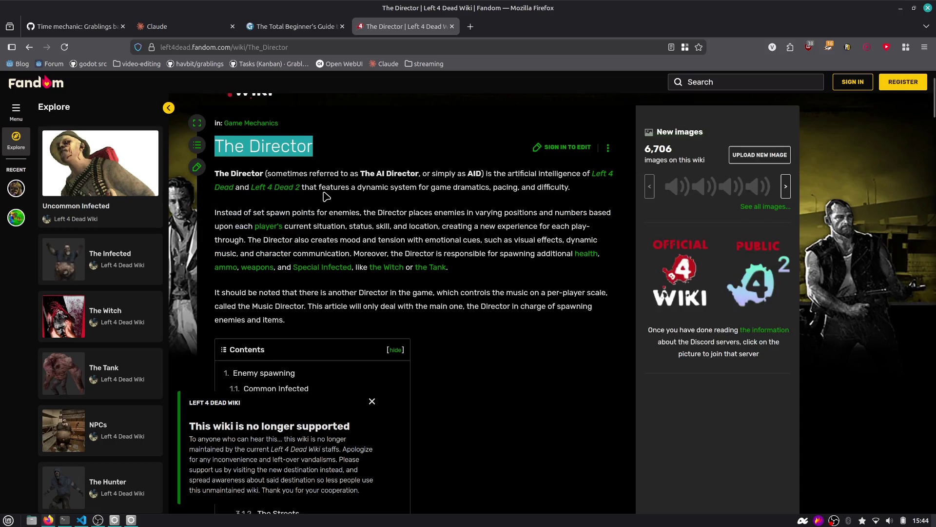
left_click(231, 136)
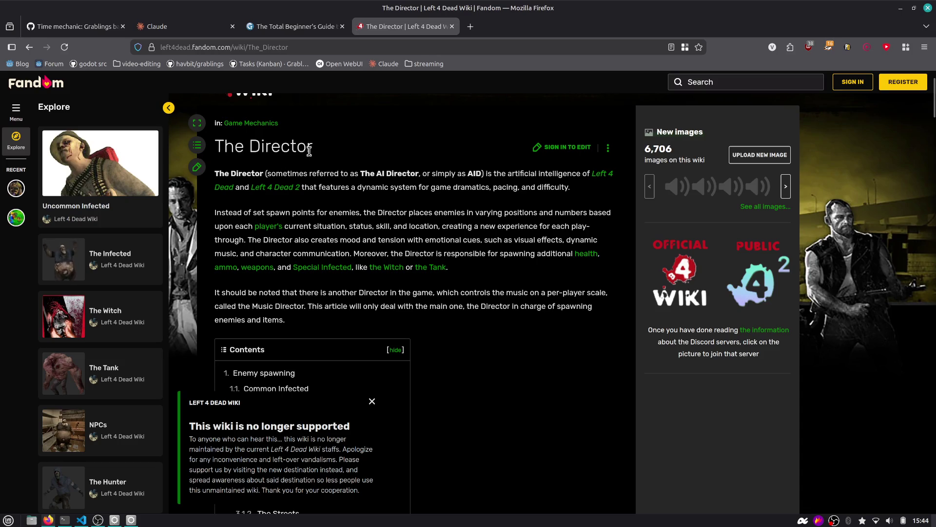
left_click_drag(310, 148, 225, 143)
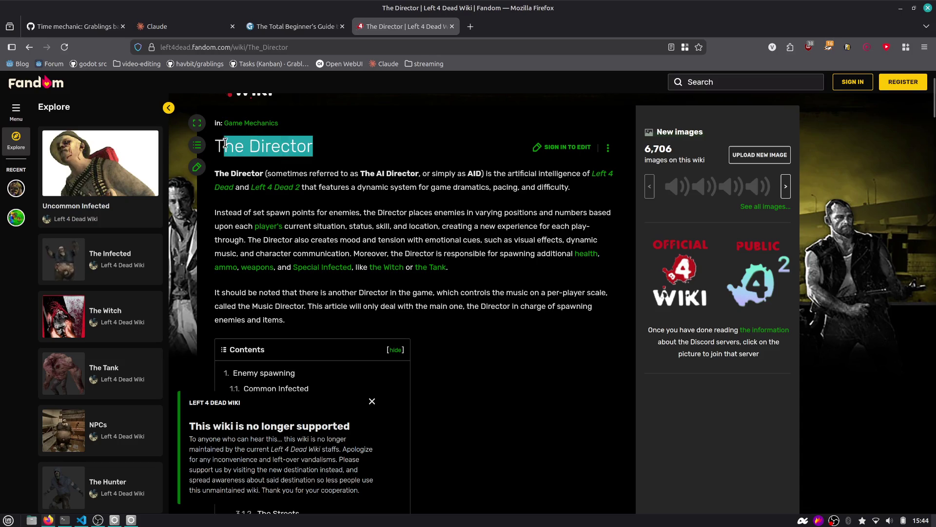
left_click(372, 401)
left_click(317, 175)
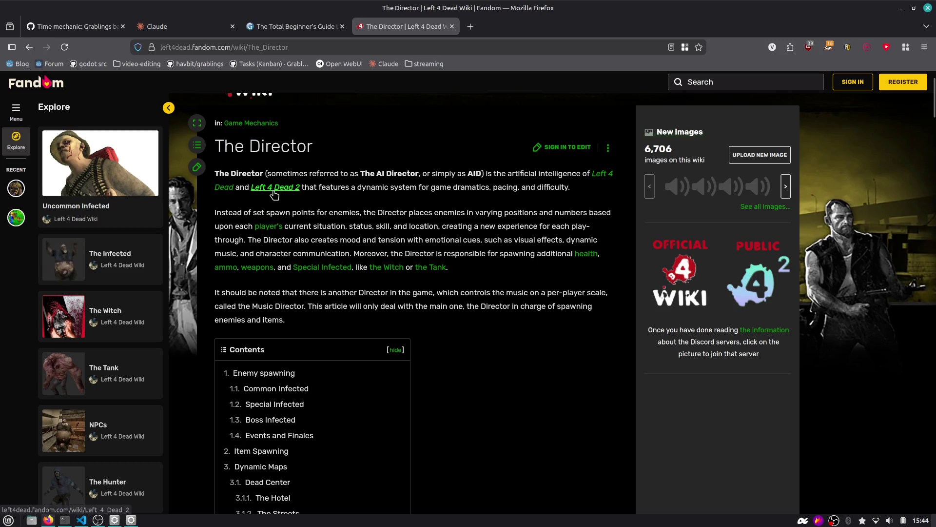
Scroll through the rest of The Director article, then go back to the search results.
scroll(376, 193, "down", 4)
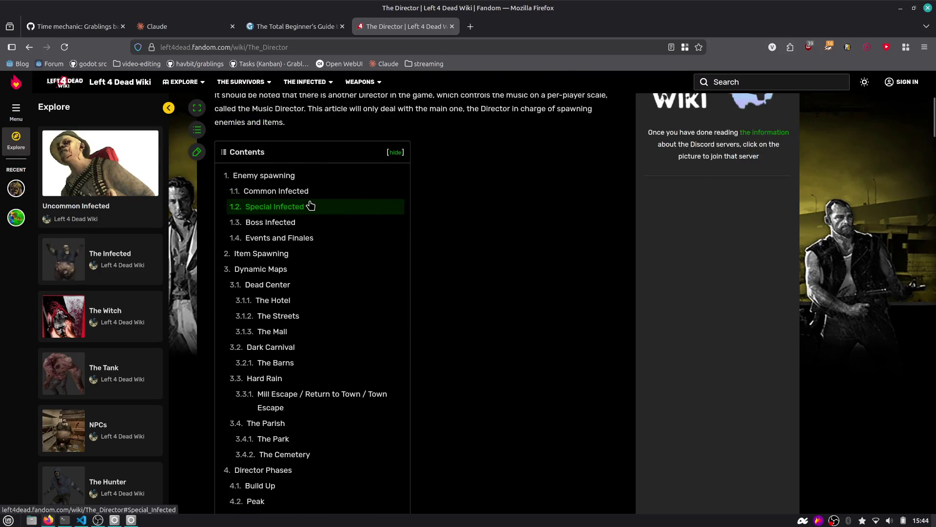
scroll(296, 192, "down", 1)
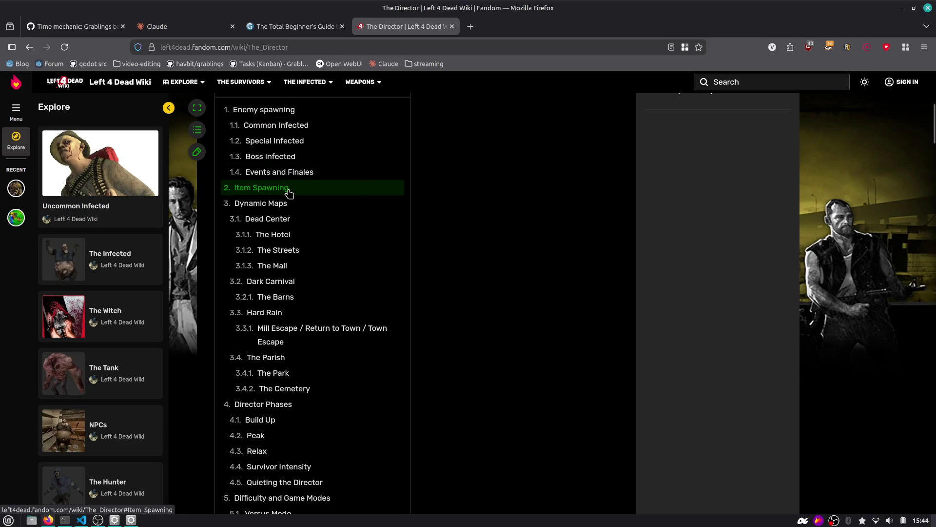
scroll(293, 242, "down", 3)
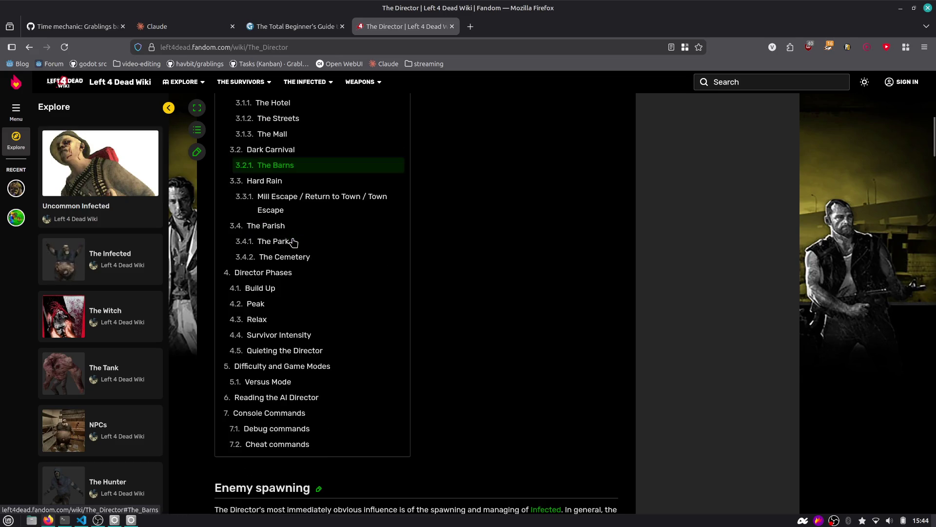
scroll(293, 242, "down", 9)
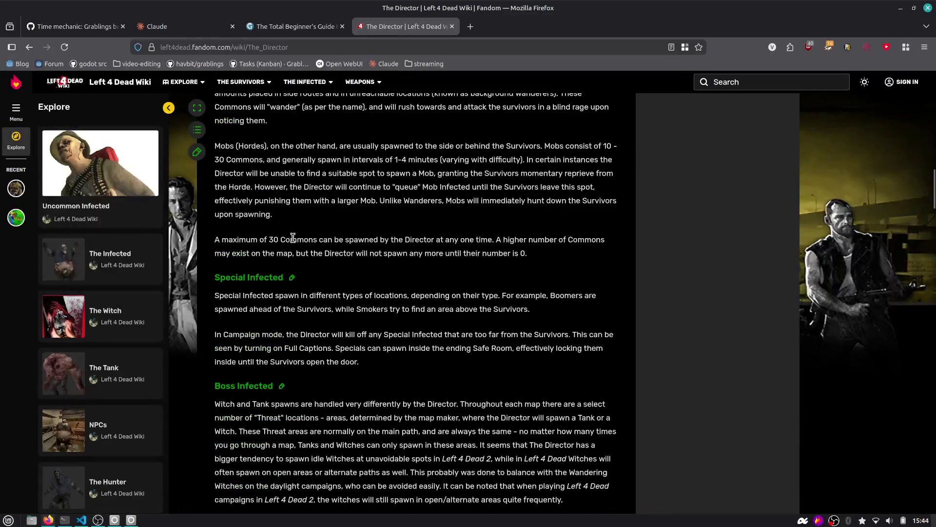
scroll(395, 242, "down", 2)
scroll(393, 237, "down", 7)
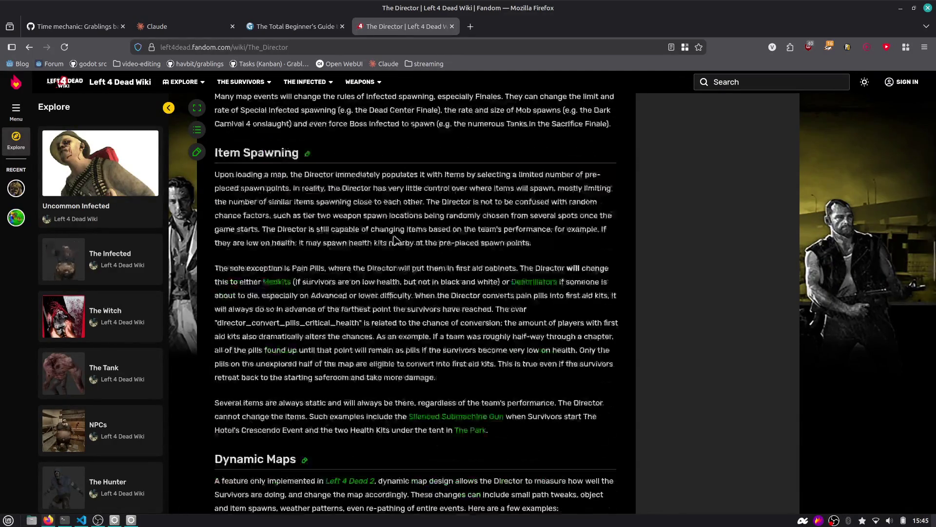
scroll(394, 237, "down", 10)
scroll(393, 236, "down", 7)
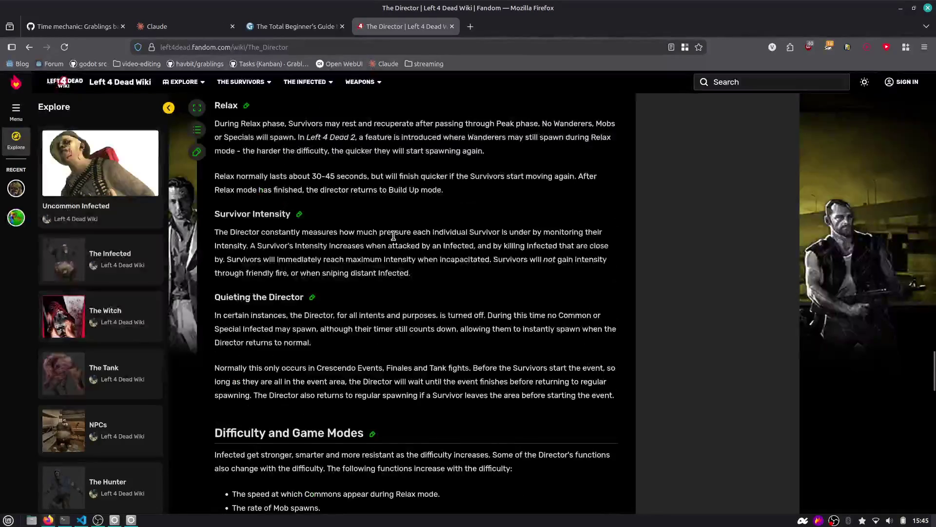
left_click(29, 48)
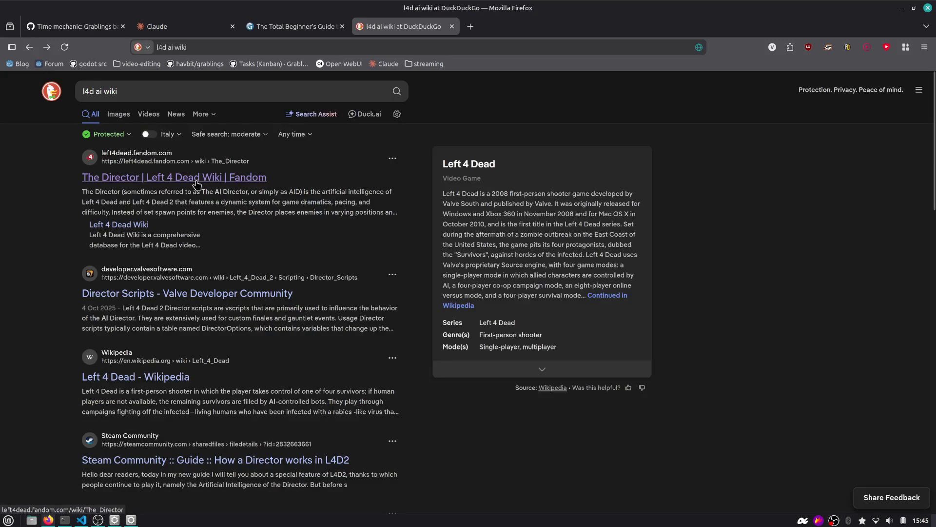
Read the Left 4 Dead 2 Director Scripts page down to See also, then focus the address bar.
left_click(159, 299)
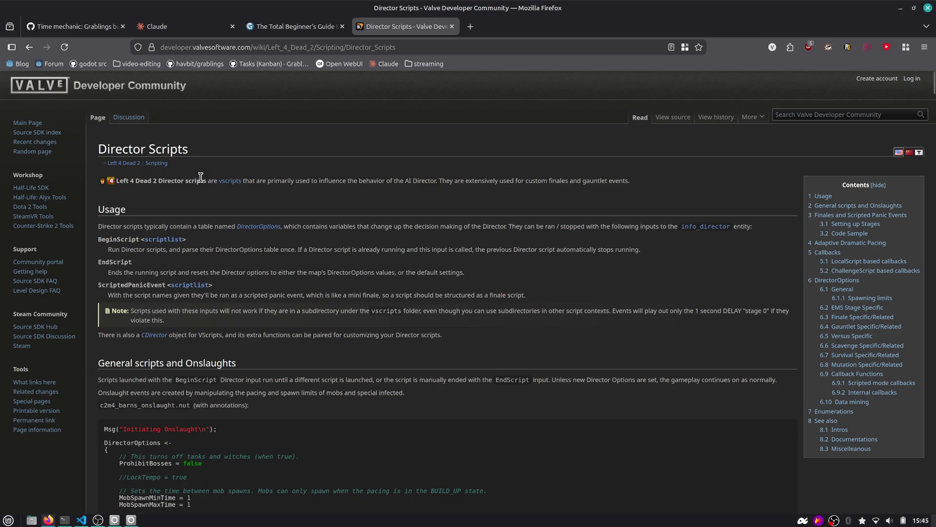
scroll(208, 200, "down", 4)
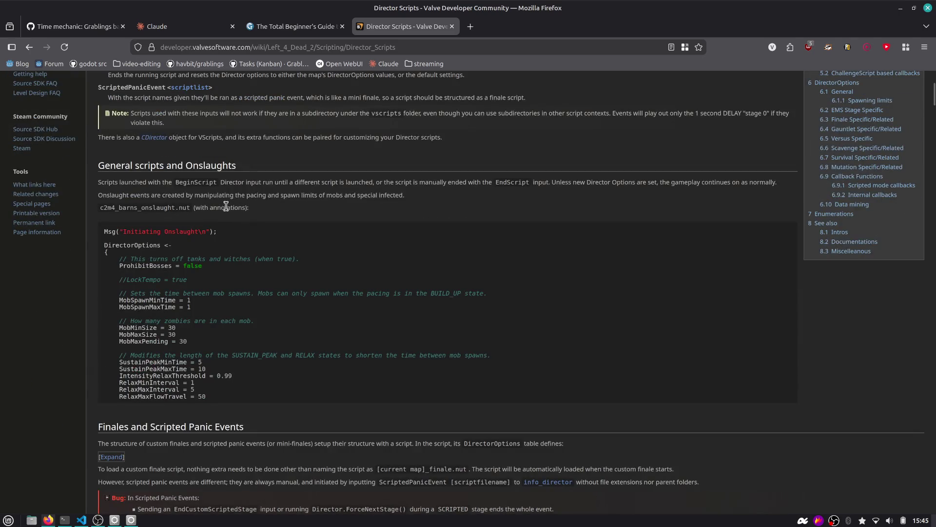
scroll(252, 204, "down", 5)
scroll(252, 204, "down", 10)
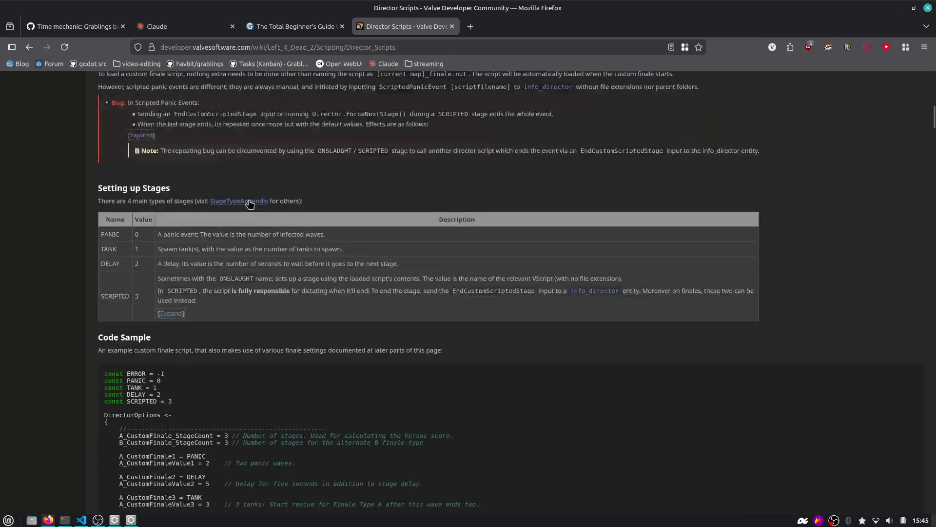
scroll(251, 202, "down", 10)
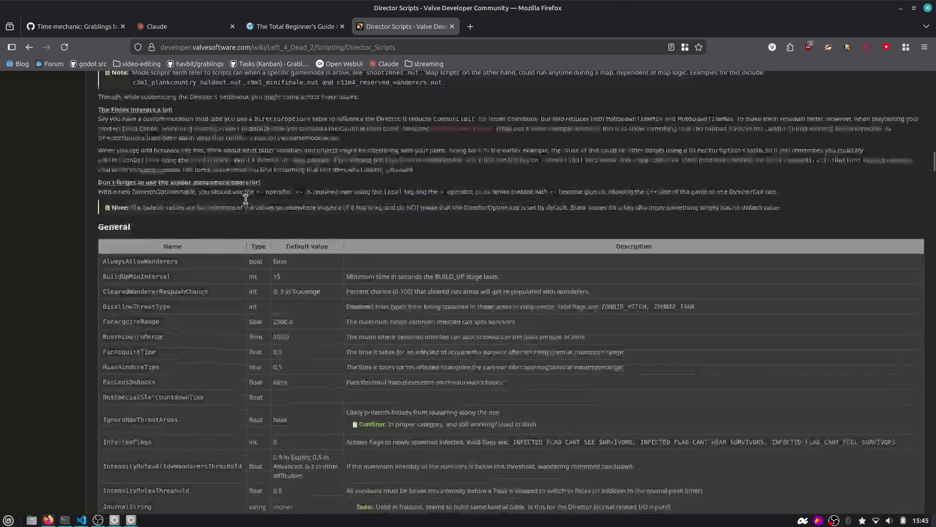
scroll(257, 198, "down", 4)
scroll(257, 198, "down", 10)
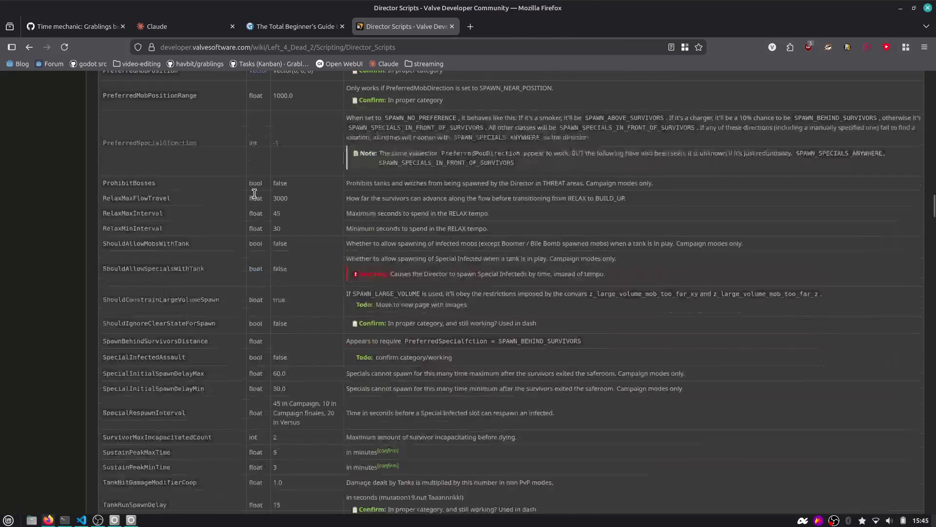
scroll(90, 210, "down", 3)
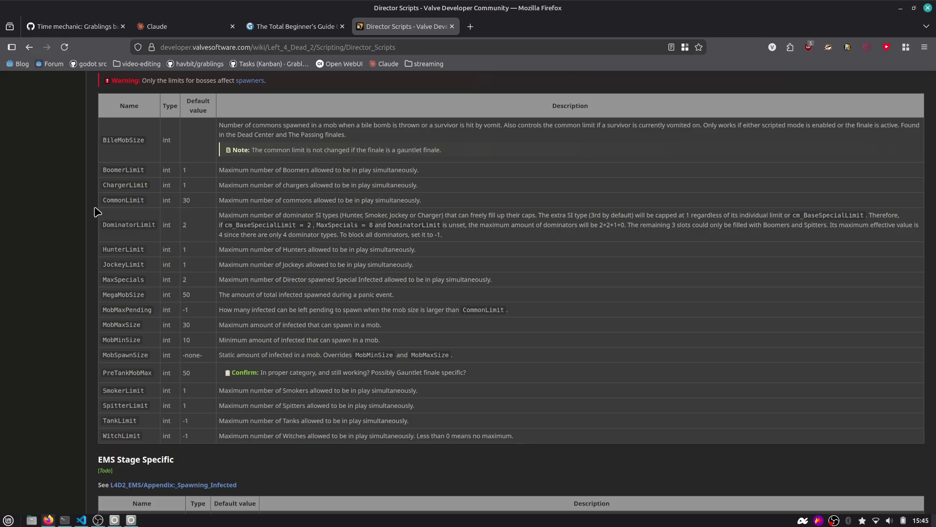
scroll(96, 212, "down", 15)
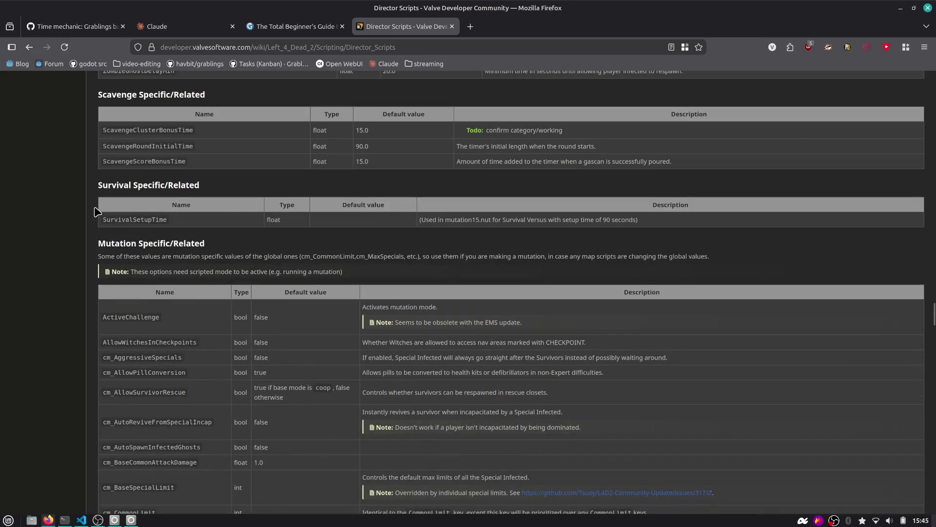
scroll(96, 212, "down", 20)
scroll(96, 212, "down", 15)
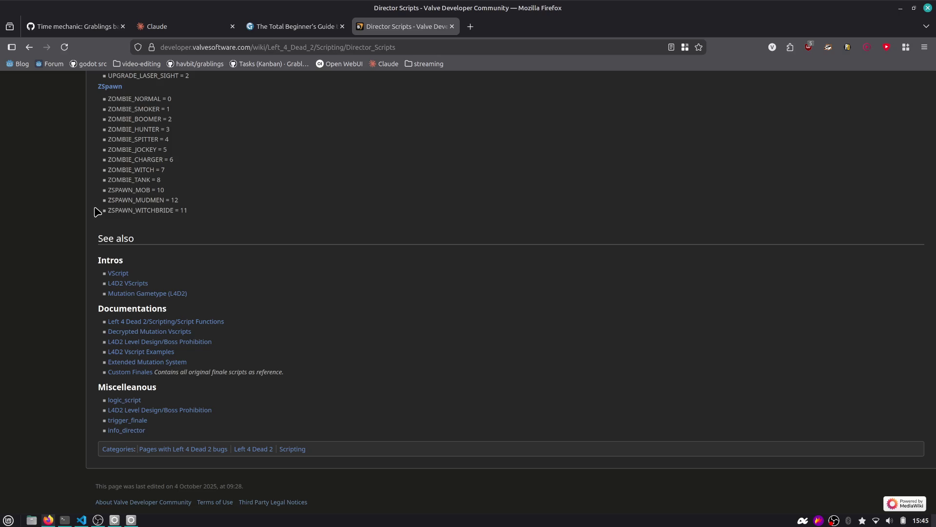
key("ctrl+l")
Search 'source engine', read the Wikipedia article on Source (game engine), then close it.
type("source engine")
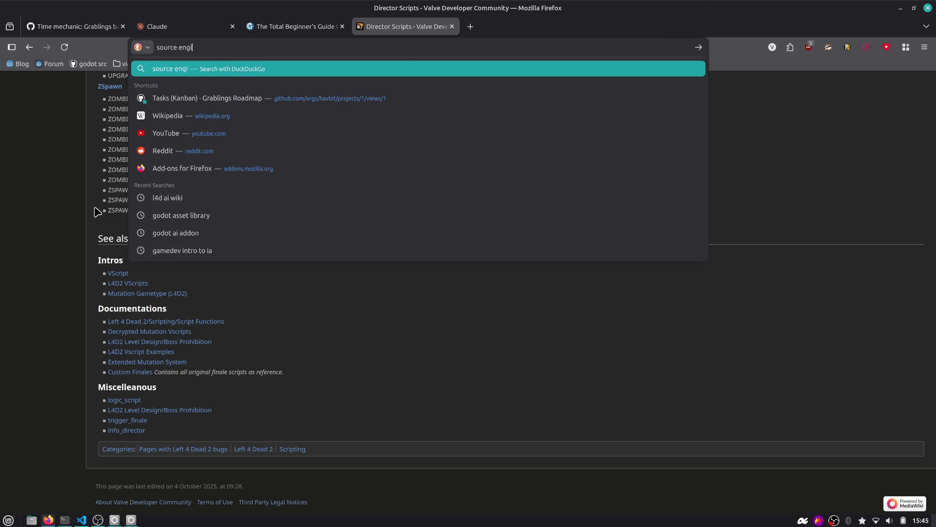
key("Return")
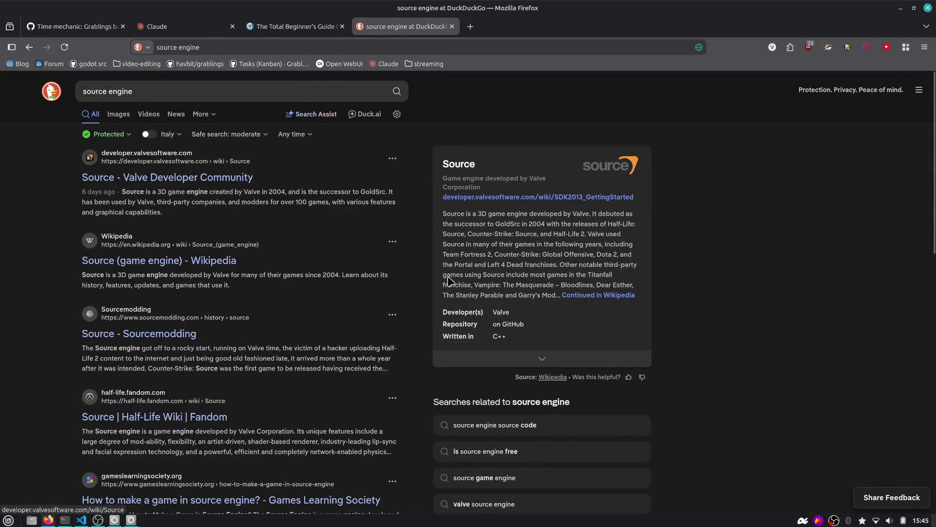
left_click(592, 296)
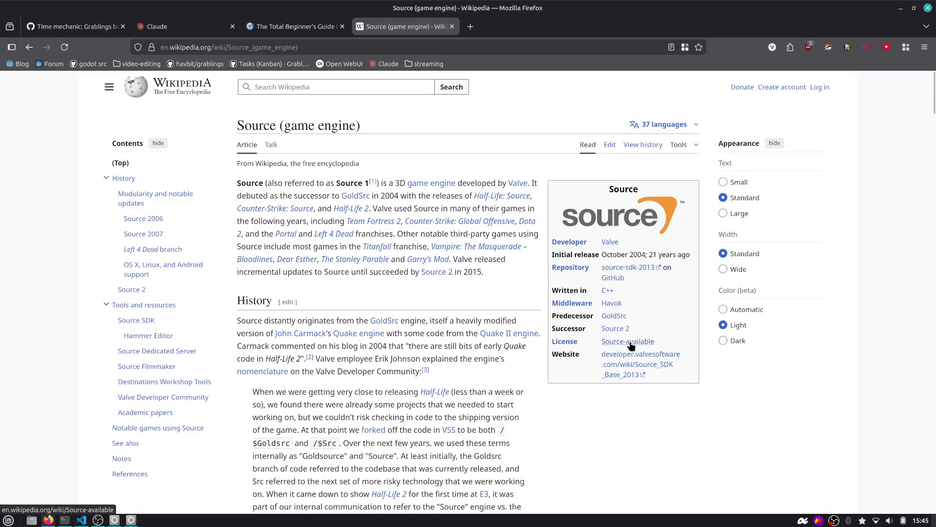
mouse_move(633, 344)
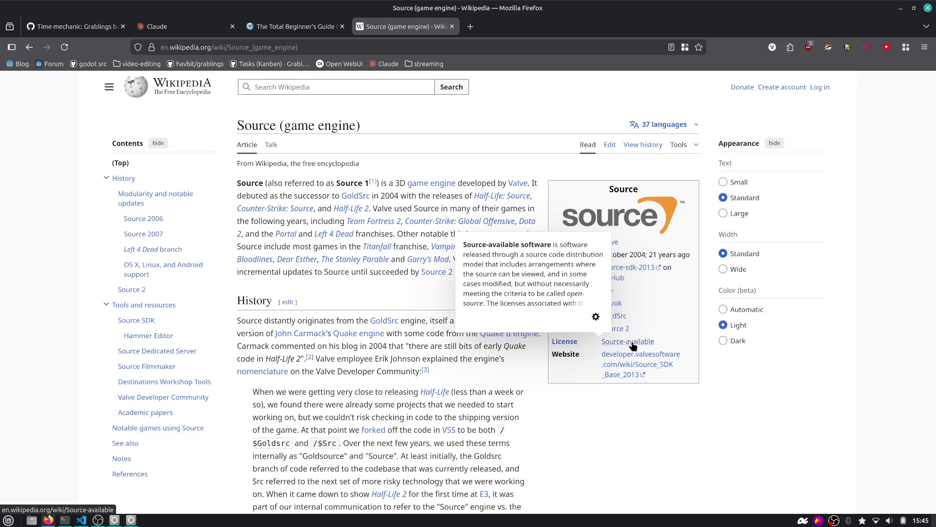
key("ctrl+w")
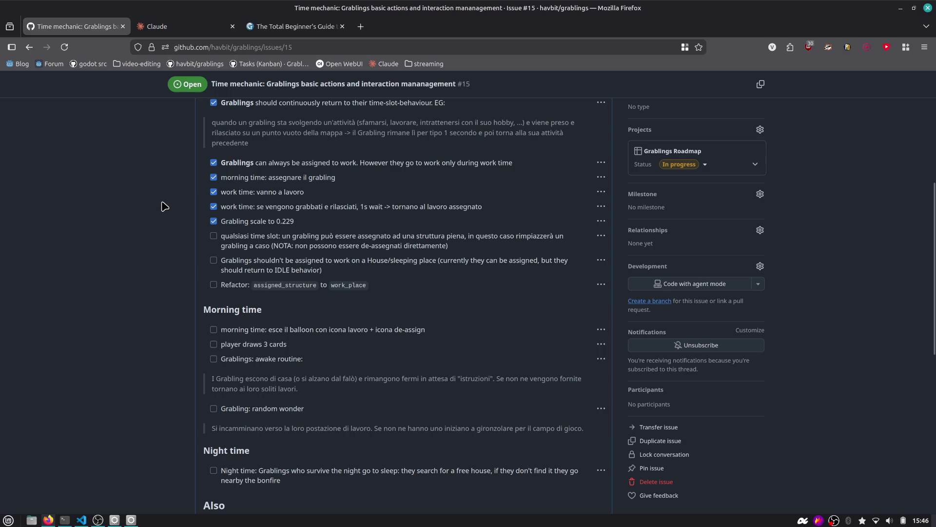
Find 'adapt' in the gamedev.net AI guide and read the Learning and Adapting section.
key("ctrl+Tab")
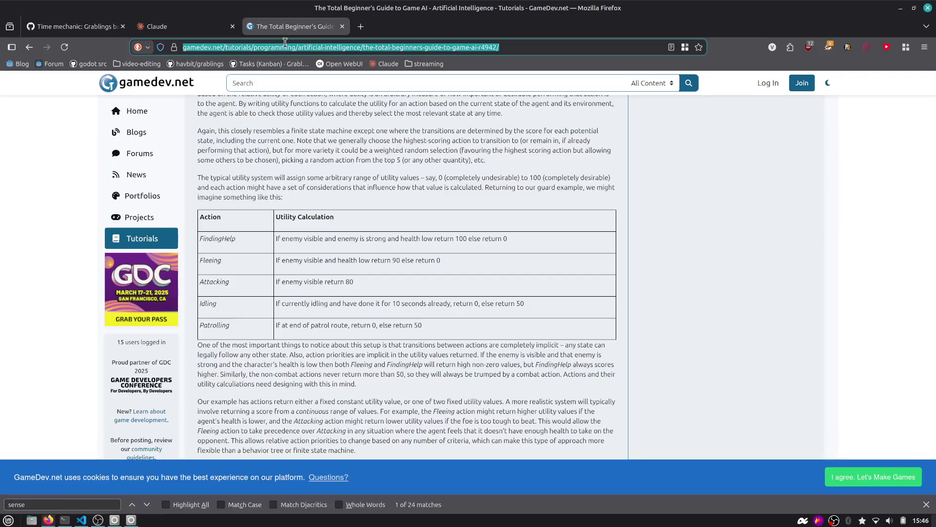
key("ctrl+f")
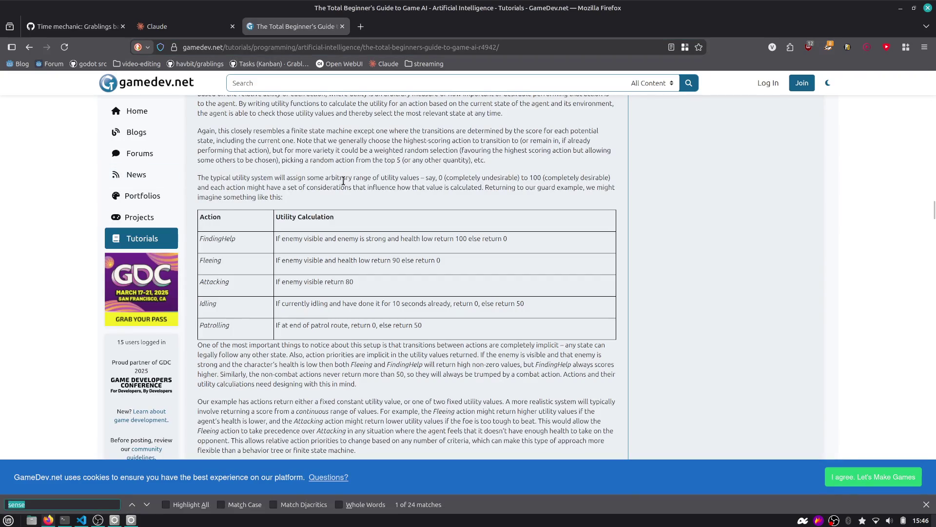
type("adapt")
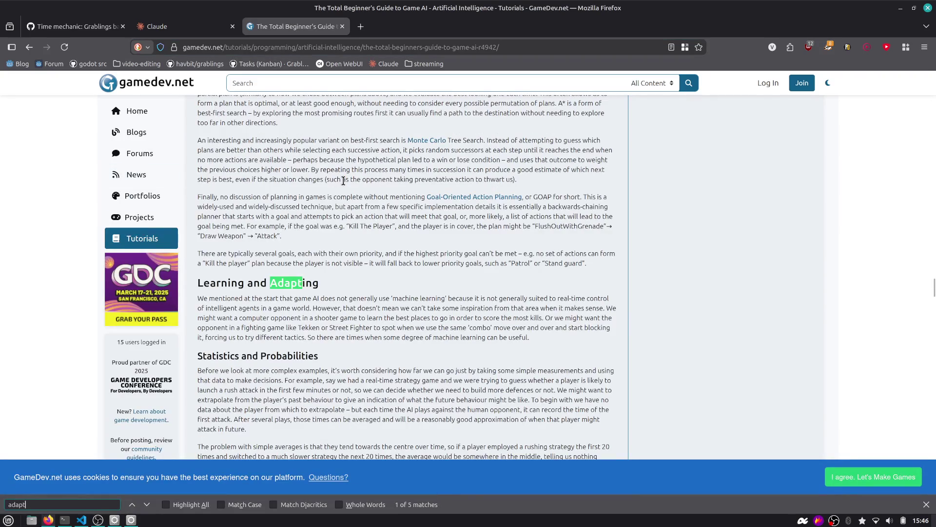
scroll(351, 192, "down", 3)
triple_click(328, 145)
left_click(328, 145)
left_click_drag(338, 150, 190, 152)
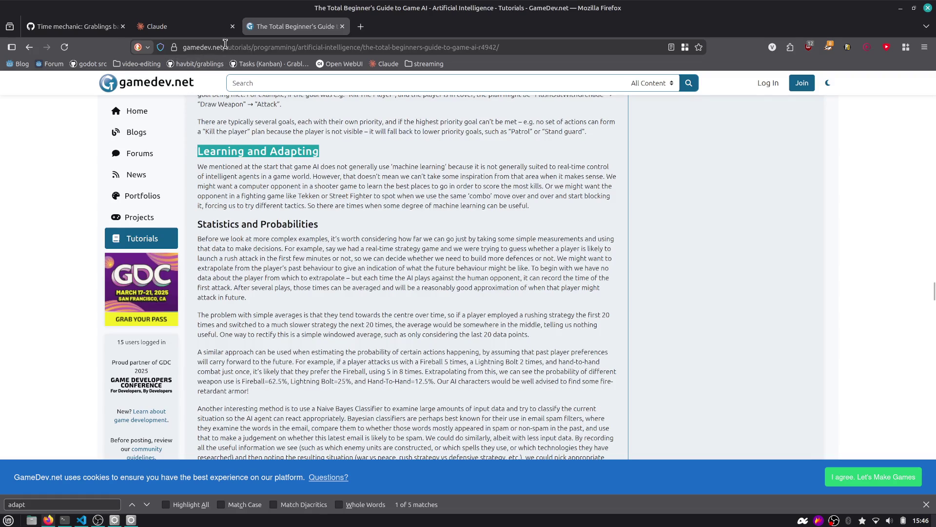
left_click(329, 167)
Read the Basic weight-based adaptation and N-Grams sections, including the input sequence table.
scroll(329, 167, "down", 3)
scroll(291, 132, "down", 2)
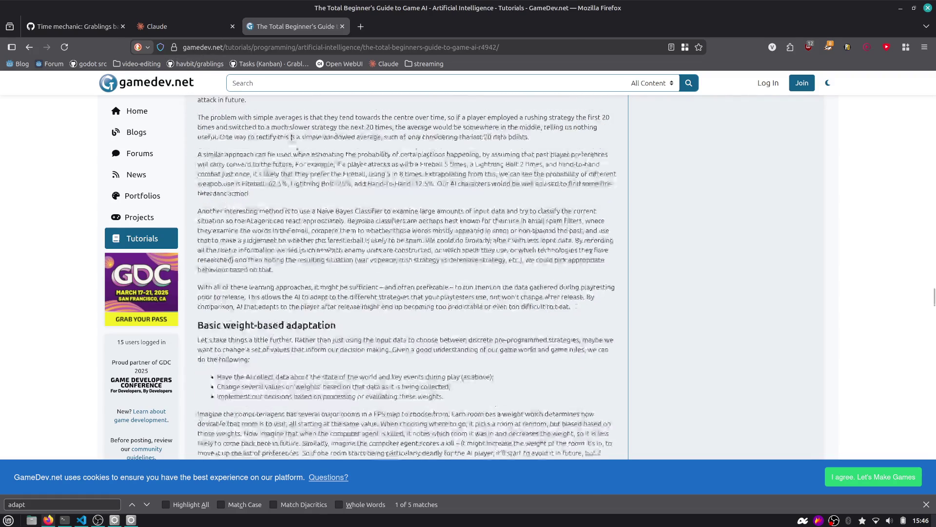
scroll(295, 178, "down", 3)
left_click_drag(198, 128, 326, 138)
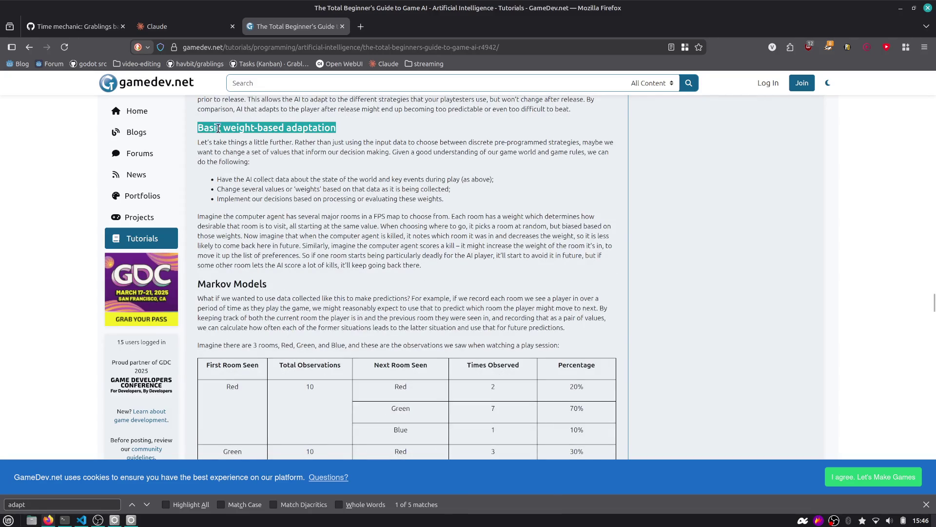
left_click(240, 128)
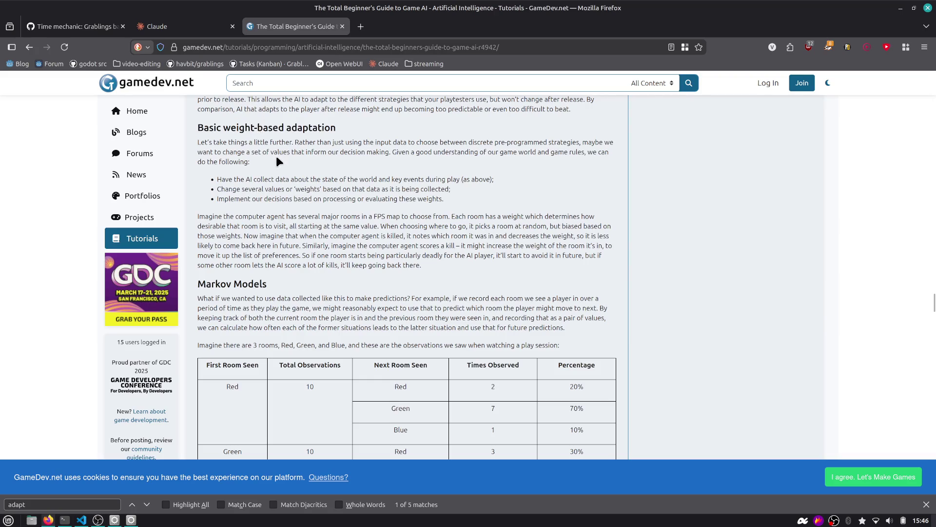
scroll(277, 156, "down", 1)
scroll(277, 157, "down", 1)
left_click_drag(200, 151, 298, 159)
scroll(319, 177, "down", 2)
scroll(320, 177, "down", 15)
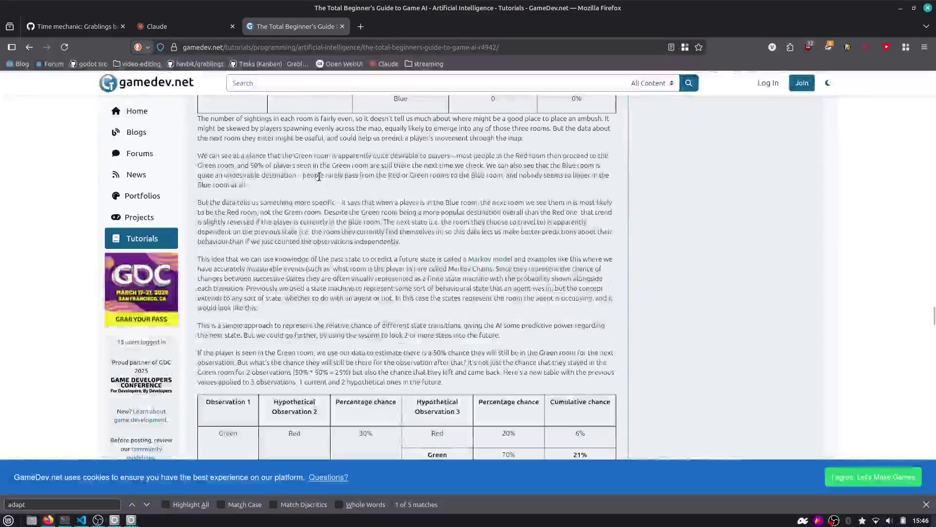
scroll(320, 177, "down", 2)
scroll(319, 174, "up", 1)
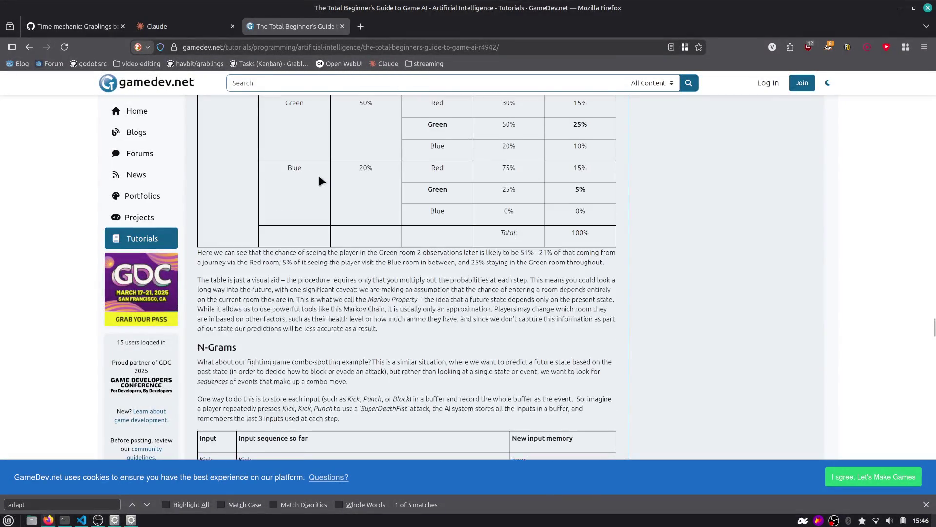
scroll(319, 175, "down", 5)
scroll(318, 176, "up", 3)
left_click_drag(196, 149, 250, 149)
left_click(263, 157)
scroll(266, 162, "down", 2)
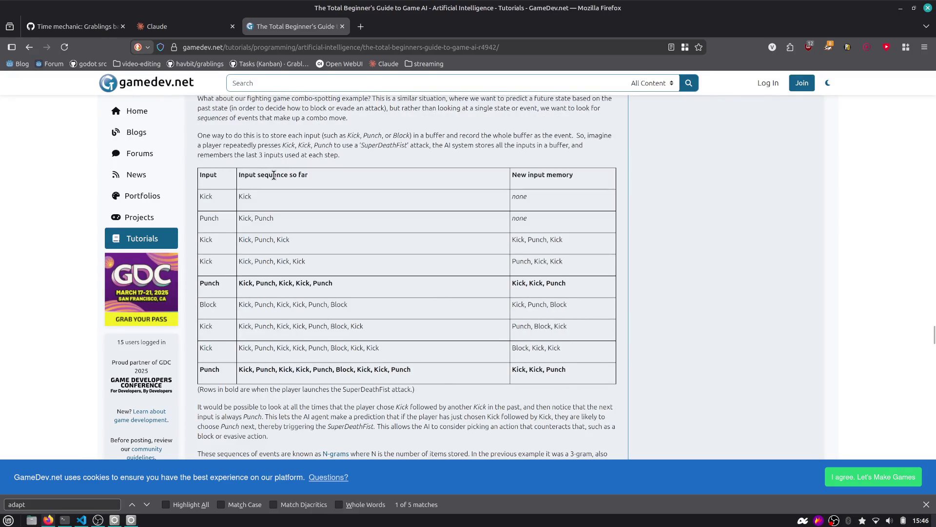
left_click_drag(320, 180, 207, 177)
left_click(362, 166)
Dismiss the cookie notice and study the Kick/Punch N-gram combo table and memory entries.
left_click(839, 471)
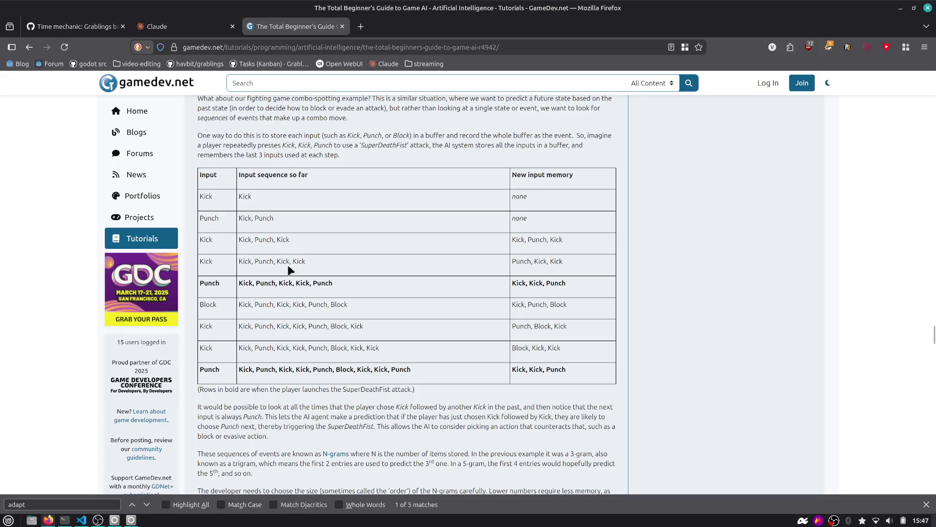
left_click_drag(239, 283, 339, 287)
left_click(513, 292)
left_click_drag(572, 281, 411, 283)
left_click(411, 283)
scroll(355, 265, "down", 5)
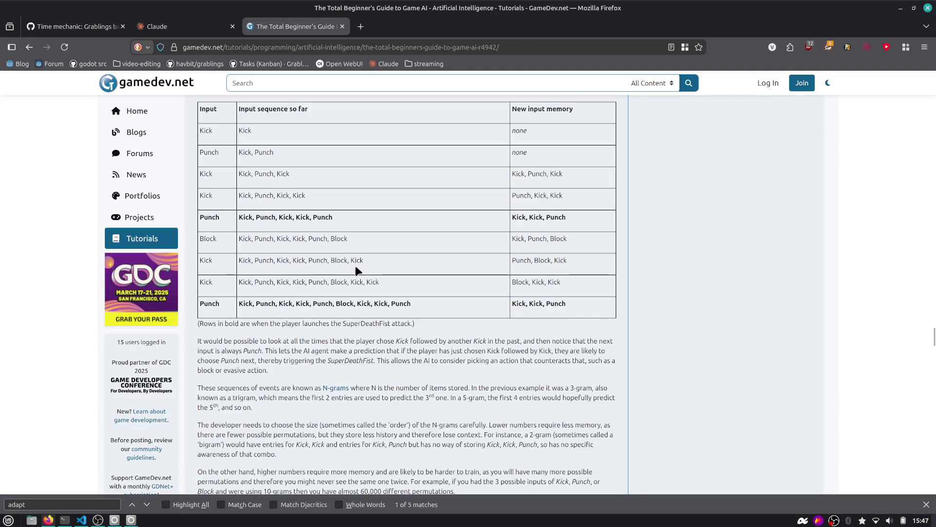
scroll(355, 265, "up", 5)
mouse_move(610, 370)
left_mouse_down()
mouse_move(247, 204)
mouse_move(206, 168)
mouse_move(599, 347)
left_mouse_up()
left_click(200, 165)
left_click(604, 369)
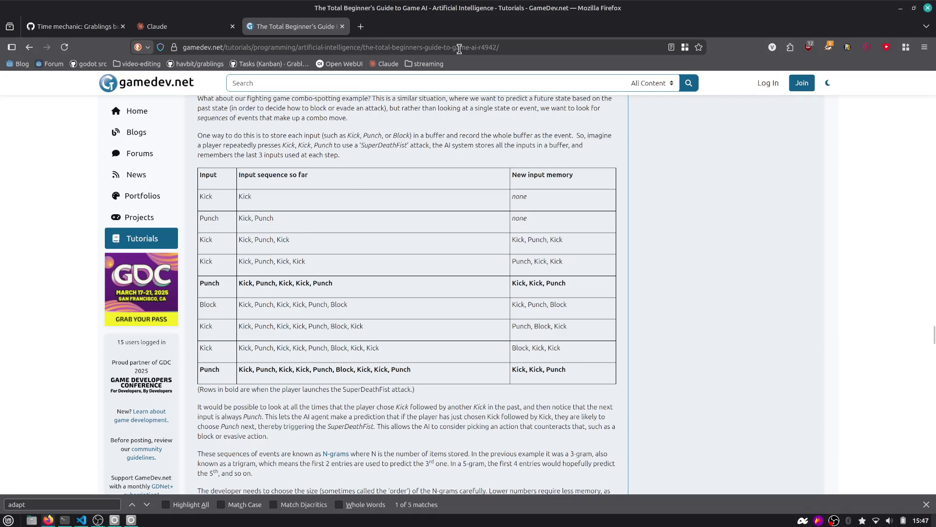
Close the gamedev.net article and return to GitHub issue #15.
scroll(329, 243, "down", 5)
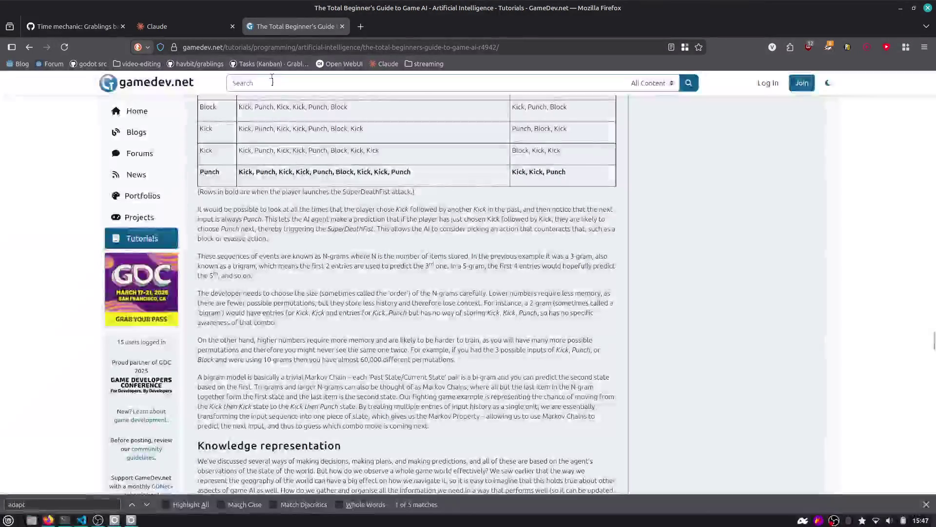
middle_click(271, 27)
left_click(96, 31)
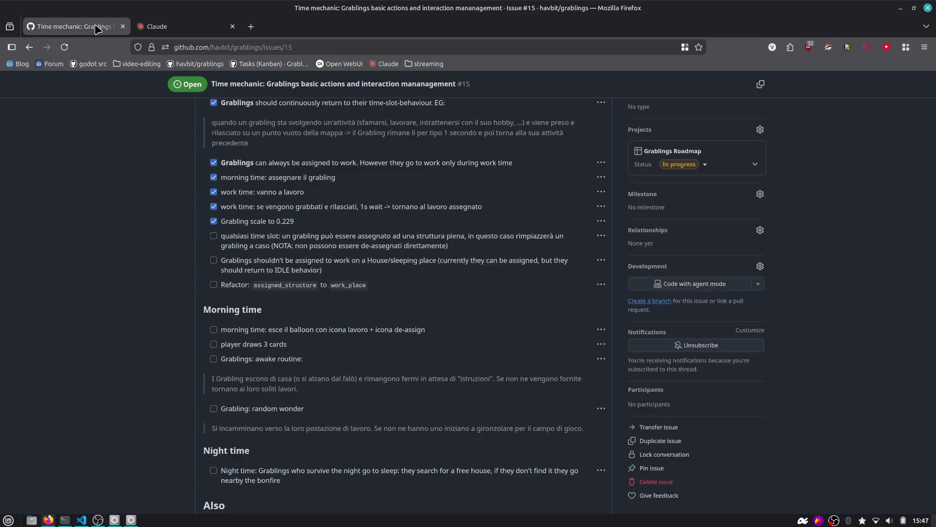
Back in Godot, inspect the actions_queue variable in creature_grabling.gd.
key("alt+Tab")
key("alt+Tab")
double_click(334, 191)
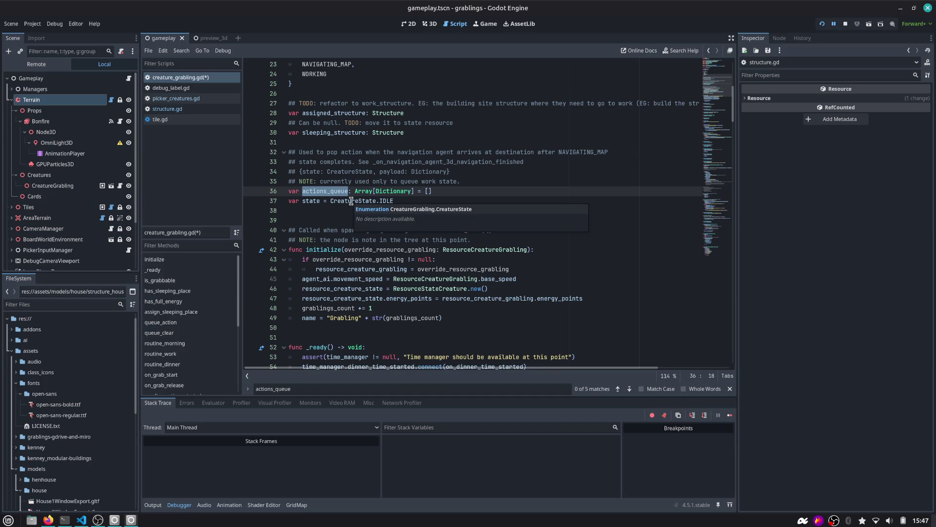
left_click(647, 123)
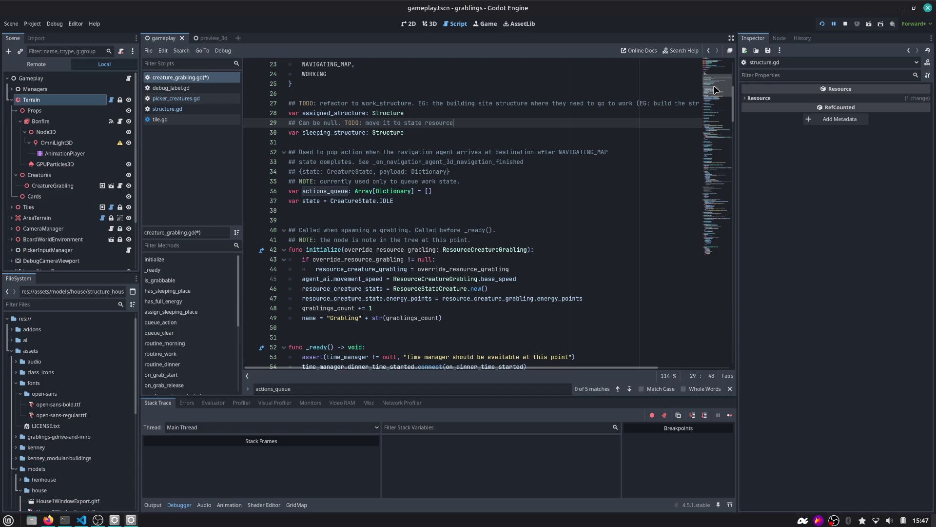
left_click_drag(716, 89, 708, 204)
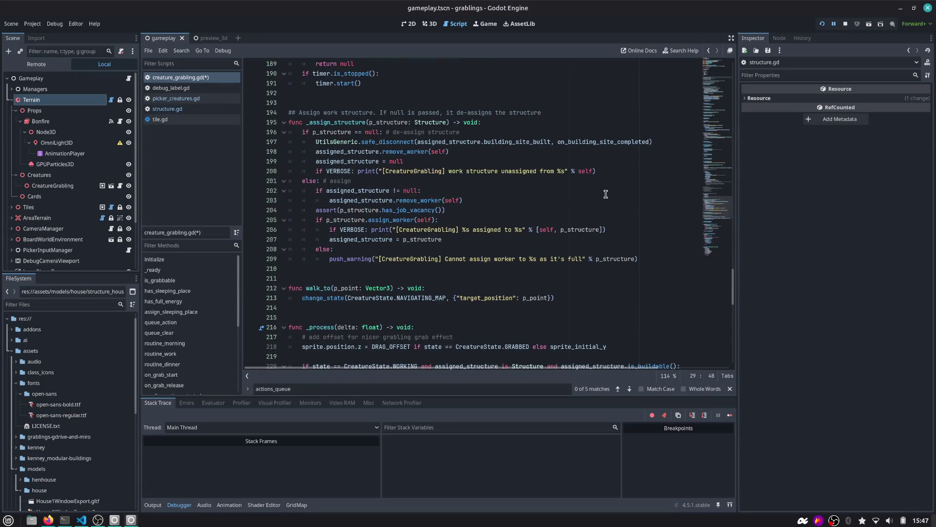
scroll(509, 194, "down", 1)
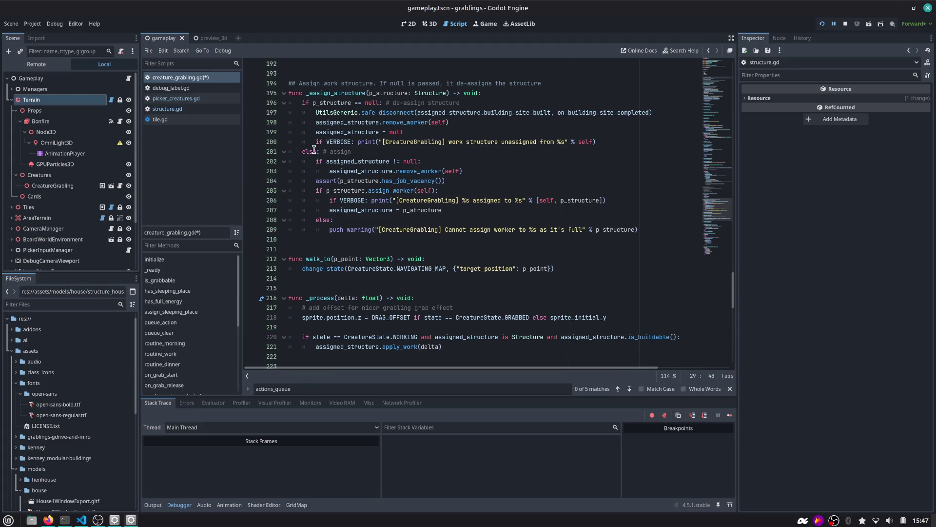
scroll(195, 274, "down", 1)
scroll(195, 274, "down", 5)
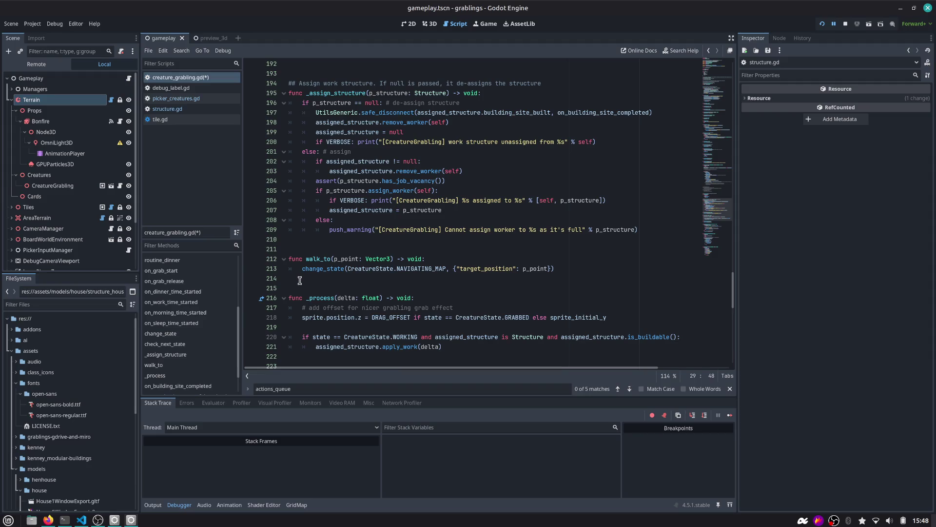
left_click(175, 79)
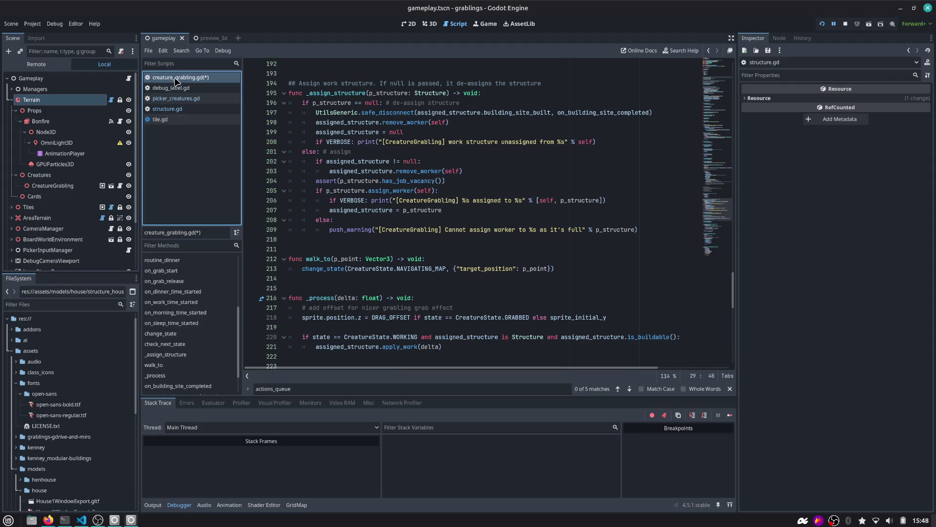
scroll(326, 225, "up", 1)
scroll(327, 224, "up", 12)
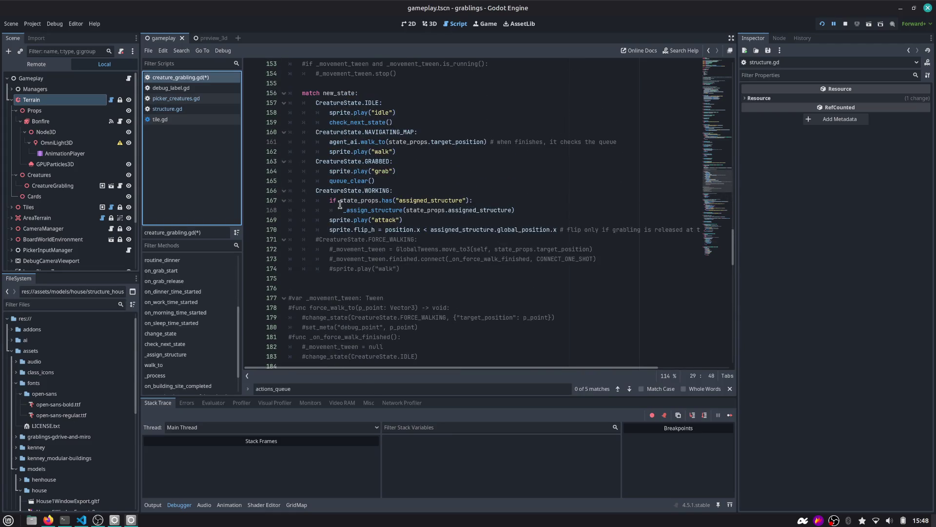
scroll(340, 203, "up", 4)
scroll(340, 204, "up", 2)
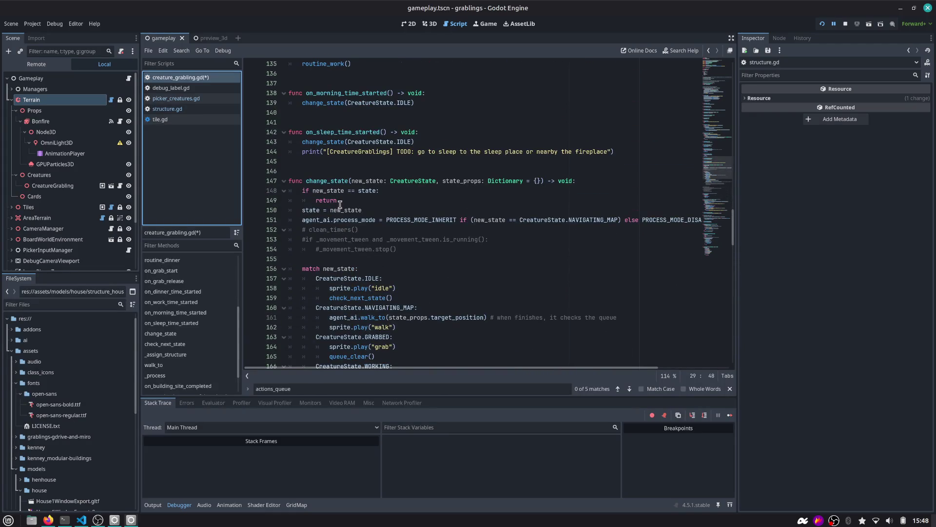
scroll(339, 205, "up", 1)
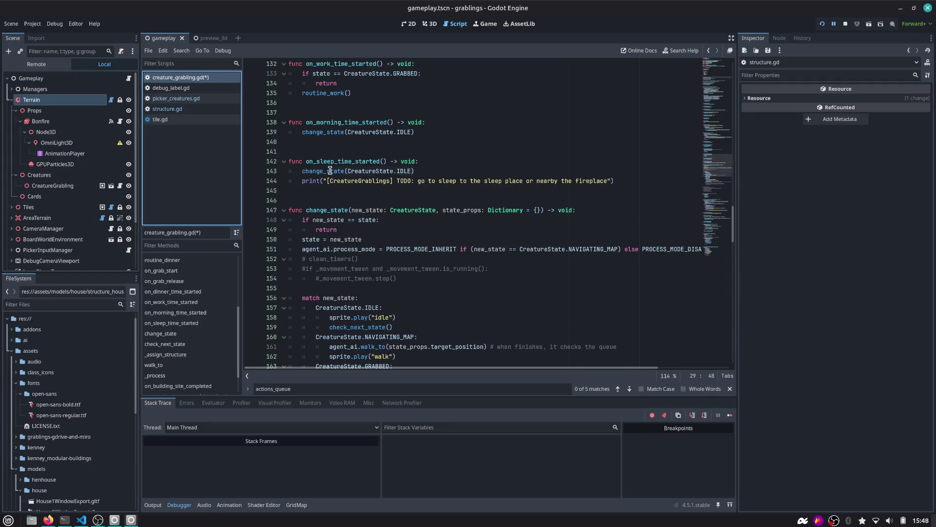
Check the change_state call on line 143, then jump to the navigation-finished handler's payload check.
double_click(329, 171)
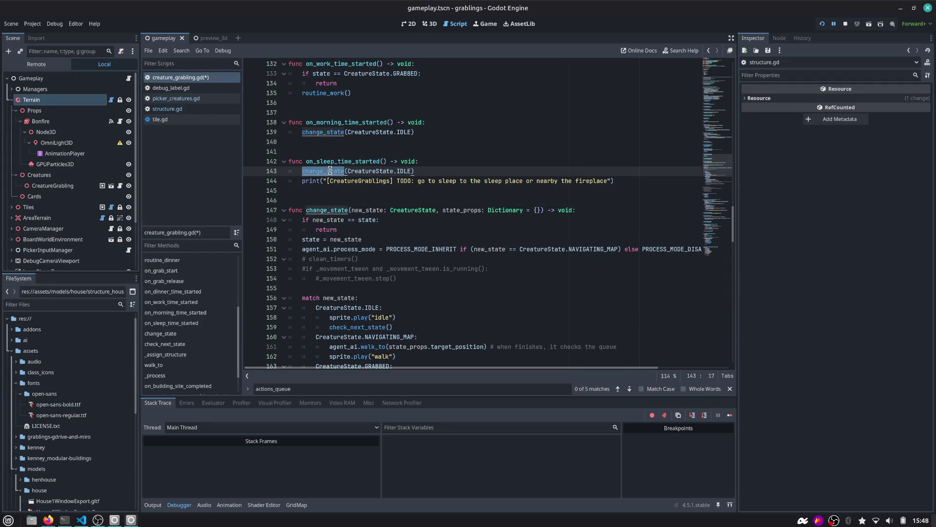
scroll(176, 381, "down", 2)
left_click(179, 369)
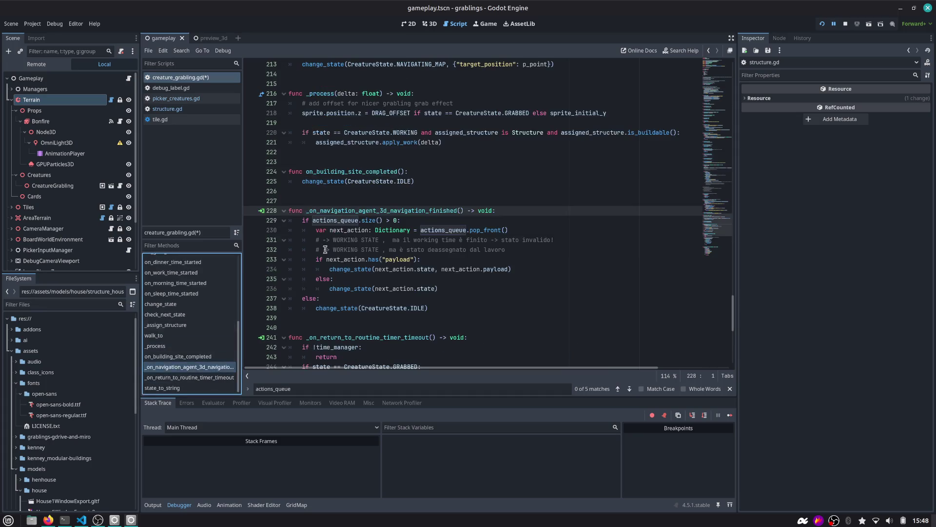
double_click(392, 211)
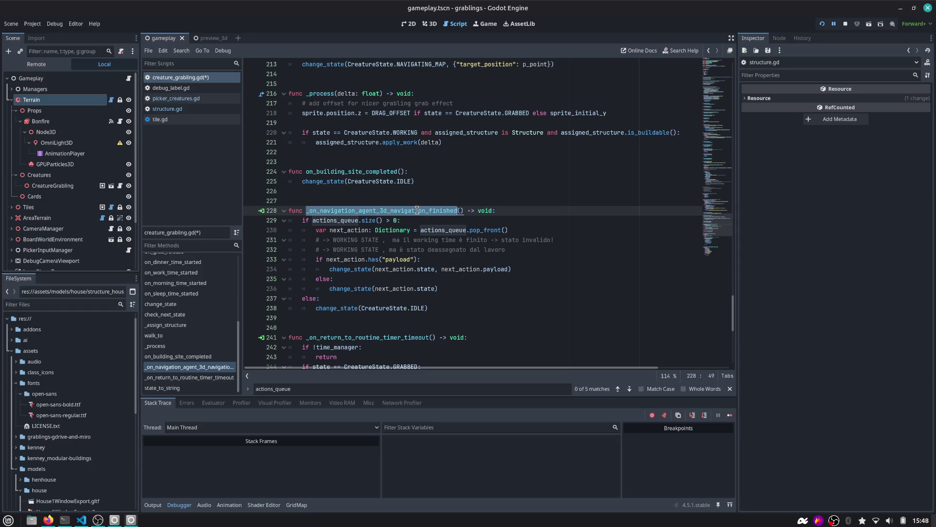
left_click(506, 210)
left_click(363, 239)
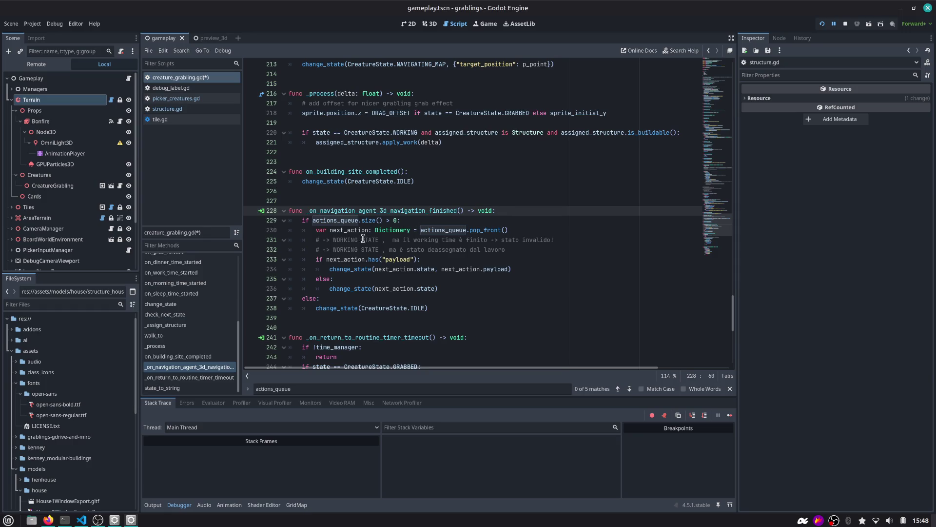
left_click(354, 269)
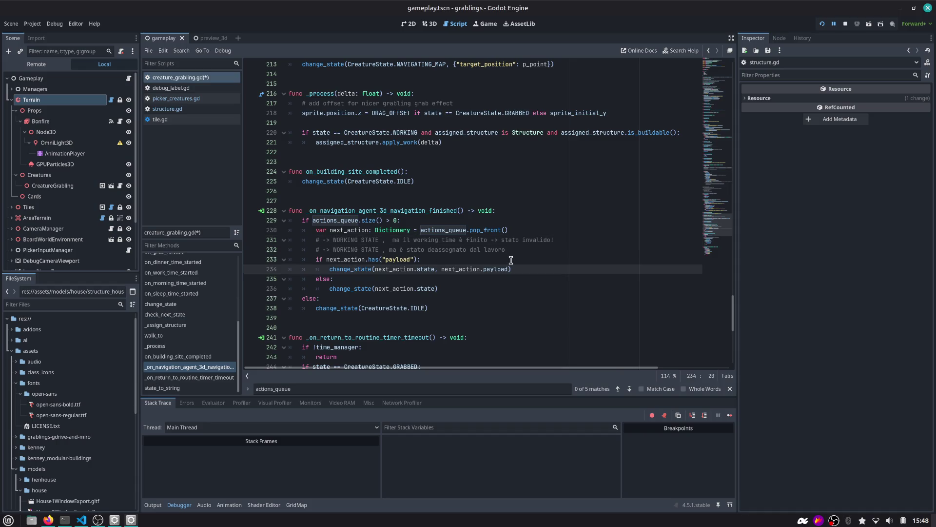
key("Up")
key("End")
scroll(529, 257, "down", 1)
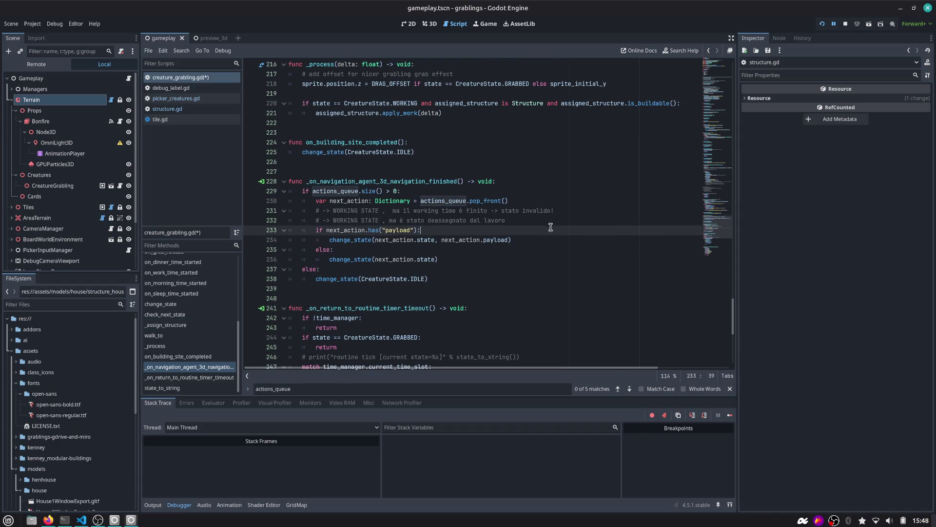
Insert a validation comment above the payload check and bookmark line 234.
key("ctrl+shift+Return")
type("# vali")
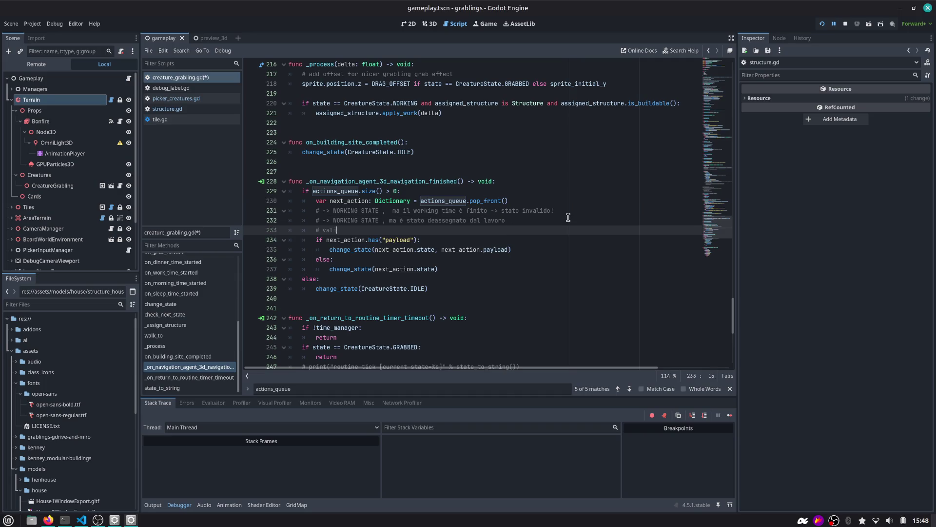
type("tate")
key("Return")
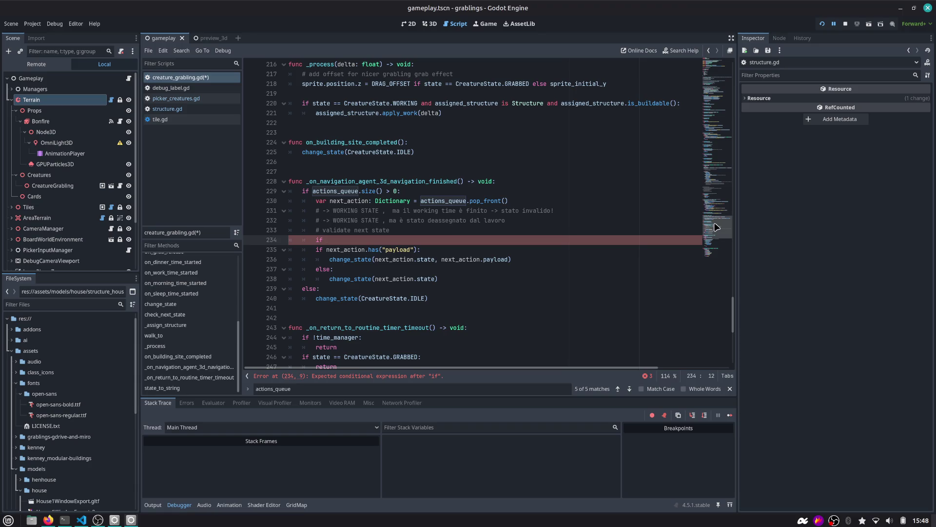
right_click(335, 240)
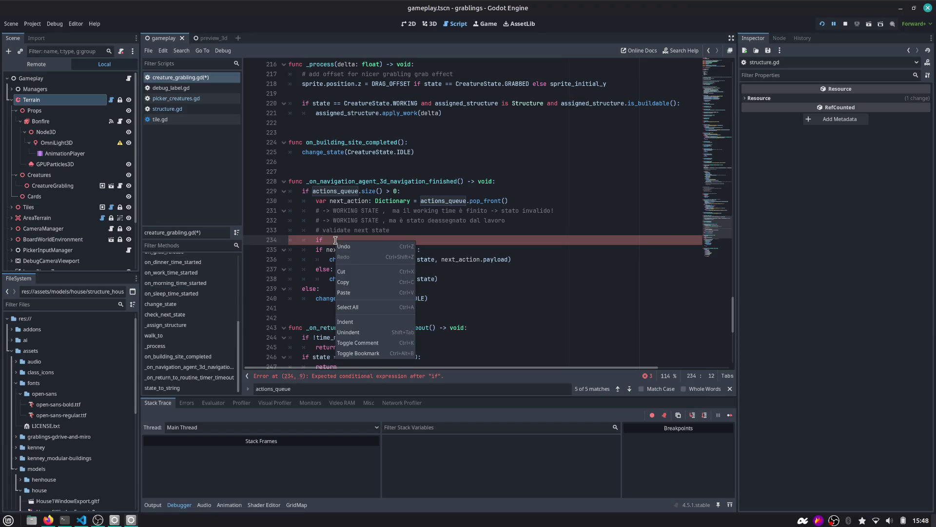
left_click(362, 353)
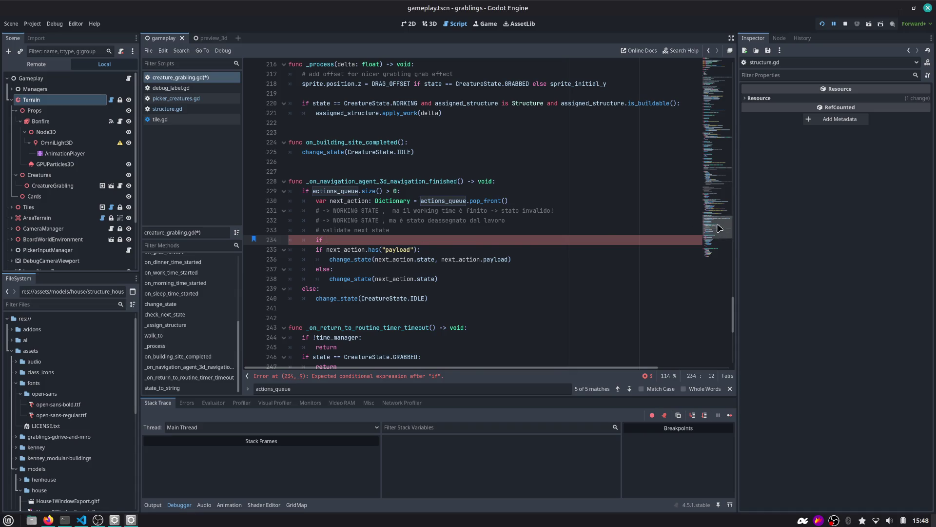
Paste time_manager into the line-234 if and complete it to time_manager.current_time_slot.
left_click_drag(718, 227, 717, 64)
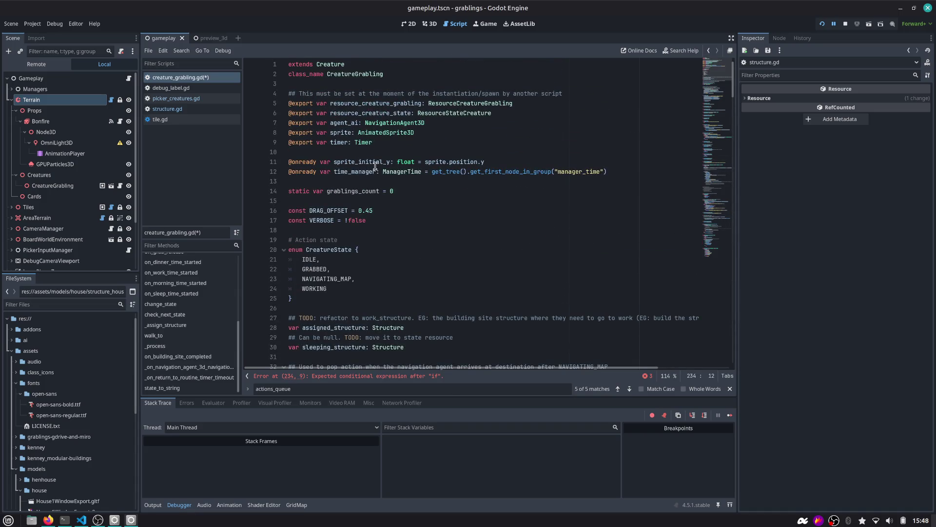
scroll(375, 166, "down", 4)
scroll(322, 258, "down", 2)
scroll(341, 205, "up", 7)
double_click(353, 172)
key("ctrl+c")
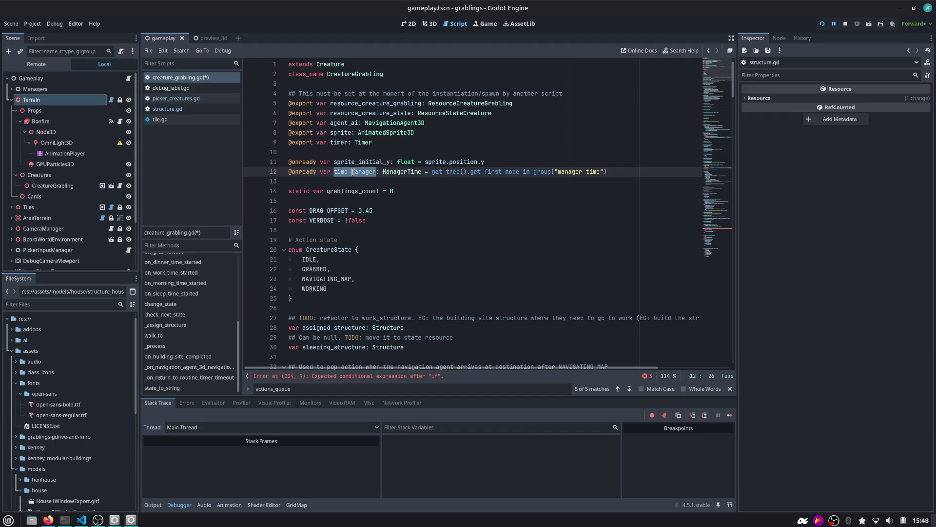
key("alt+Left")
left_click(352, 211)
key("ctrl+v")
type(".")
key("Return")
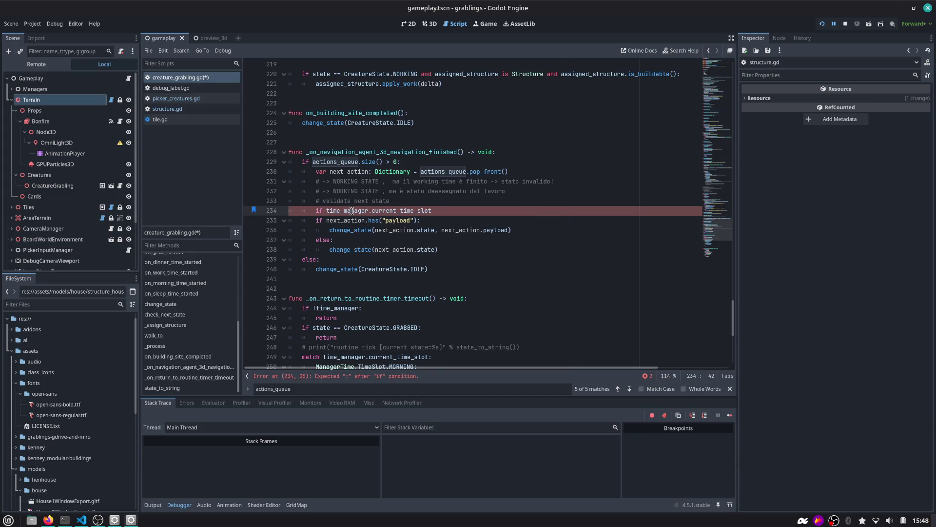
Rework the comparison's right side, deleting a duplicate current_time_slot and undoing the typed TimeMa.
key("ctrl+space")
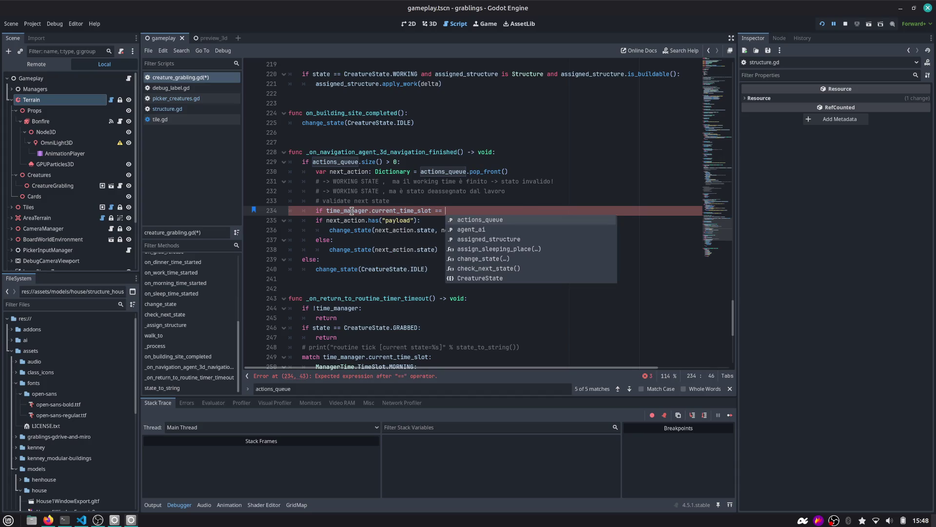
type("S")
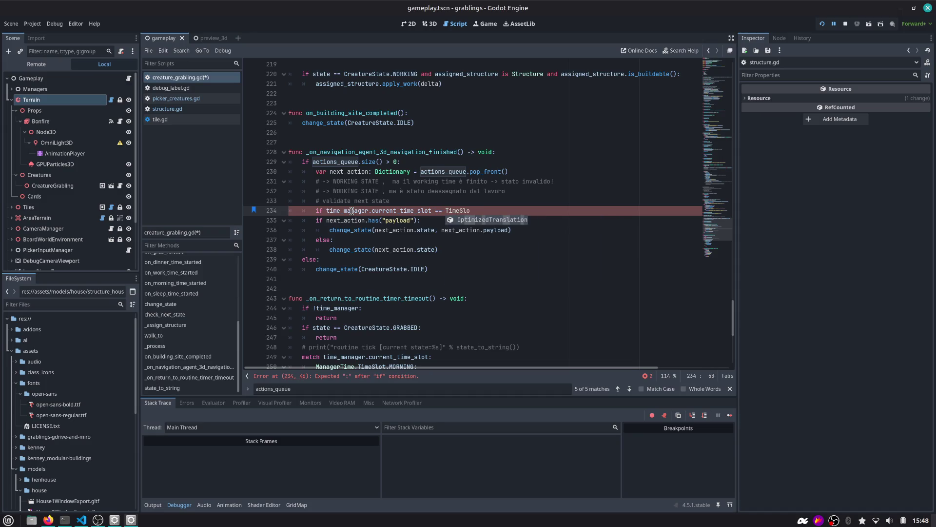
key("BackSpace")
type("time")
key("Escape")
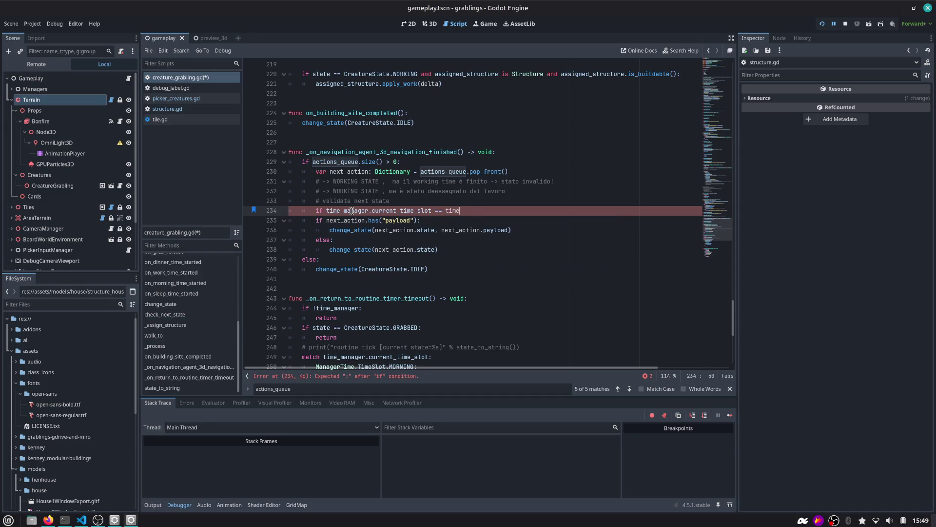
key("Return")
type(".")
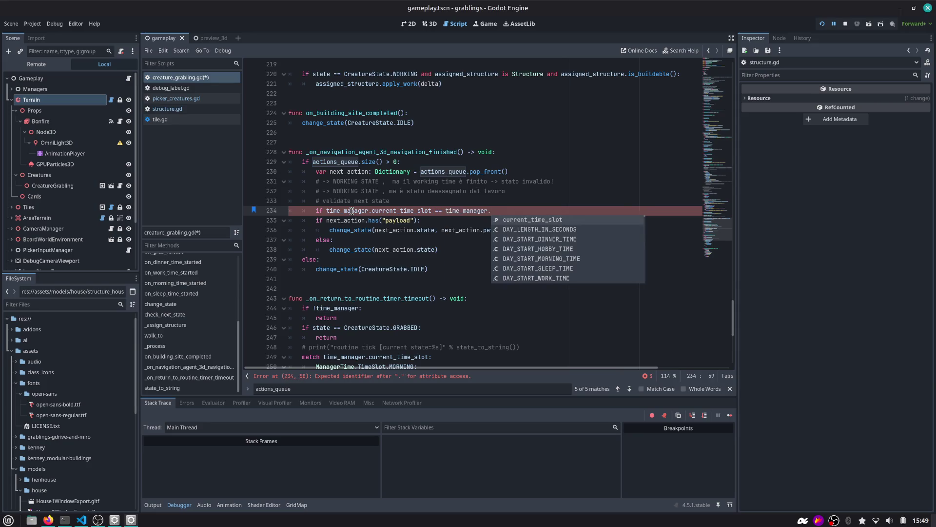
key("Return")
key("ctrl+shift+Left")
key("BackSpace")
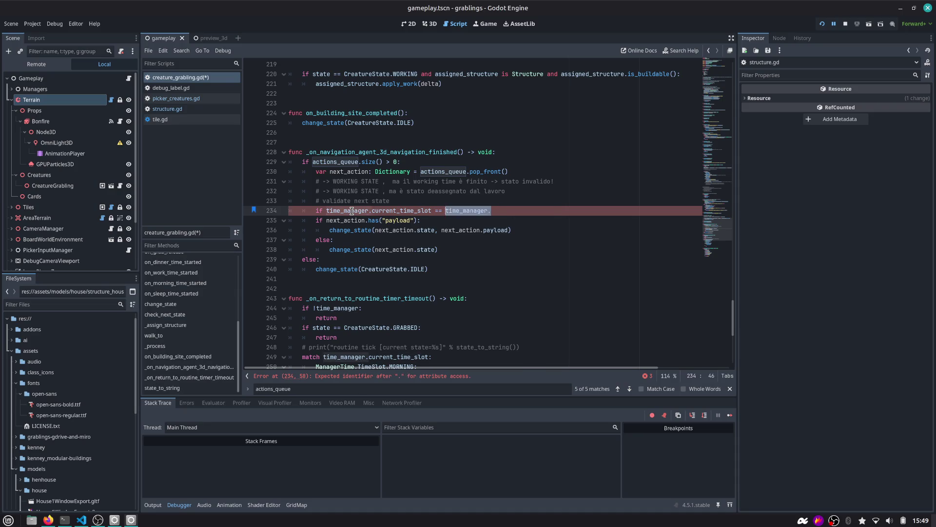
key("ctrl+space")
key("ctrl+BackSpace")
key("ctrl+BackSpace")
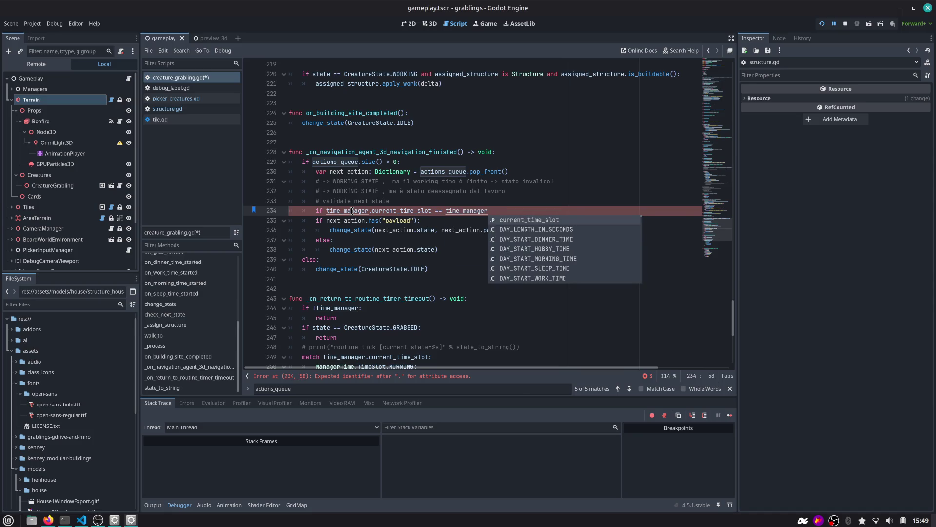
type("TimeMa")
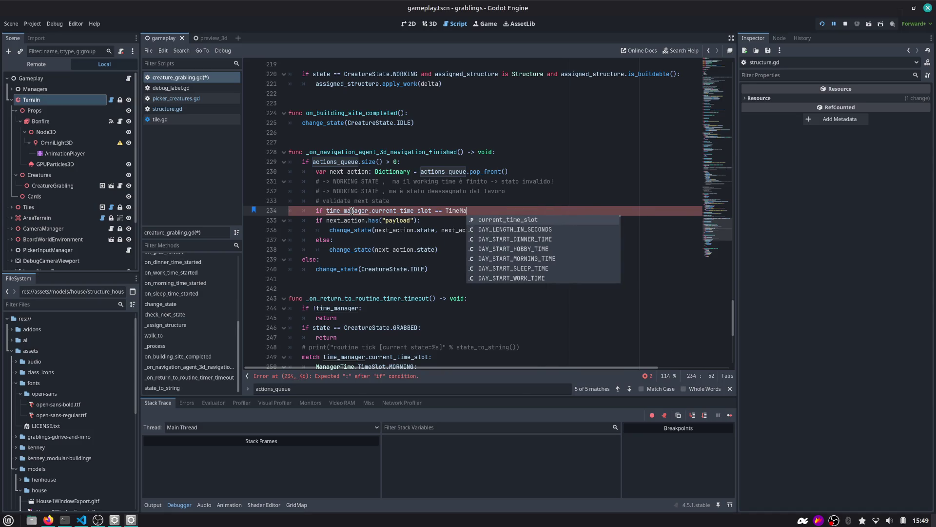
key("ctrl+z")
key("ctrl+z")
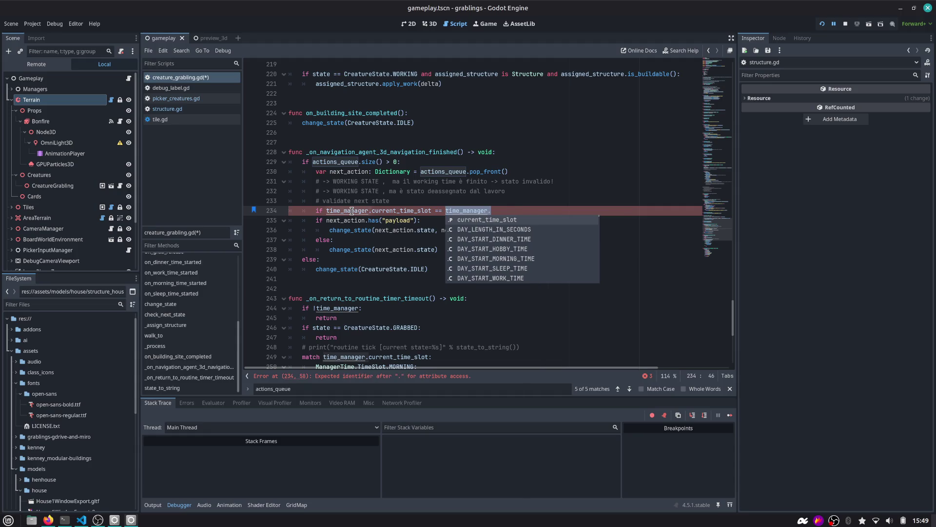
Try the documentation search, then switch to searching project scripts by name.
key("Escape")
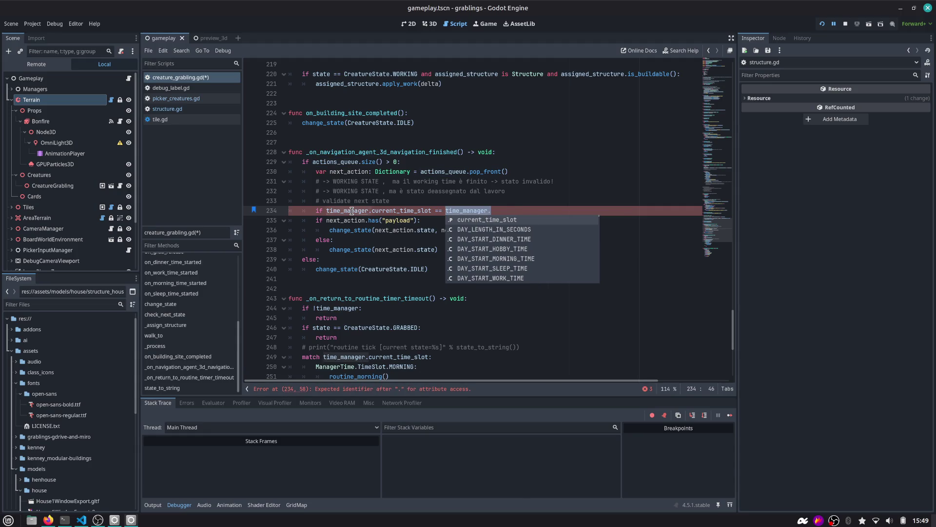
key("F1")
type("t")
key("Escape")
key("ctrl+alt+o")
Open manager_time.gd and check the TimeSlot enum and the ManagerTime class name.
type("time_mana")
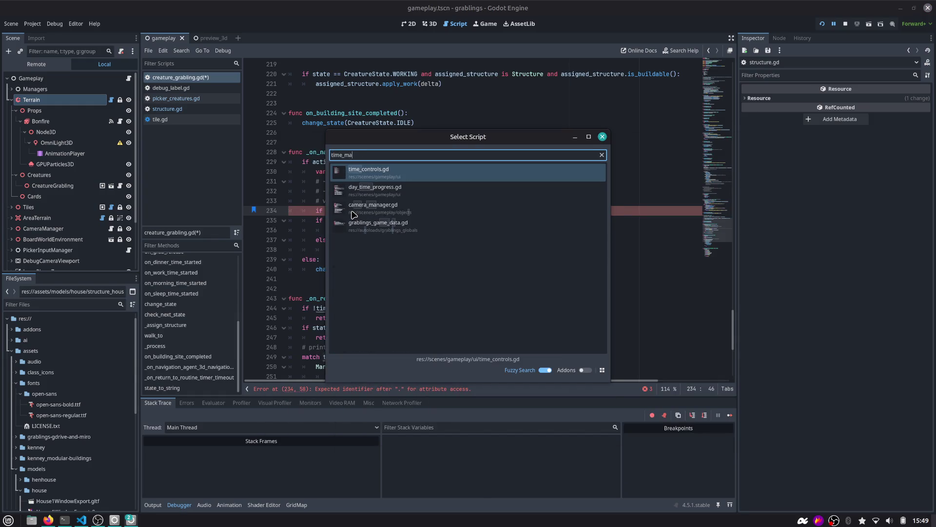
key("Return")
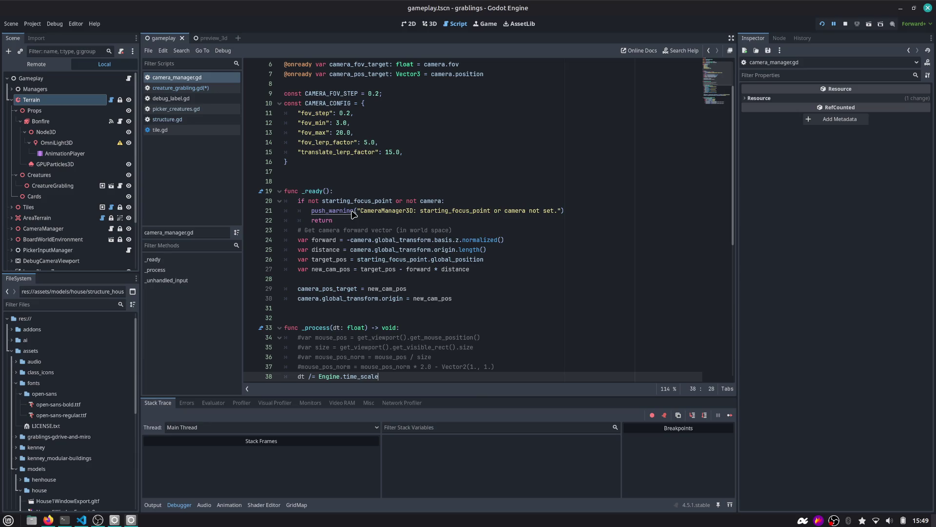
key("ctrl+alt+o")
type("manager_time")
key("Return")
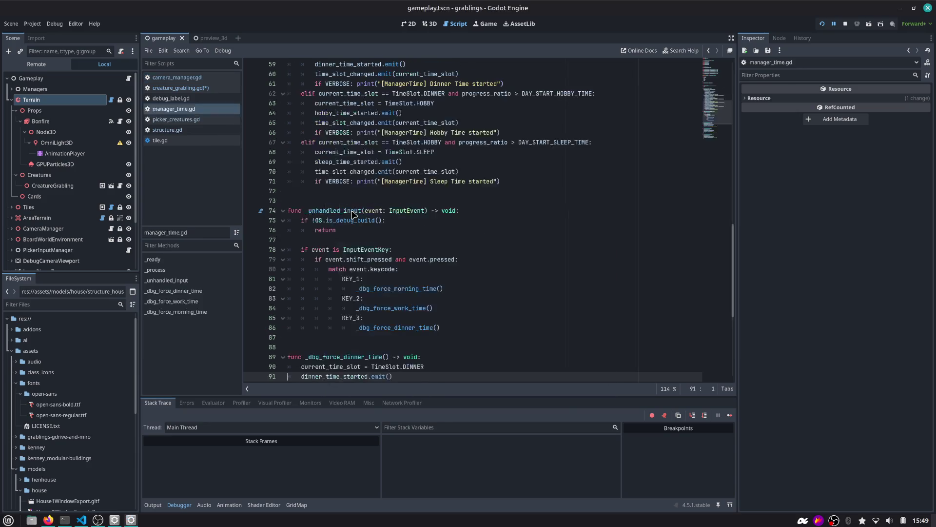
scroll(352, 214, "up", 20)
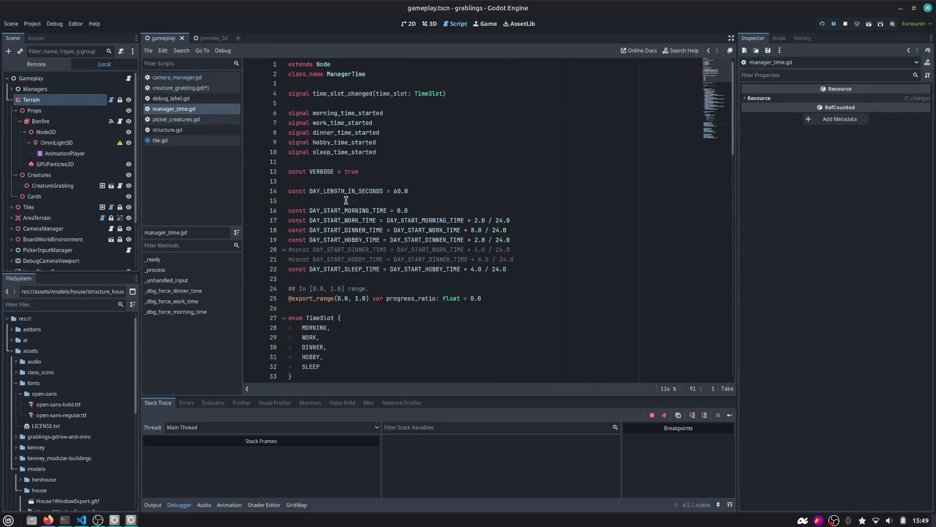
scroll(322, 233, "down", 4)
double_click(322, 231)
scroll(322, 231, "up", 4)
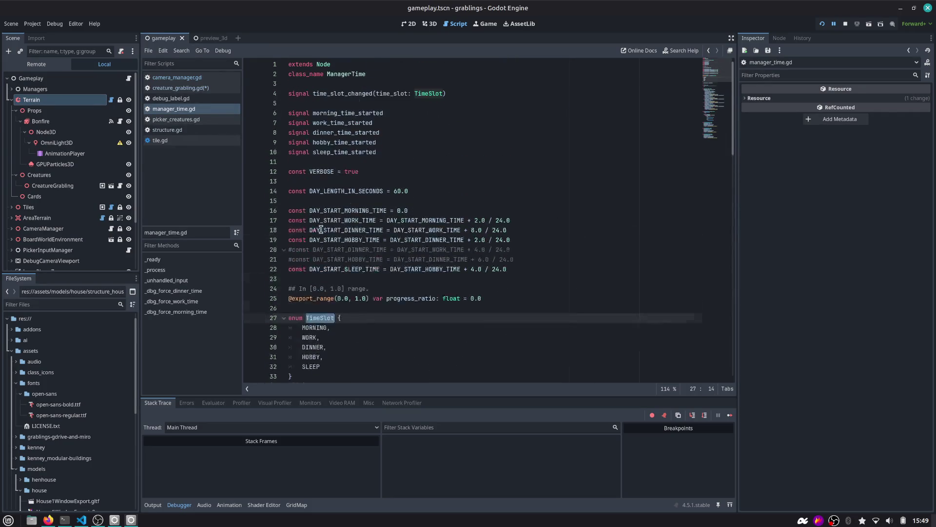
double_click(342, 74)
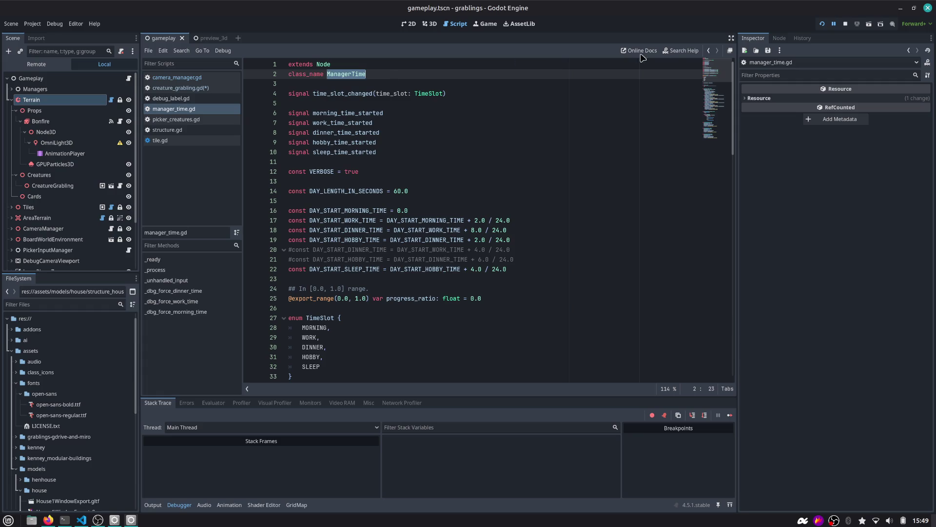
Navigate back to line 234 of creature_grabling.gd and dismiss the autocomplete suggestions.
left_click(708, 51)
left_click(708, 51)
left_click(708, 52)
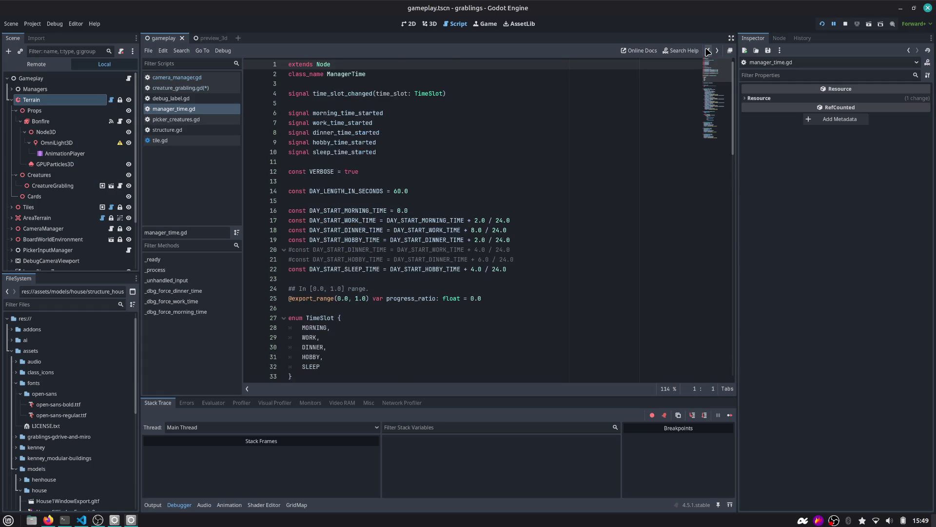
left_click(708, 51)
left_click(708, 51)
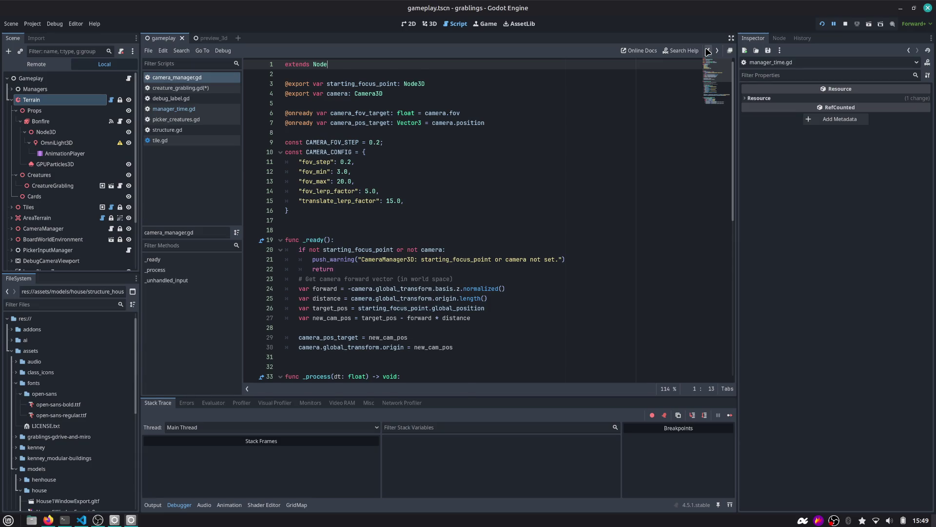
left_click(708, 51)
key("Escape")
Compare against ManagerTime.DAY_START_WORK_TIME, end the if with a colon and add a placeholder pass.
type("anagerTime.")
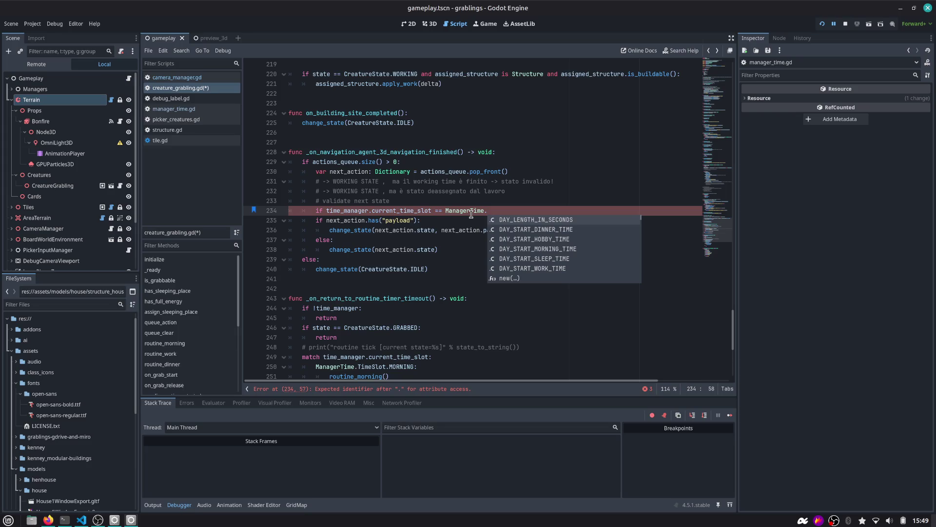
type("WOK")
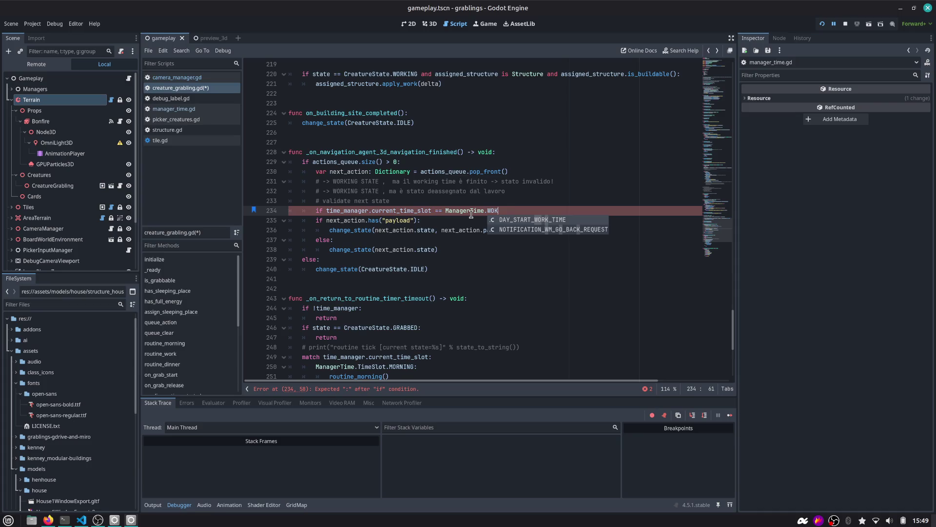
key("Return")
key("ctrl+Left")
key("ctrl+Left")
key("ctrl+Left")
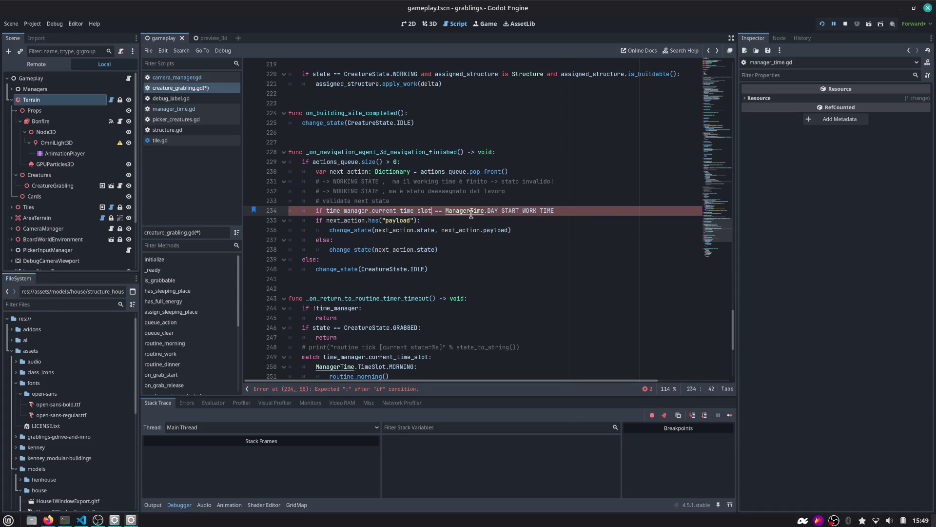
type(":")
key("Return")
type("pass")
key("Up")
Replace DAY_START_WORK_TIME with ManagerTime.TimeSlot.WORK in the line 234 comparison.
key("ctrl+Right")
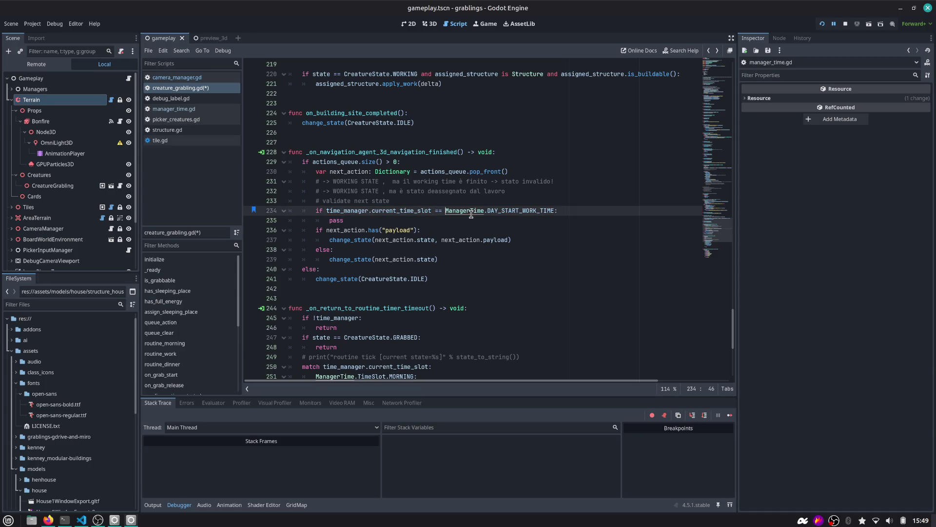
key("ctrl+shift+Right")
key("ctrl+shift+Right")
key("Right")
key("ctrl+shift+Left")
key("BackSpace")
key("ctrl+space")
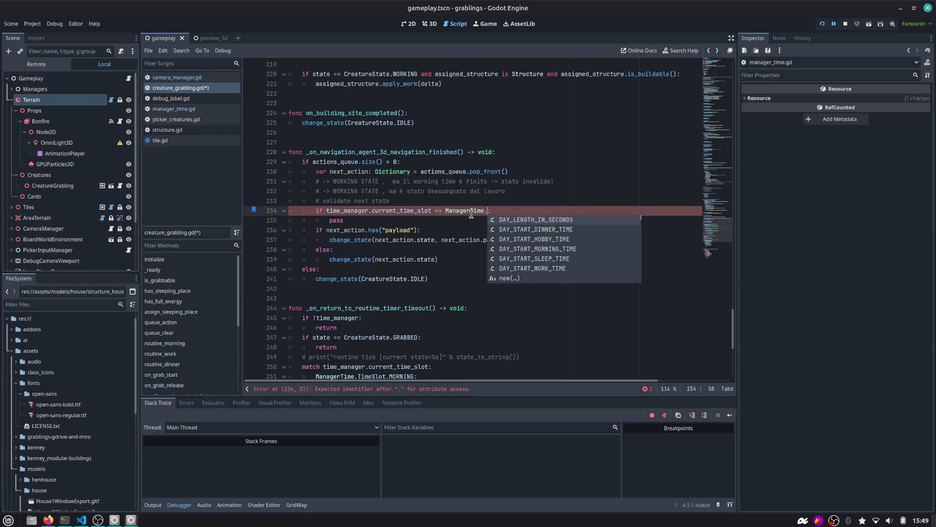
type("TimeSlot.")
key("Down")
key("Down")
key("Down")
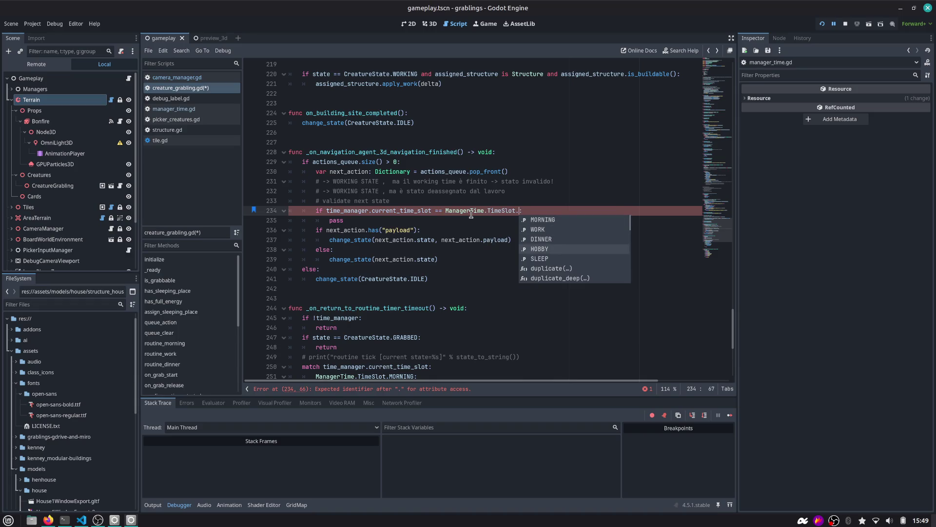
key("Up")
key("Up")
key("Return")
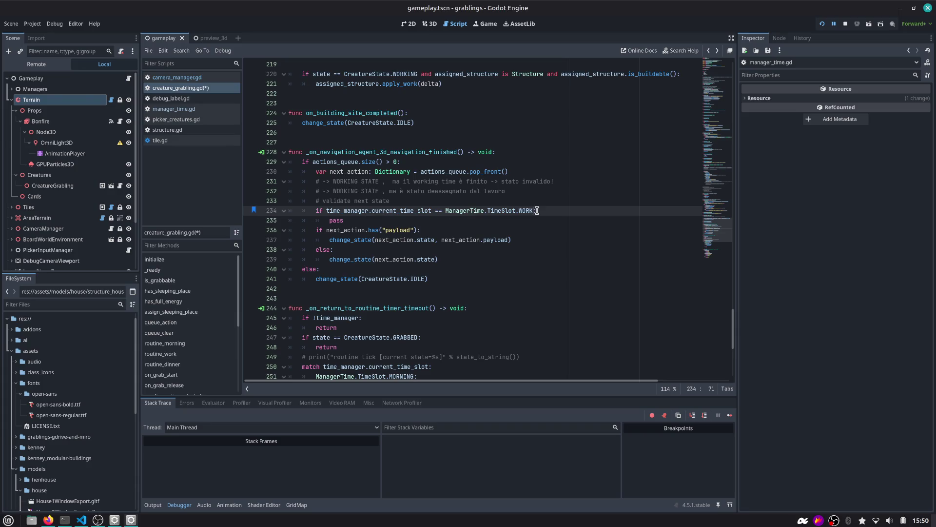
Turn the check into != and move next_action to the start of the condition.
type("nd ")
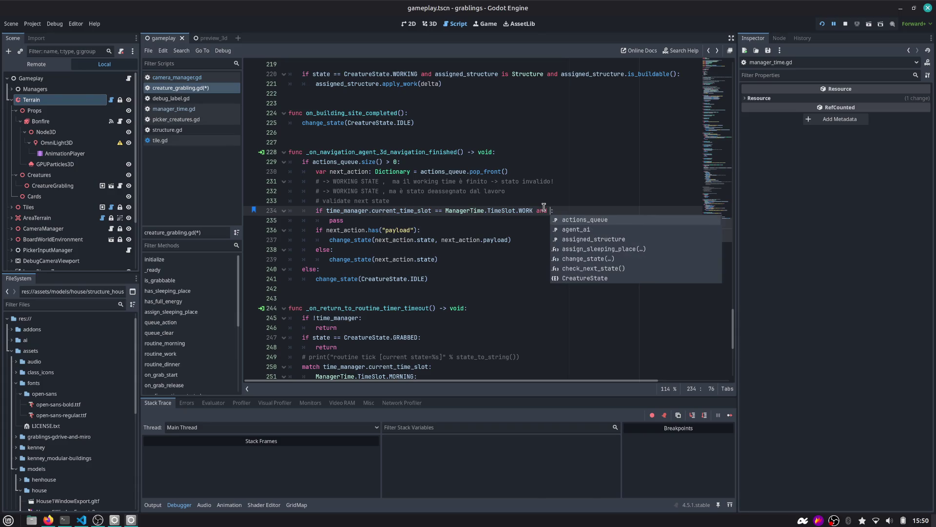
type("next_action")
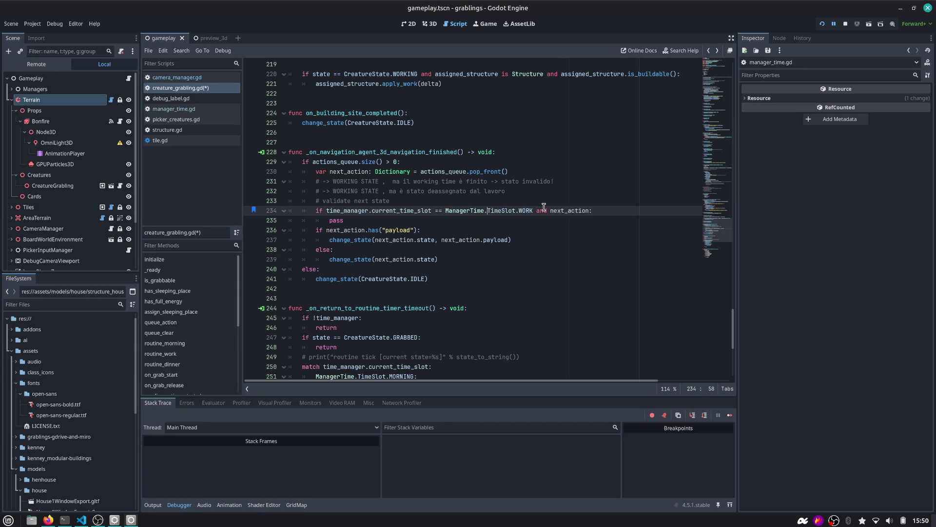
key("BackSpace")
key("BackSpace")
type("!=")
key("End")
key("ctrl+shift+Left")
key("ctrl+shift+Left")
key("BackSpace")
type("and next_action")
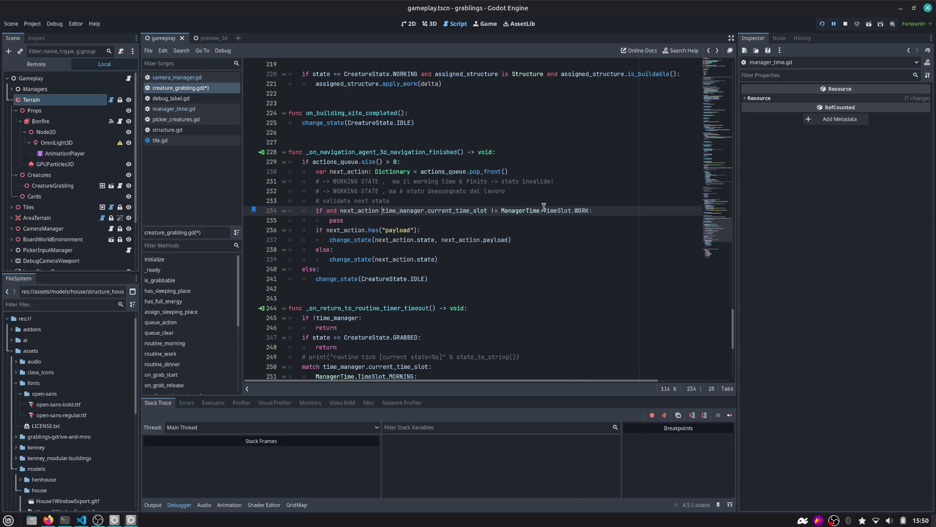
Drop the stray 'and' and begin a next_action.state == check on line 234.
key("BackSpace")
key("BackSpace")
key("BackSpace")
key("ctrl+Right")
type(",")
key("BackSpace")
type(".")
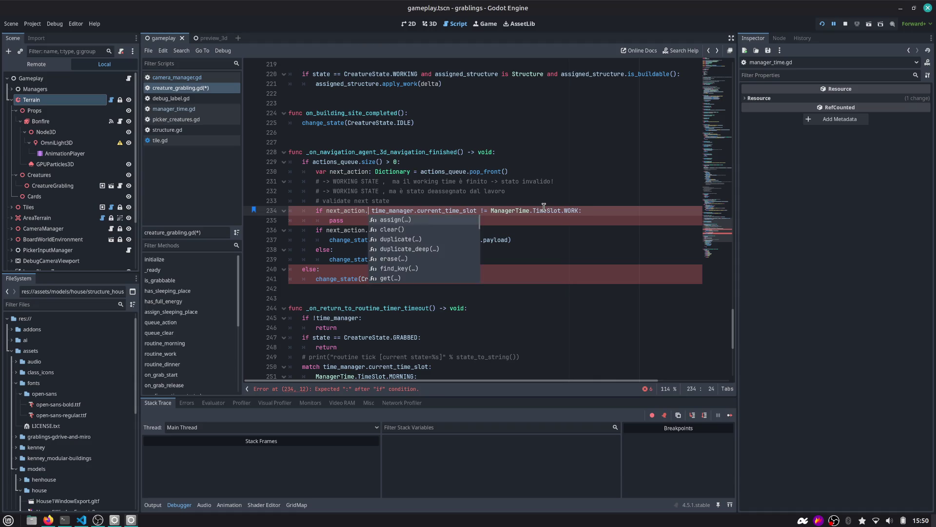
key("Escape")
type("state")
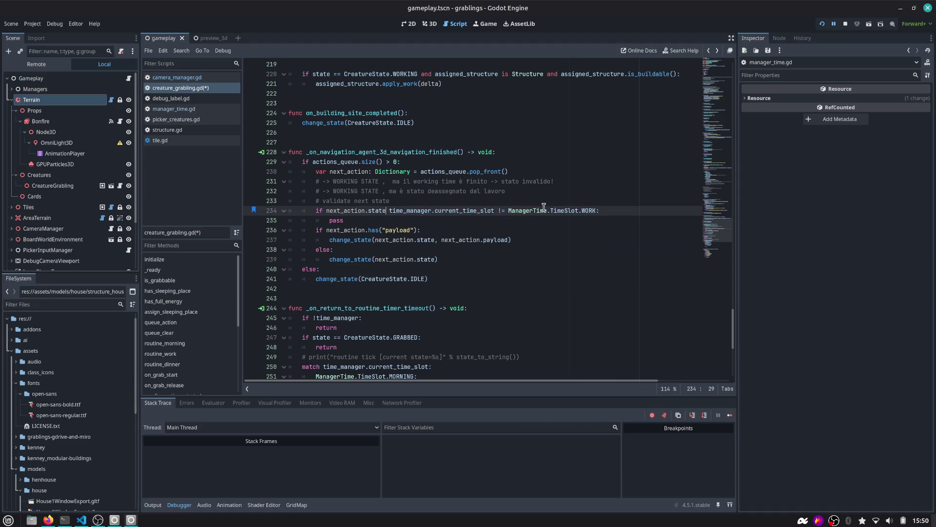
type(" ==")
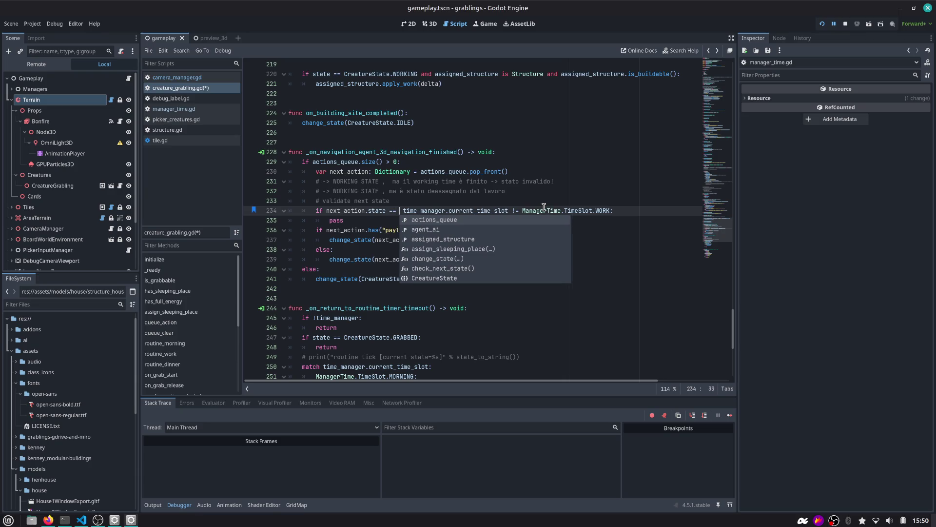
key("Escape")
Find and step through every next_action occurrence in the script.
double_click(353, 211)
double_click(373, 211)
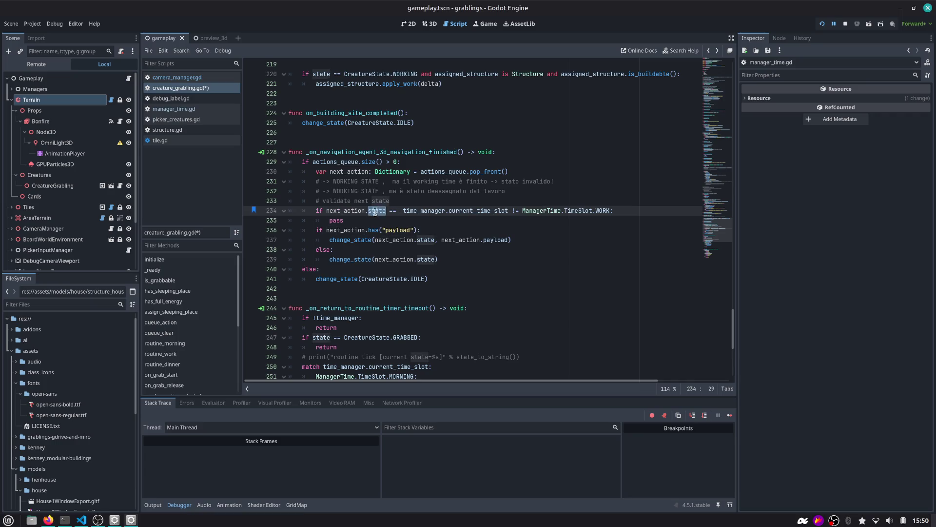
double_click(346, 211)
key("ctrl+f")
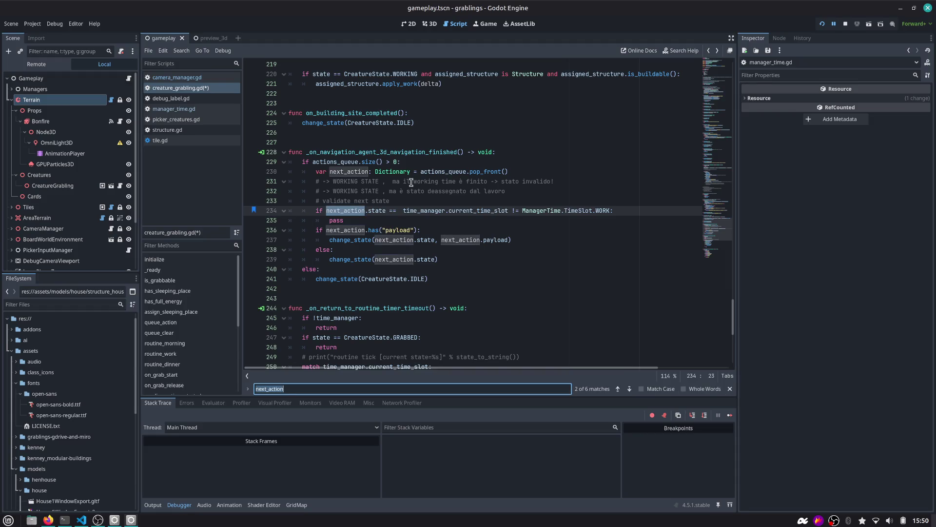
key("Return")
key("shift+Return")
key("Escape")
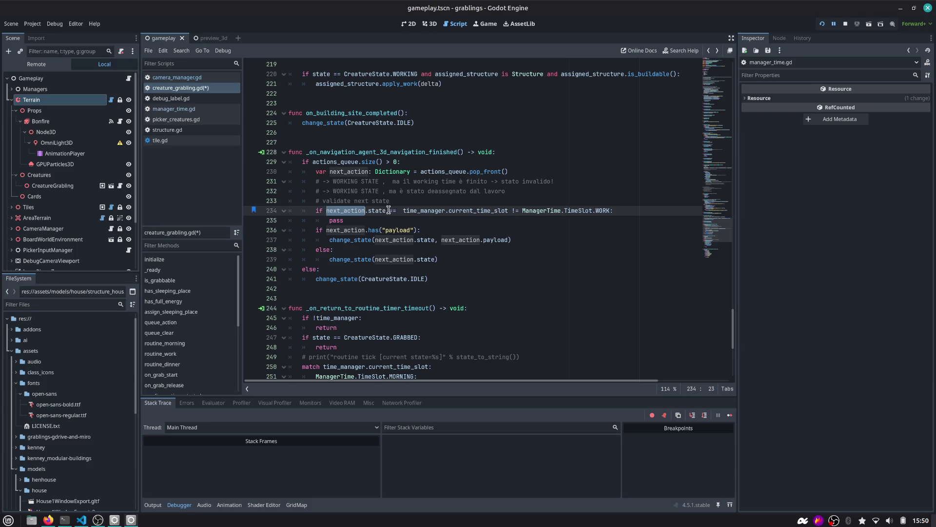
Complete the condition with 'CreatureState.WORKING and' and select the placeholder pass.
left_click(399, 210)
type("CreatureState.WORKING and")
key("Escape")
key("Up")
scroll(501, 214, "right", 1)
scroll(501, 214, "right", 1)
key("Down")
key("End")
key("ctrl+shift+Left")
key("ctrl+shift+Left")
key("ctrl+shift+Left")
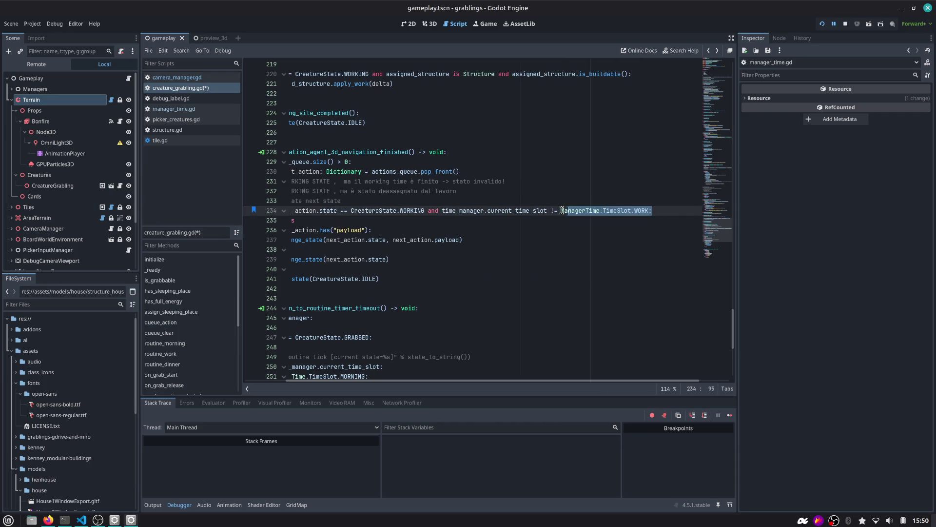
double_click(643, 210)
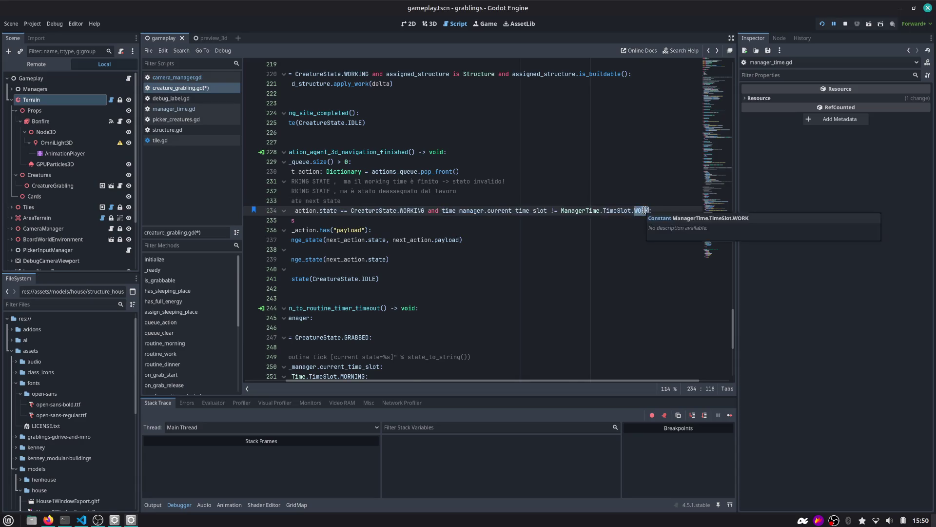
scroll(644, 210, "left", 2)
double_click(340, 220)
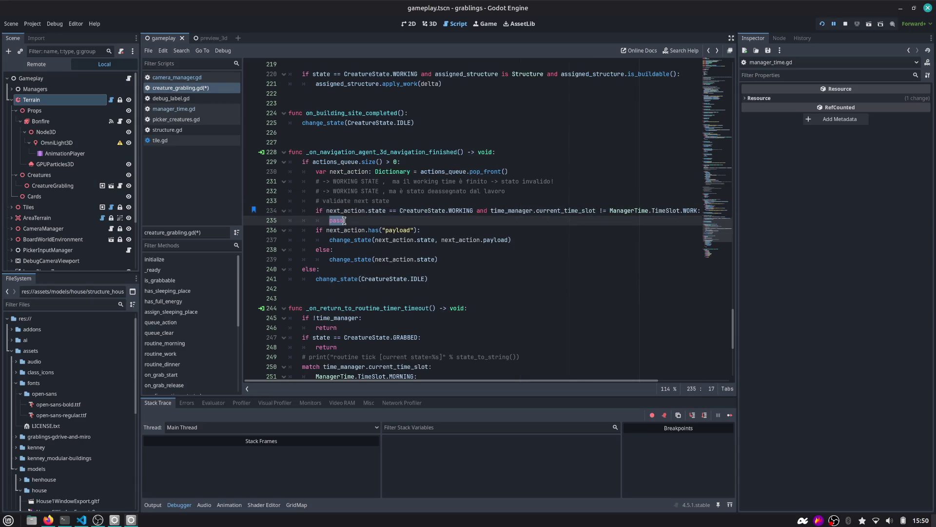
Replace pass with a queue_clear() call from autocomplete.
type("cle")
key("Down")
key("Down")
key("Return")
double_click(345, 162)
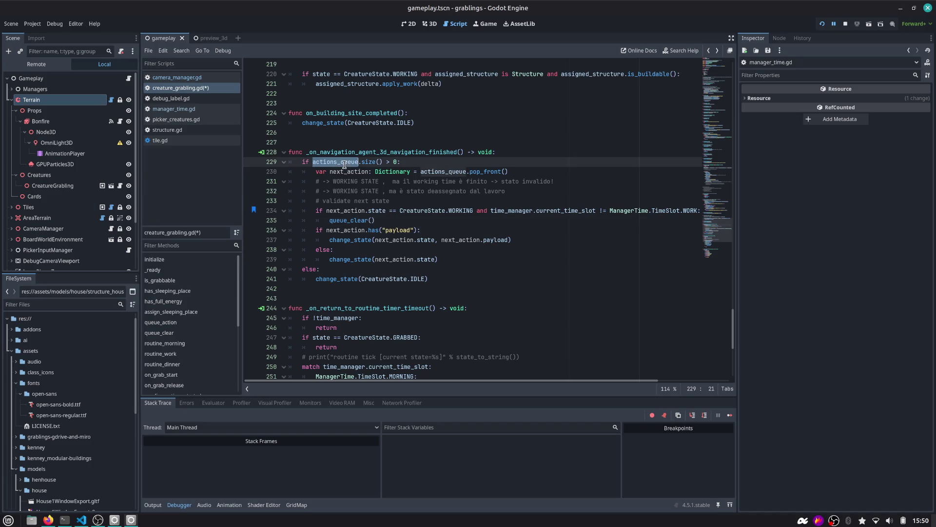
double_click(350, 221)
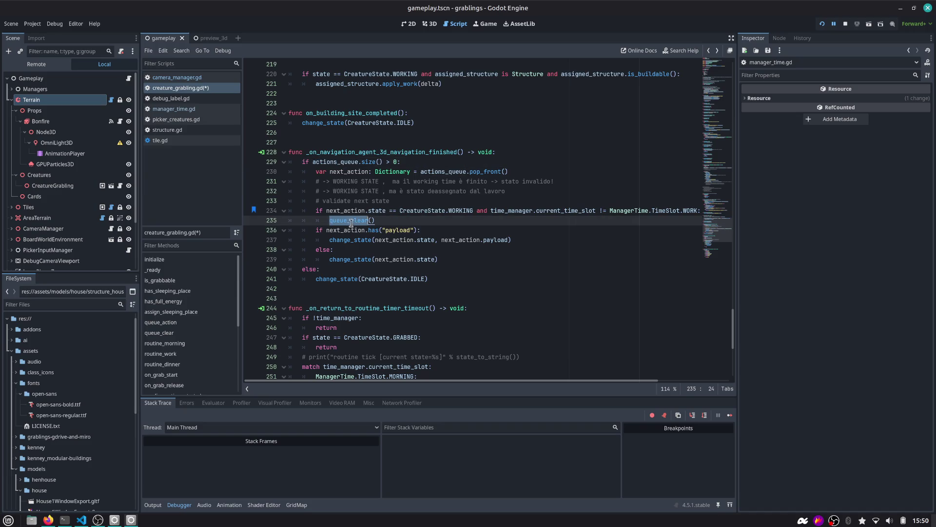
double_click(346, 162)
double_click(351, 220)
Add a return statement on a new line after queue_clear().
left_click(356, 239)
double_click(356, 239)
left_click(380, 220)
key("shift+Home")
left_click(386, 221)
key("Return")
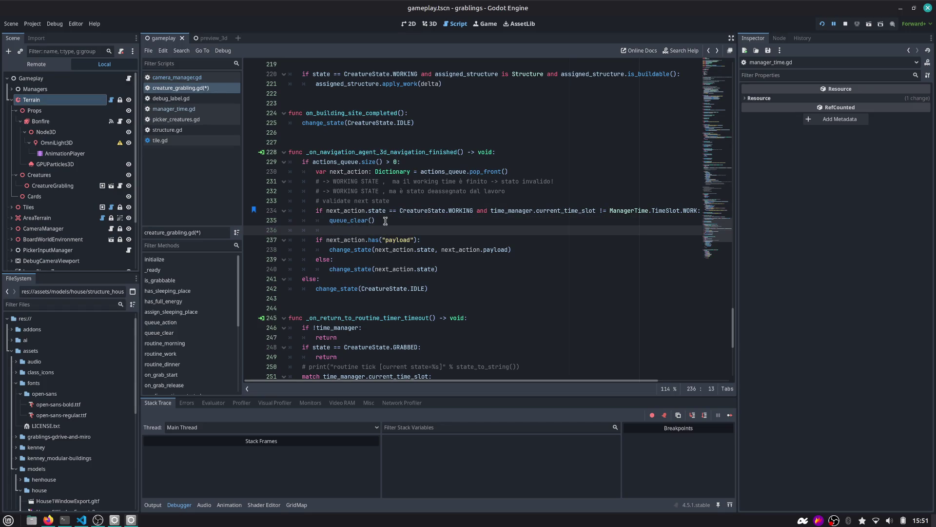
type("rn")
Copy the payload branch's change_state call above return, changing its argument to CreatureState.IDLE.
double_click(346, 250)
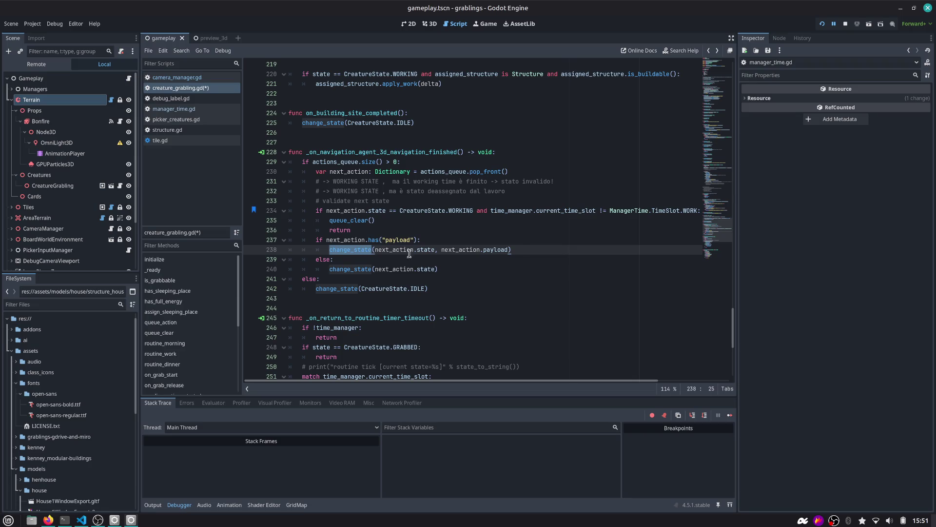
left_click(518, 249)
key("shift+Home")
key("ctrl+c")
key("Up")
key("Up")
key("Up")
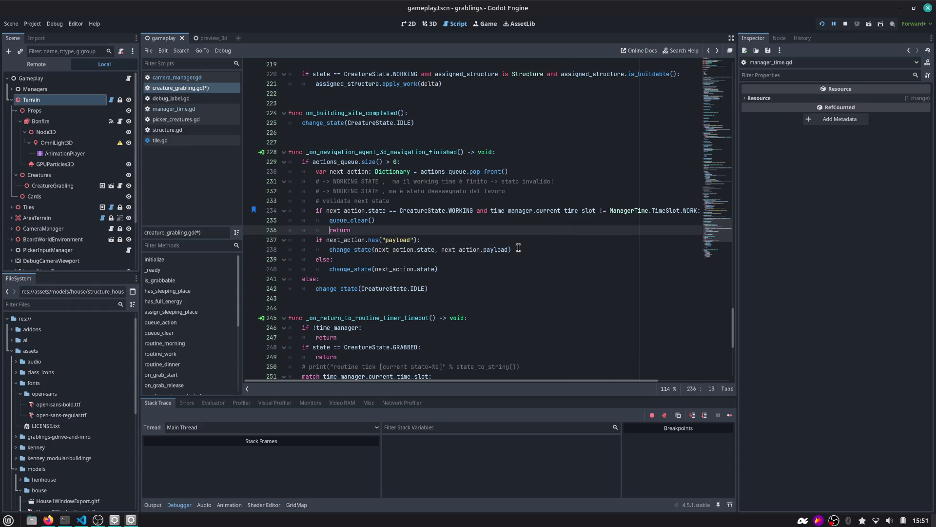
key("End")
key("Return")
key("ctrl+v")
key("ctrl+shift+Right")
key("ctrl+shift+Right")
key("ctrl+shift+Right")
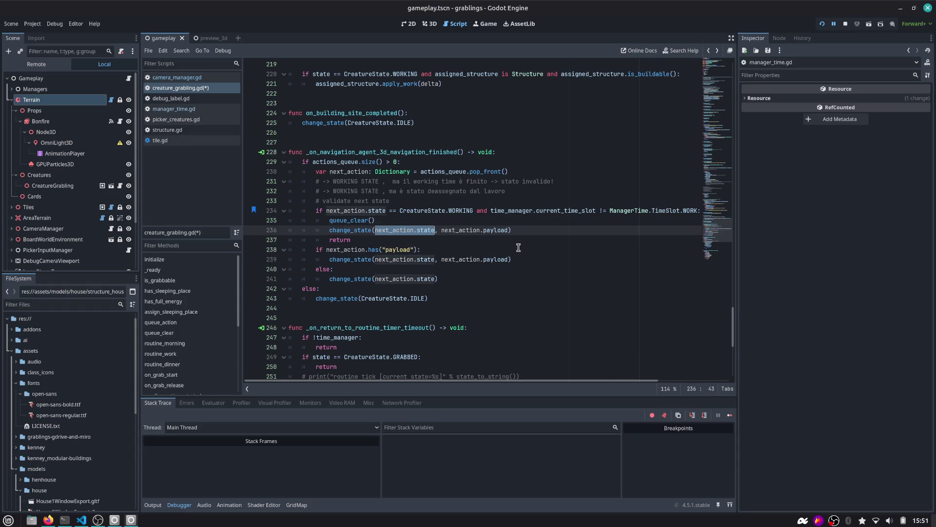
key("Delete")
type("CreatureState.ID")
key("Return")
Save creature_grabling.gd and check where IDLE is used.
key("ctrl+s")
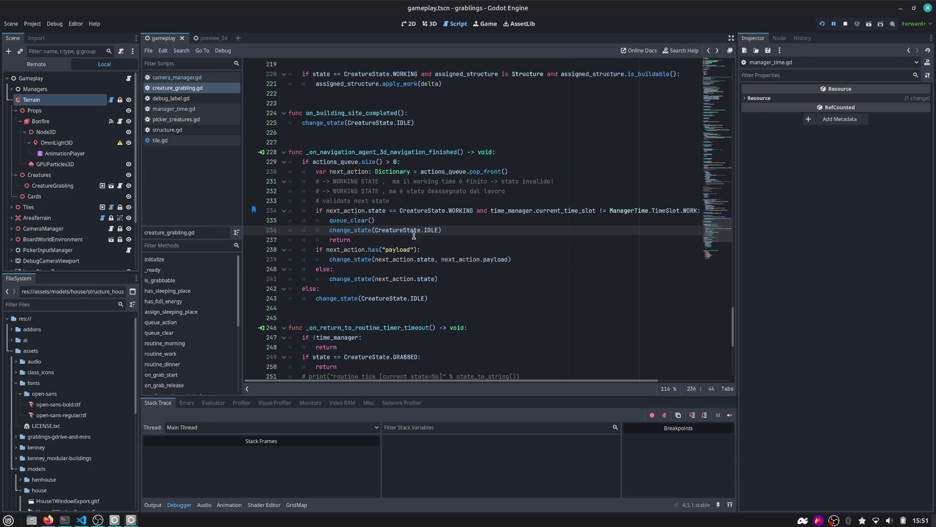
double_click(426, 230)
mouse_move(425, 236)
mouse_move(686, 213)
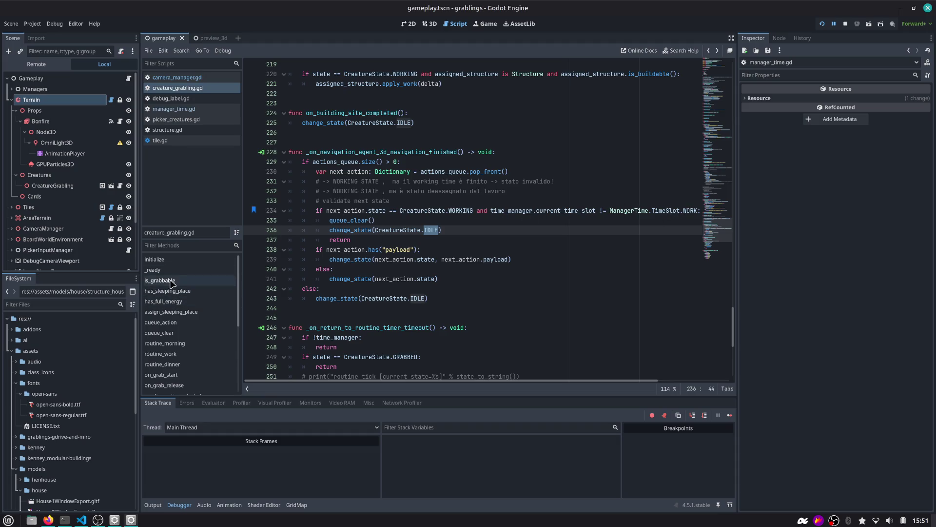
scroll(174, 307, "down", 2)
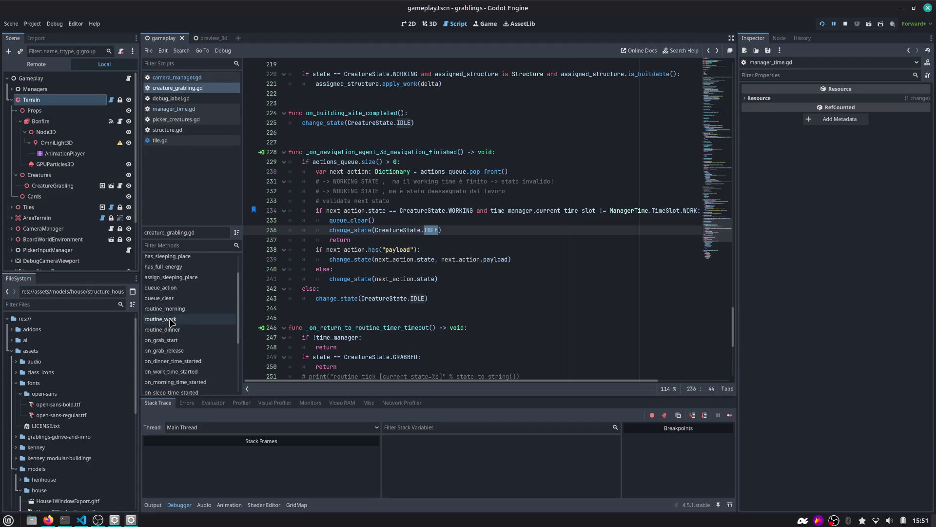
Inspect the change_state calls and NAVIGATING_MAP constant in routine_dinner.
left_click(172, 330)
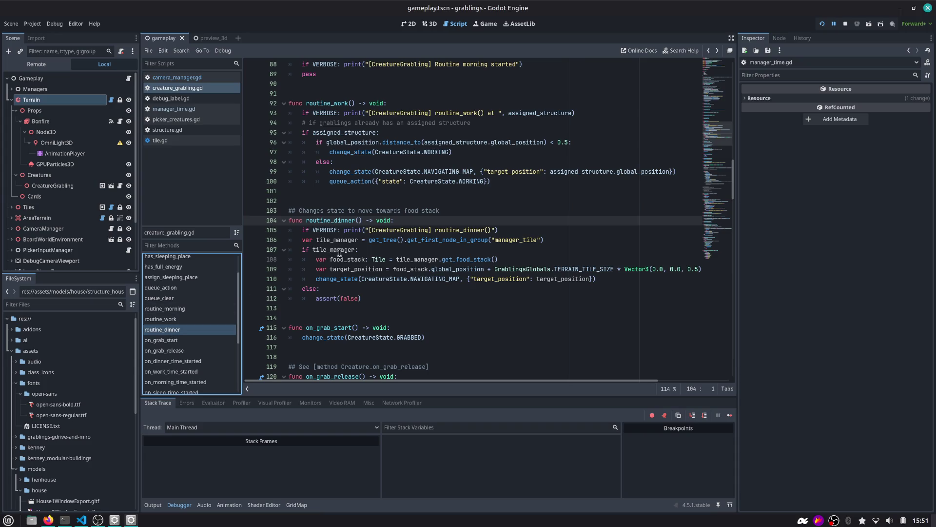
double_click(354, 279)
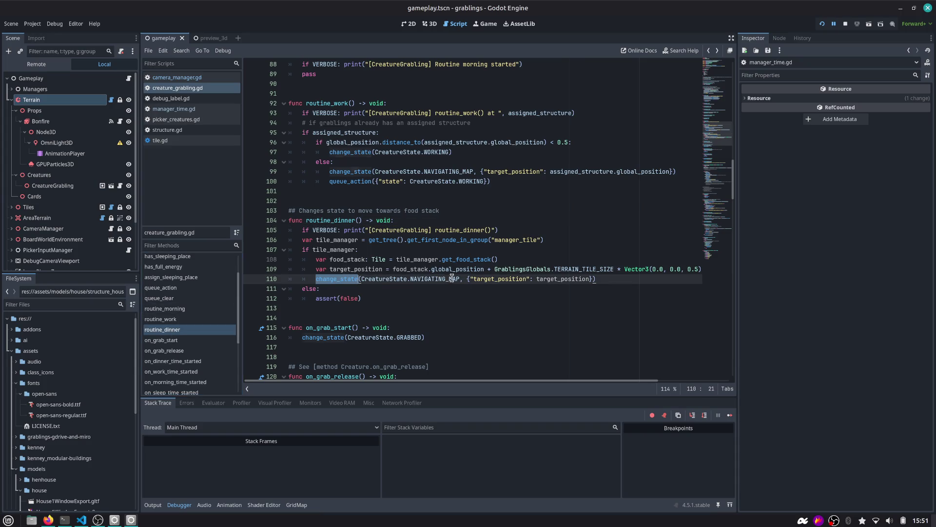
double_click(451, 278)
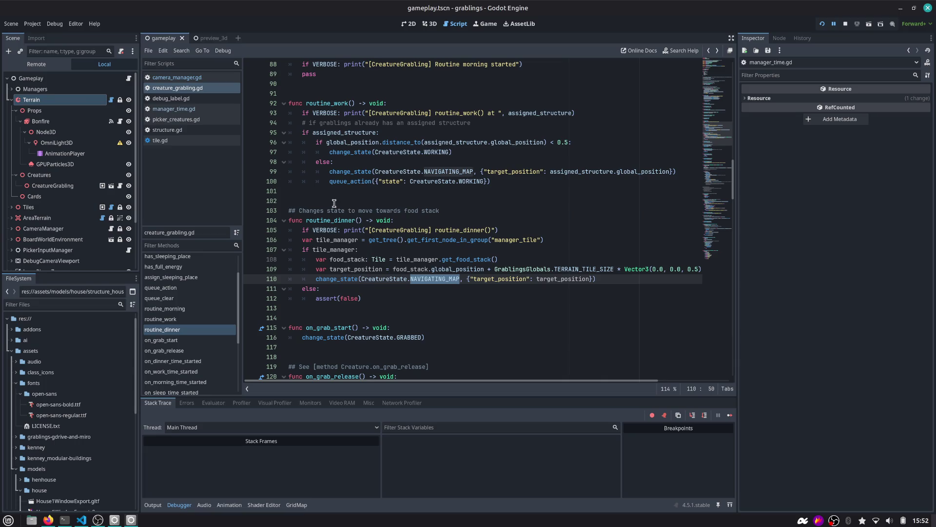
scroll(351, 214, "up", 20)
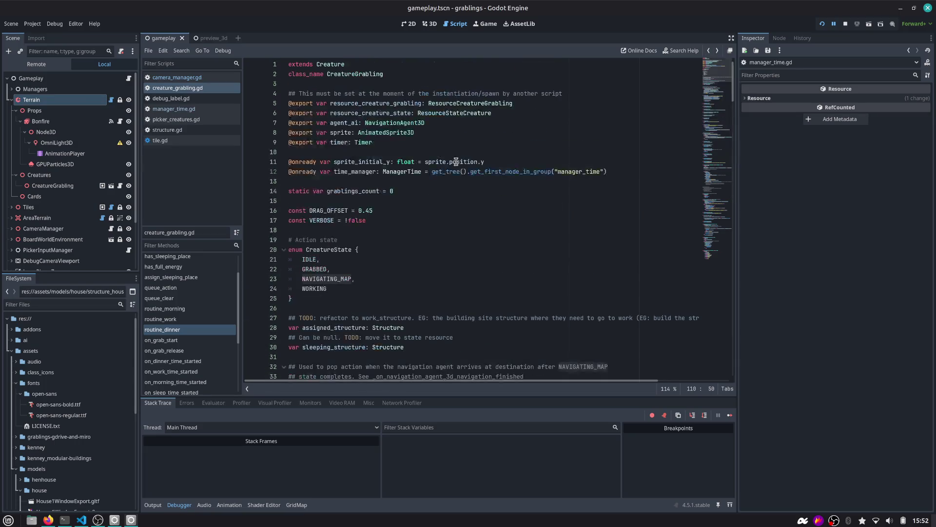
Filter methods for change_state and search the script for queue_clear from its GRABBED case.
left_click(179, 244)
type("change_st")
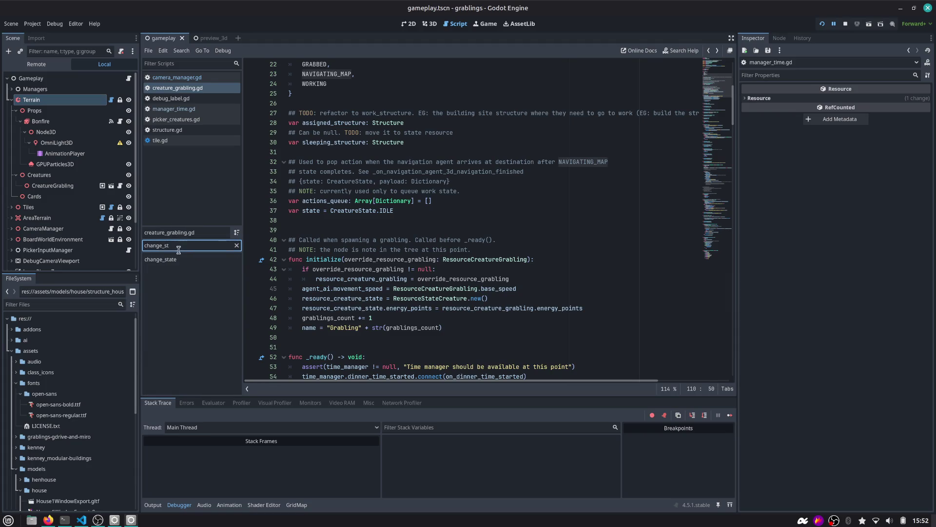
left_click(161, 258)
scroll(352, 182, "down", 3)
scroll(352, 182, "down", 1)
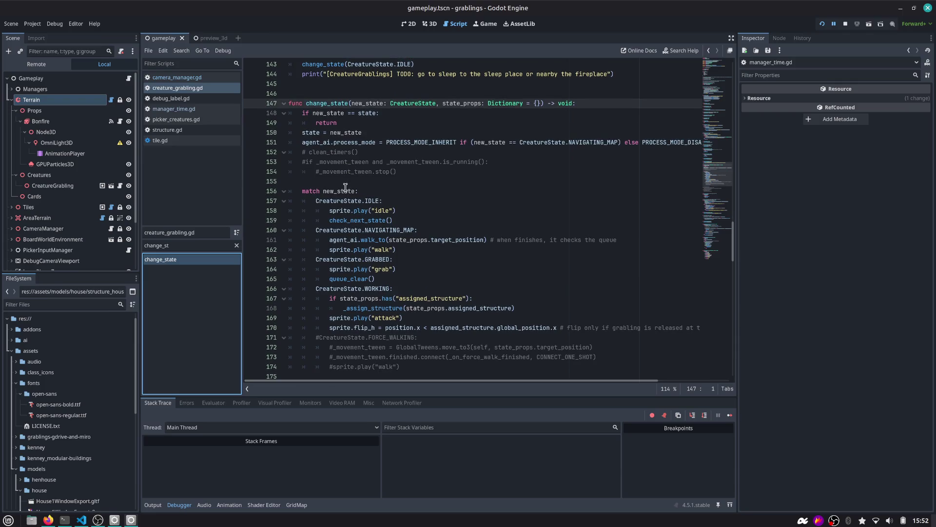
scroll(344, 191, "down", 1)
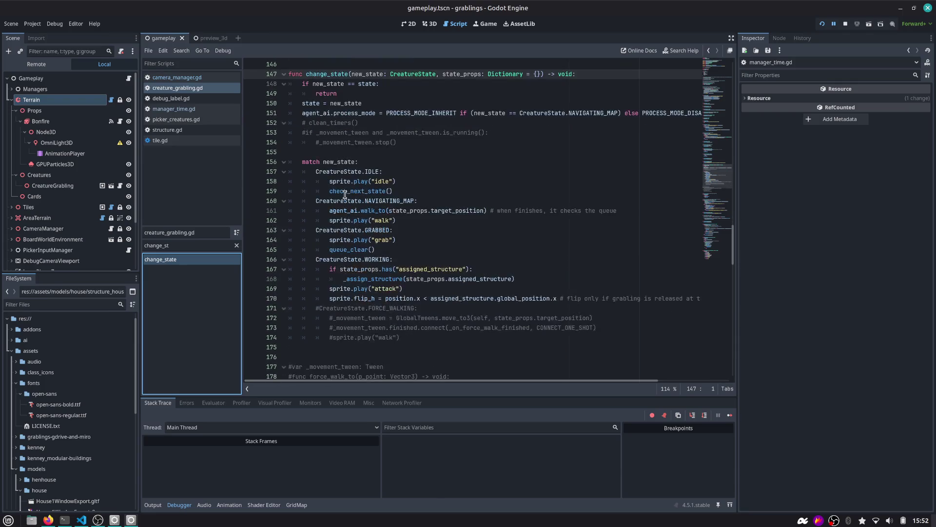
left_click(353, 250)
double_click(353, 251)
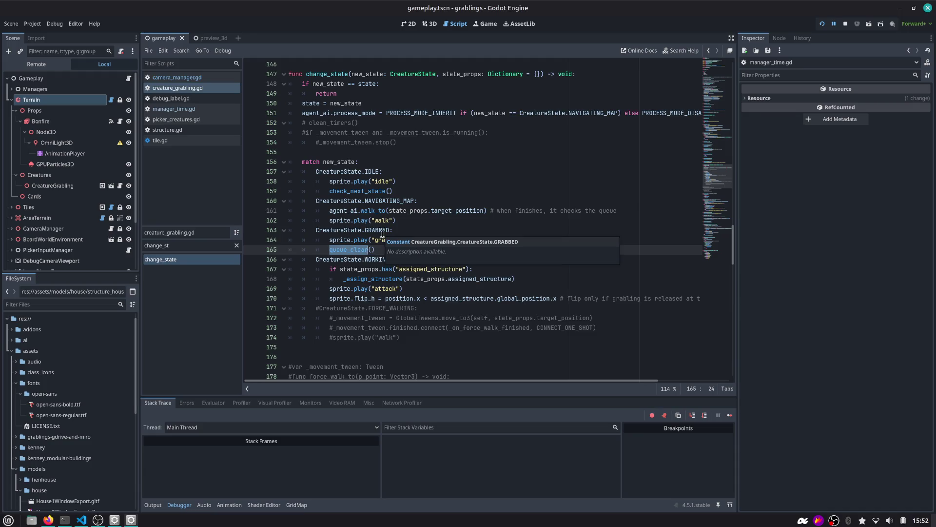
key("ctrl+shift+f")
key("Return")
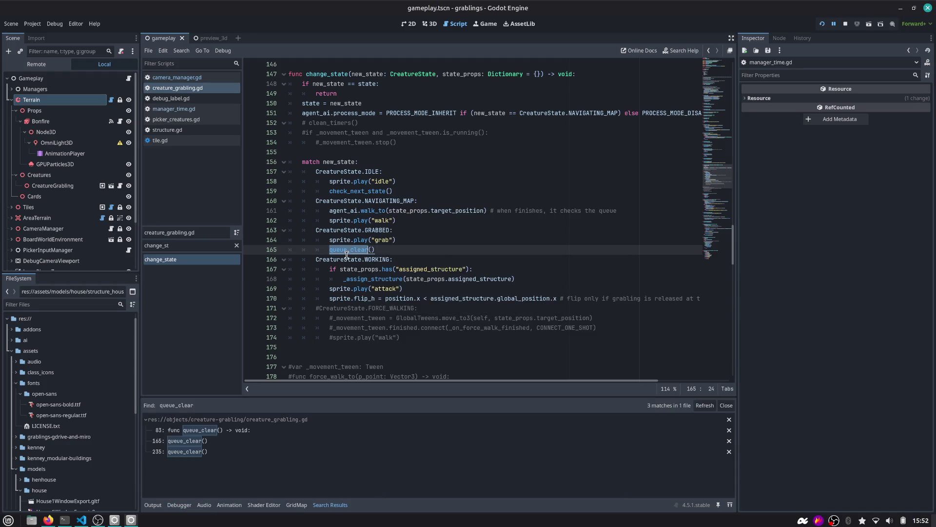
Step through the queue_clear matches at lines 83, 165 and 235.
left_click(195, 429)
left_click(197, 441)
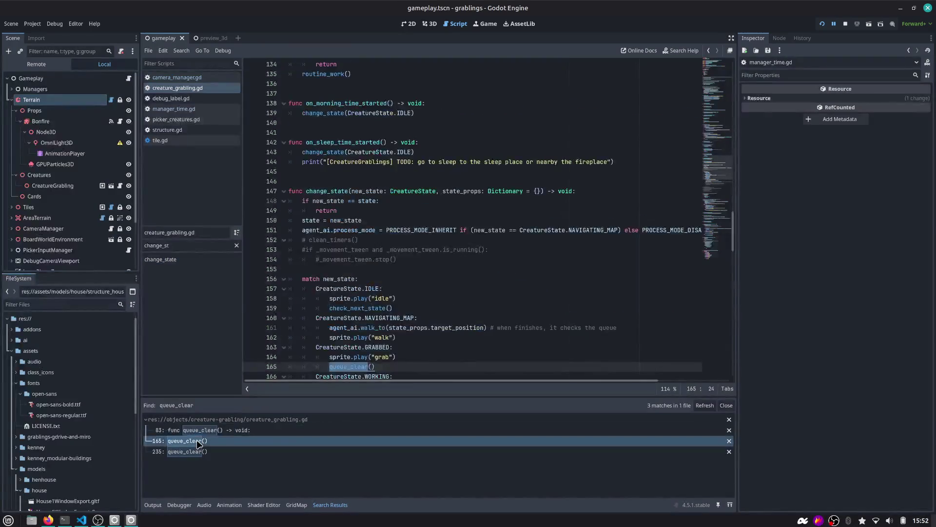
key("Down")
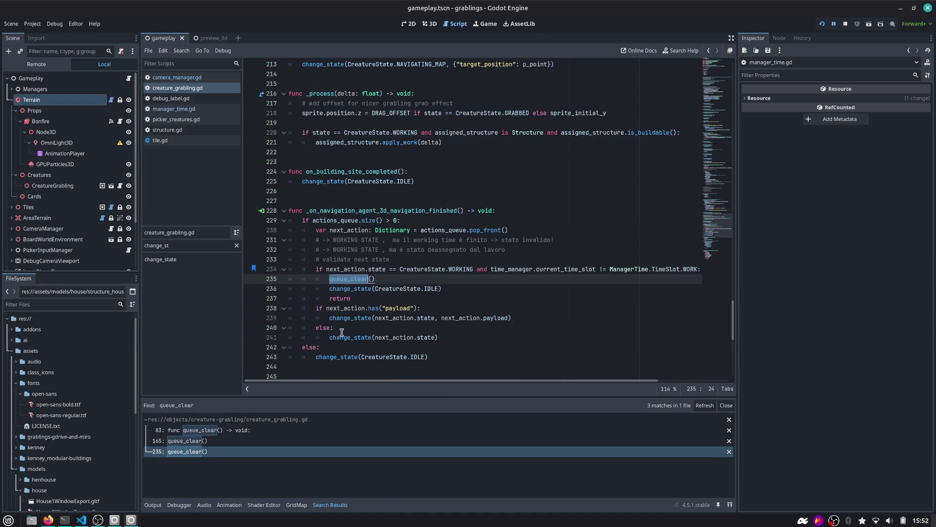
scroll(349, 312, "down", 1)
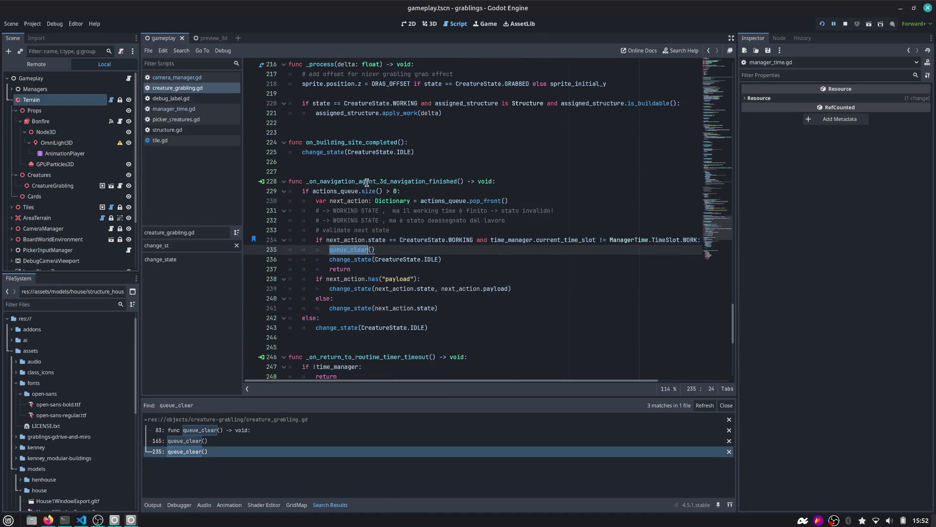
Read the pop_front documentation and place the caret at the end of the IDLE switch line.
double_click(490, 200)
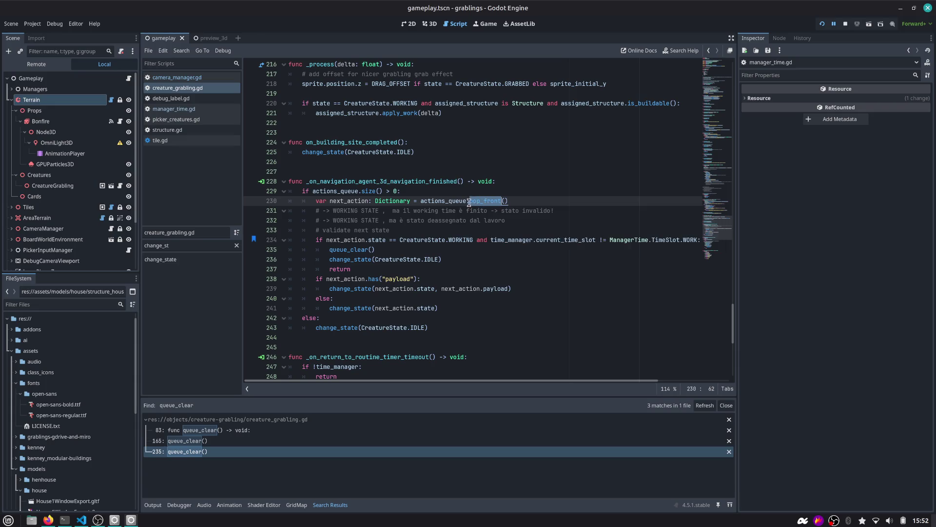
mouse_move(480, 200)
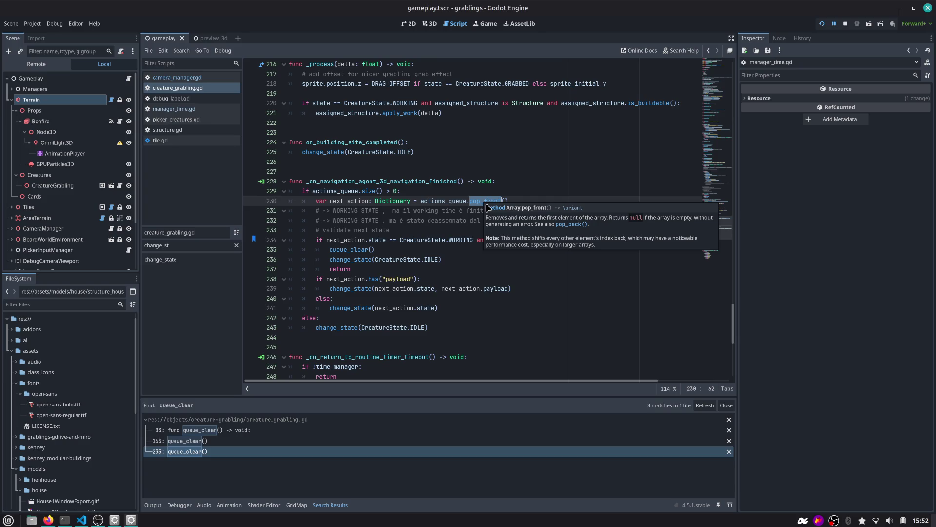
left_click_drag(375, 249, 287, 252)
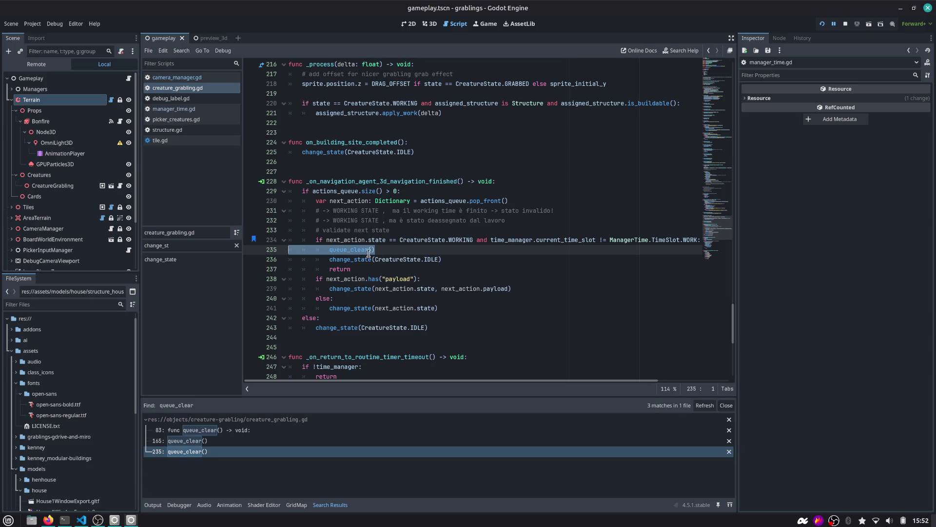
left_click(404, 250)
left_click(449, 261)
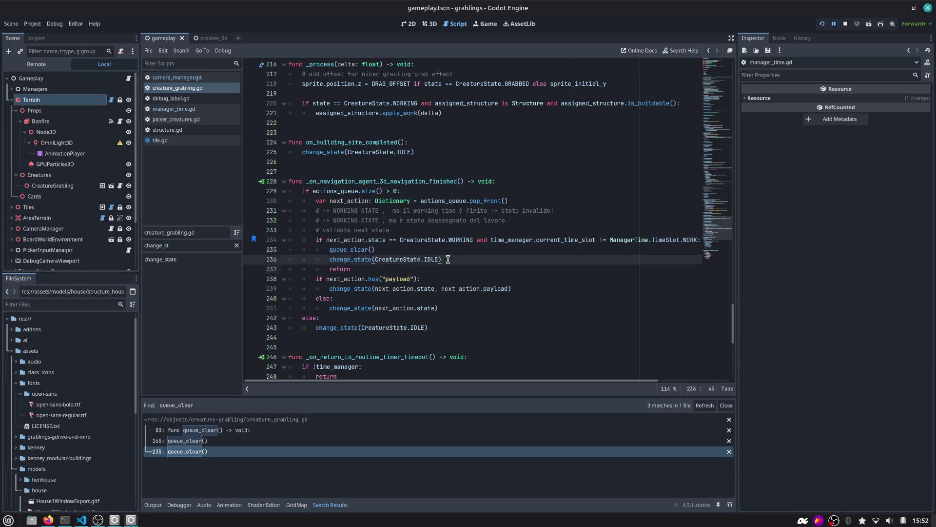
Add push_warning("Avoided going into Working state while not in working time slot") and save.
key("Return")
type("push_warning(\"Avoided")
key("shift+Up")
key("shift+Up")
key("shift+Up")
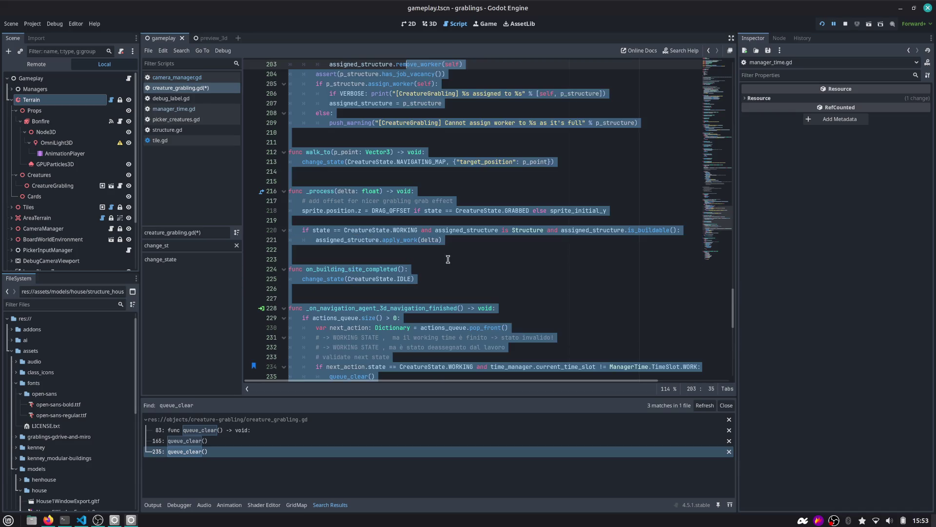
key("Home")
key("Down")
key("Down")
key("Down")
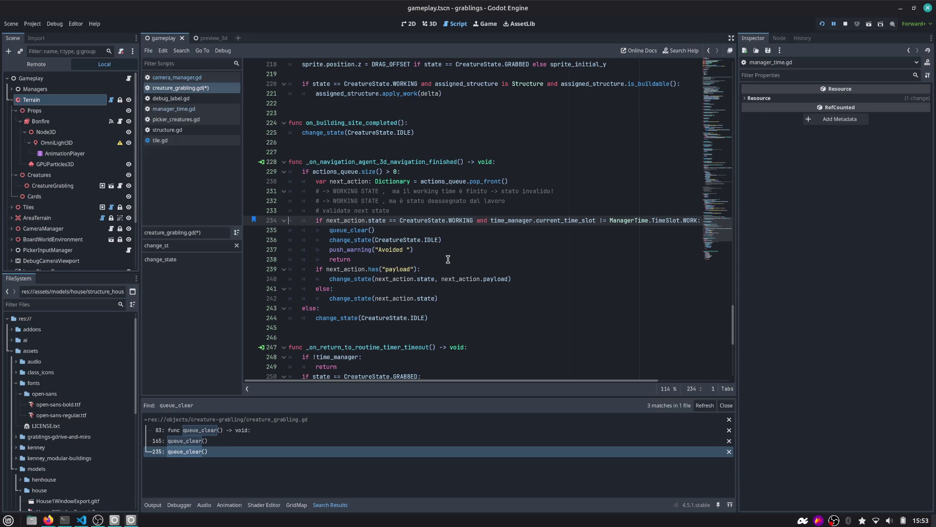
key("End")
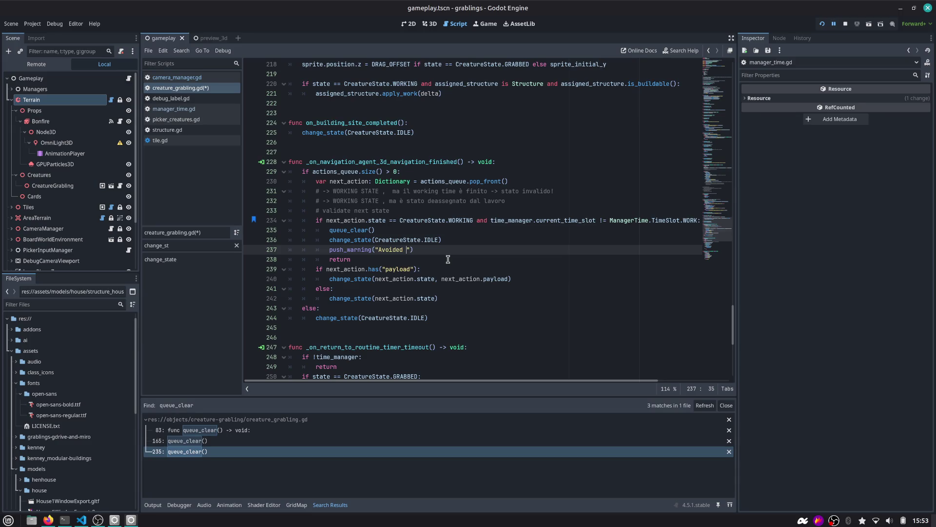
key("Up")
key("Up")
key("Up")
key("Down")
key("Down")
key("Down")
type("ng into ")
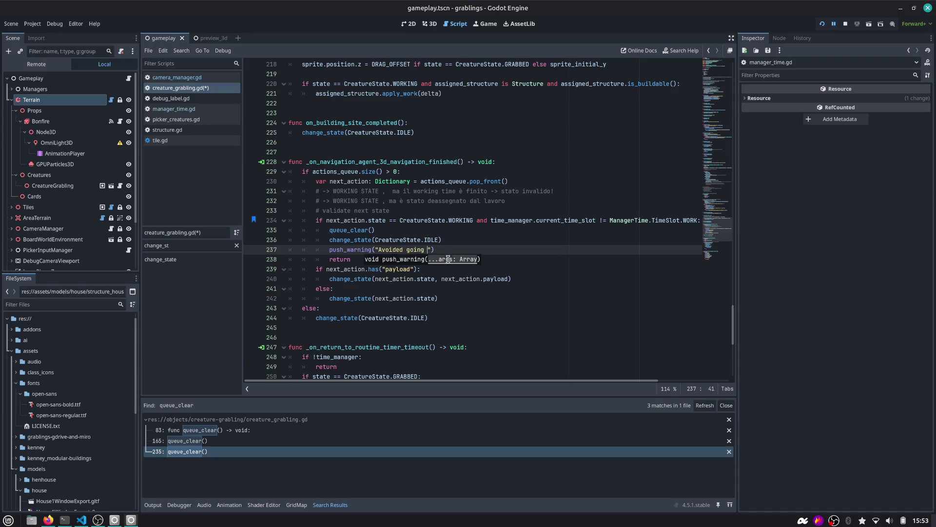
type("Wok")
key("BackSpace")
key("BackSpace")
key("BackSpace")
type("state ")
type("whilke not in w")
type("orking ti")
type("me slo")
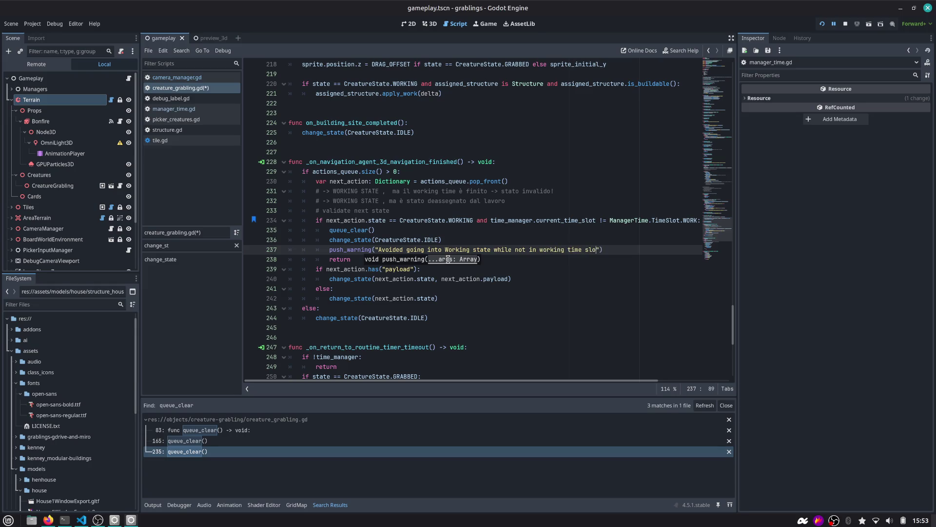
type(")")
key("ctrl+s")
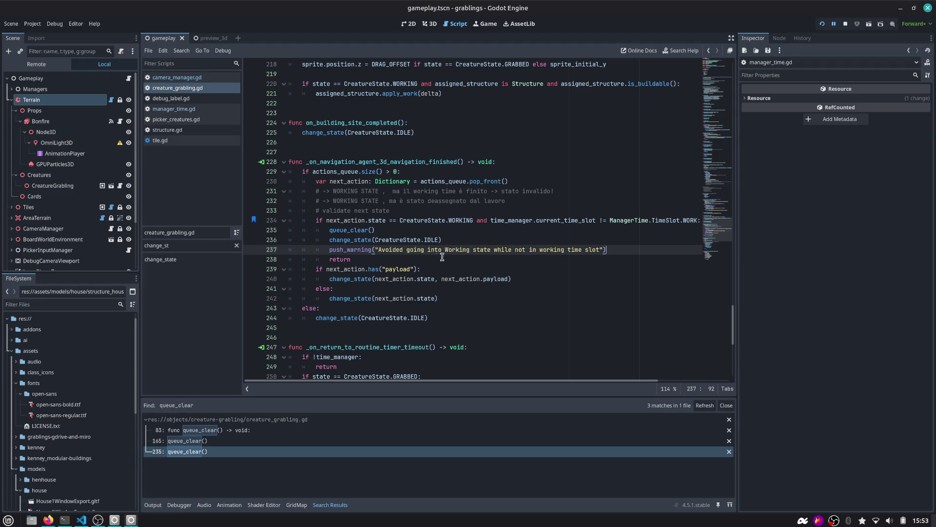
Review the guard block on lines 234–238.
left_click_drag(379, 259, 258, 222)
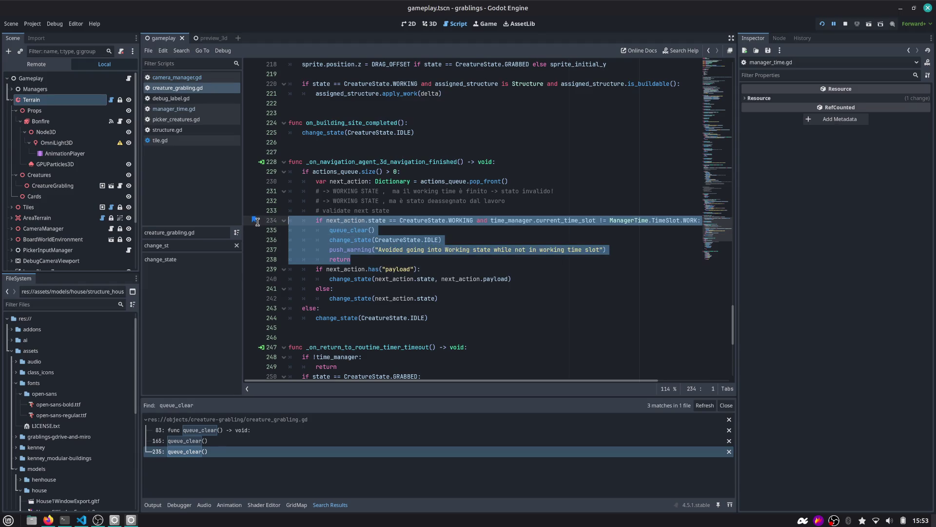
left_click(475, 222)
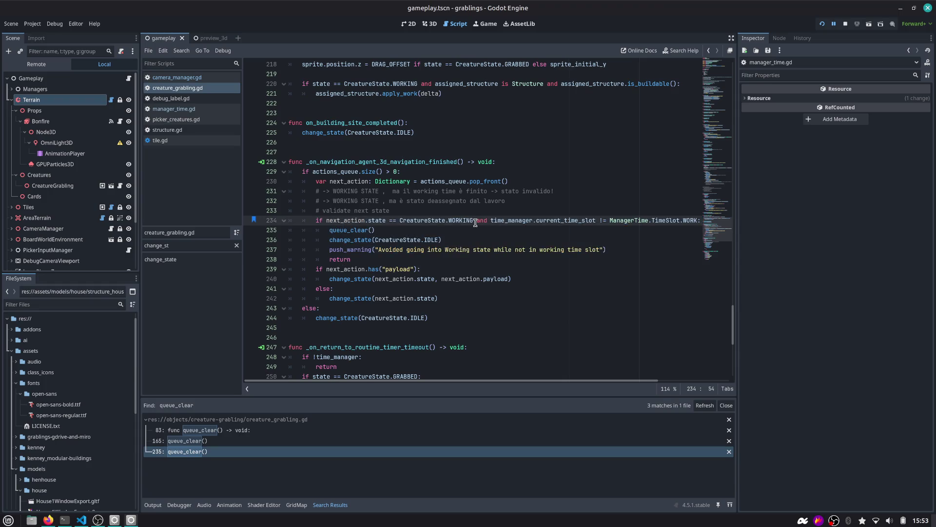
scroll(476, 222, "down", 1)
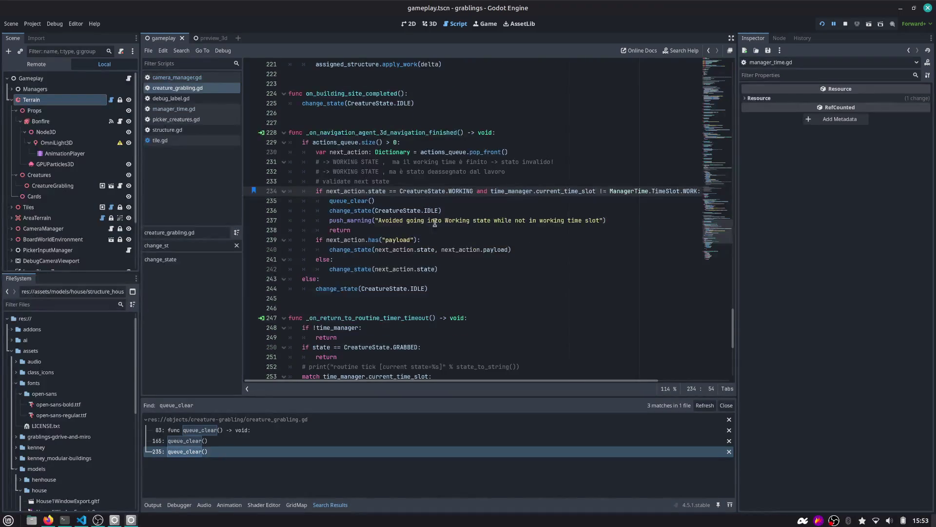
left_click(364, 240)
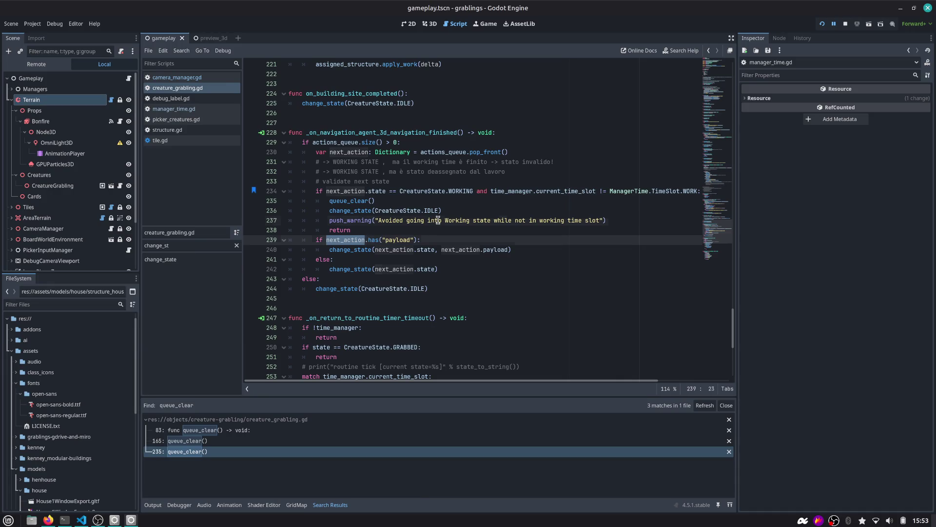
key("Up")
key("shift+Up")
key("shift+Up")
key("shift+Up")
key("shift+Home")
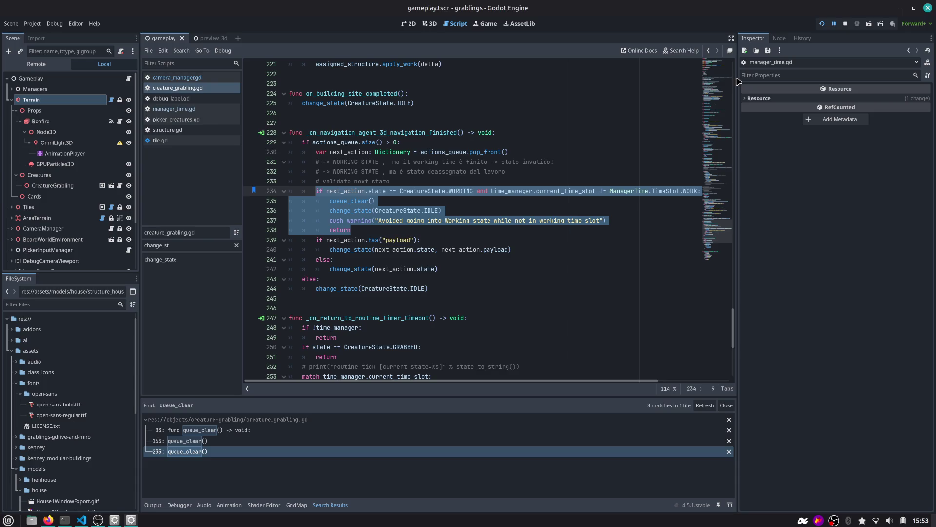
Adjust the script editor width and move to the end of line 151.
left_click_drag(739, 80, 751, 80)
left_click(477, 190)
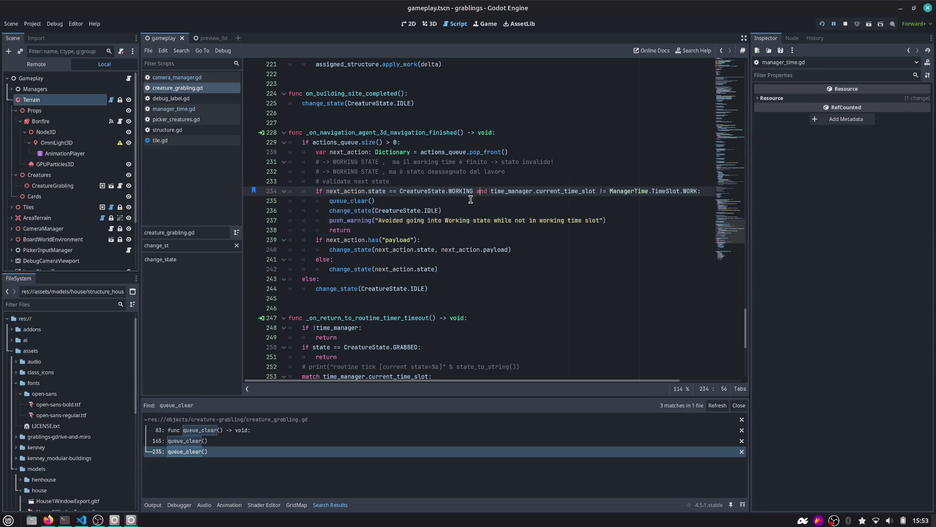
double_click(351, 244)
left_click(727, 131)
scroll(727, 130, "down", 15)
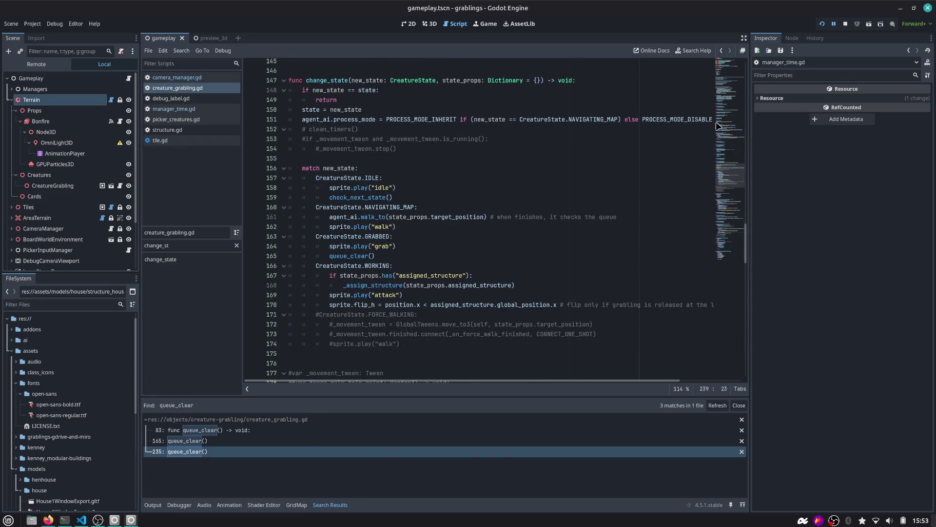
left_click_drag(750, 116, 745, 116)
left_click(696, 123)
key("End")
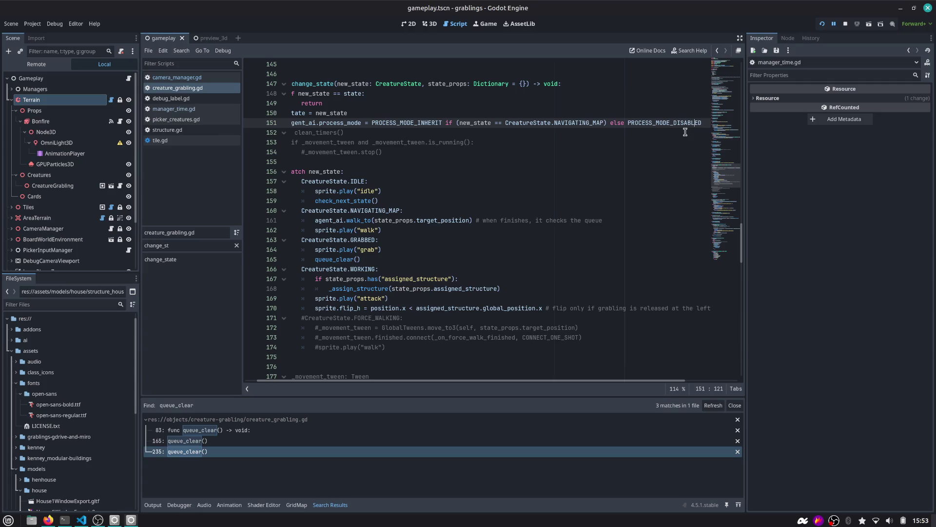
left_click(698, 123)
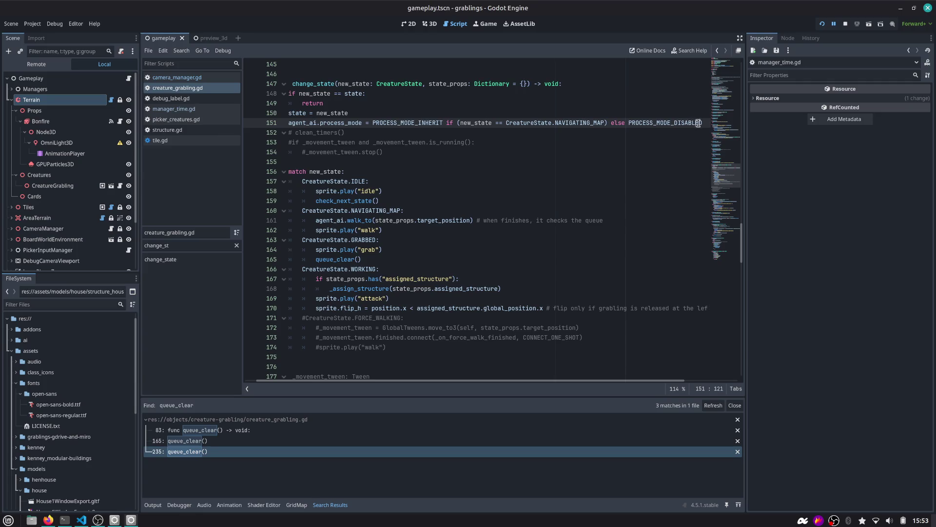
left_click(704, 123)
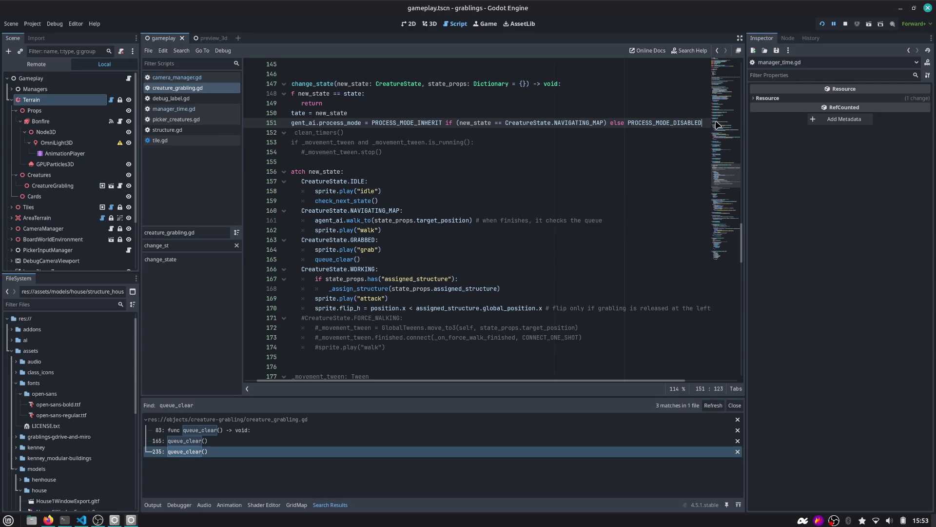
key("Home")
key("Home")
key("Down")
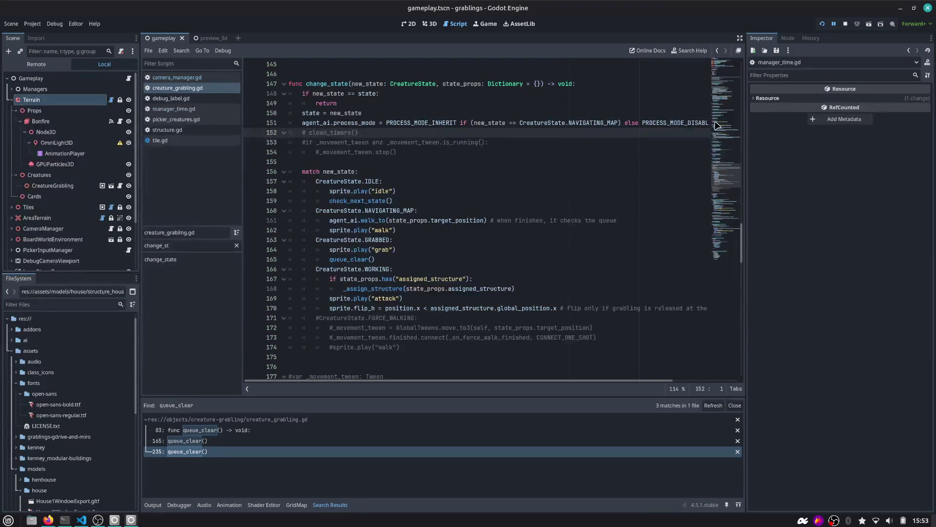
left_click_drag(725, 174, 725, 218)
scroll(591, 219, "down", 6)
double_click(345, 220)
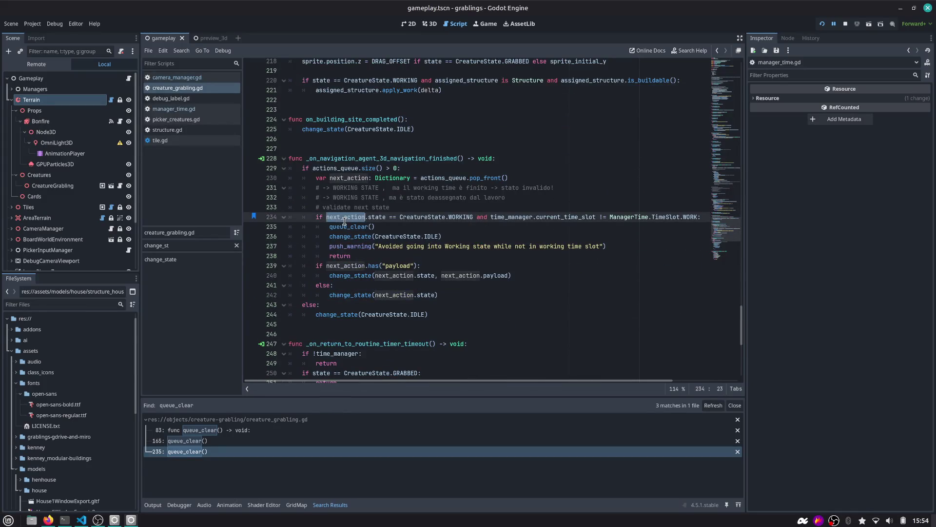
double_click(359, 269)
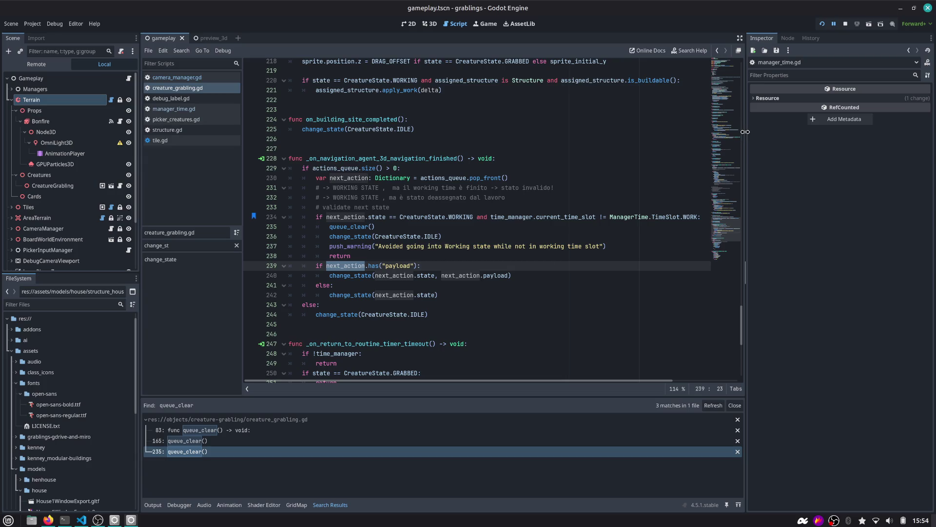
left_click_drag(745, 131, 752, 131)
scroll(438, 256, "down", 1)
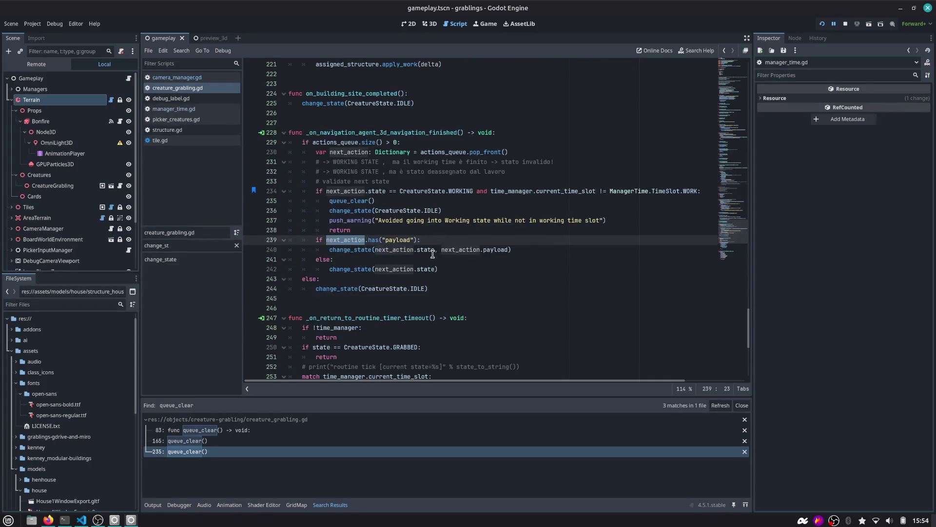
left_click(351, 230)
key("shift+Home")
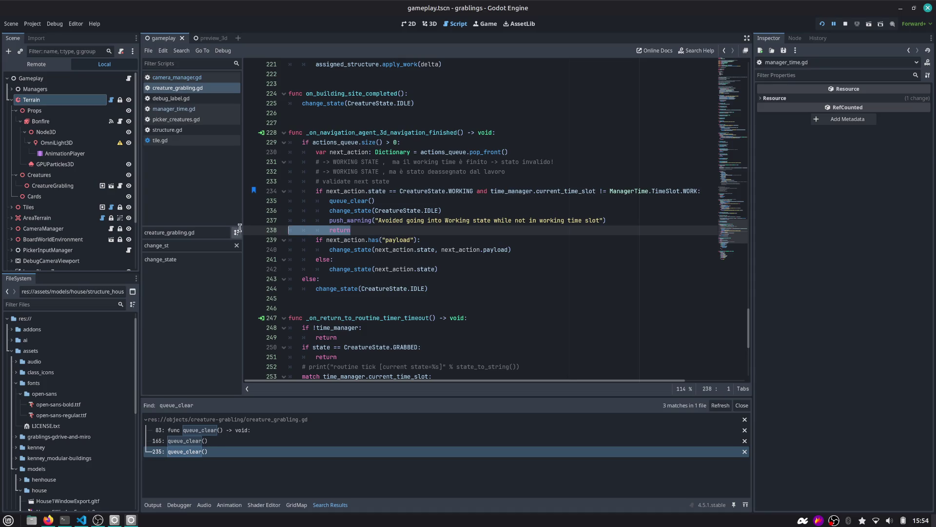
key("shift+Up")
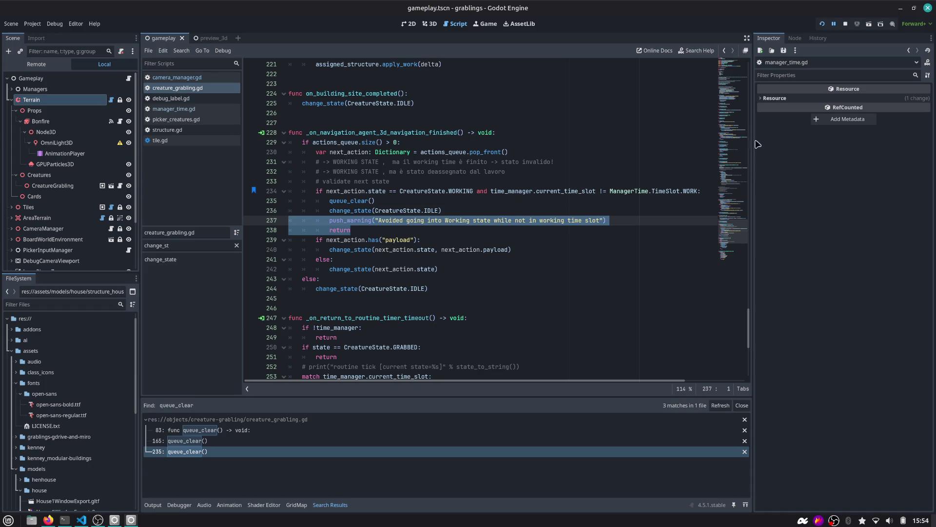
left_click_drag(754, 118, 757, 119)
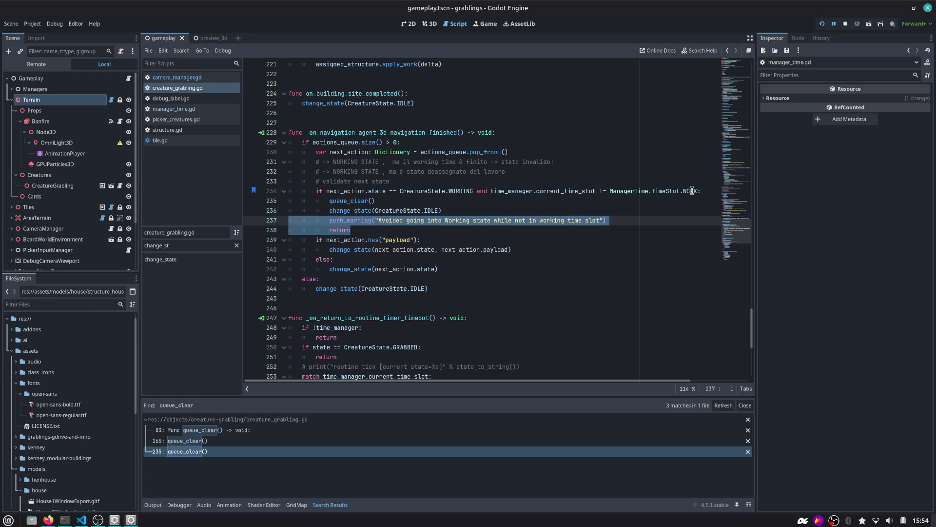
left_click(495, 201)
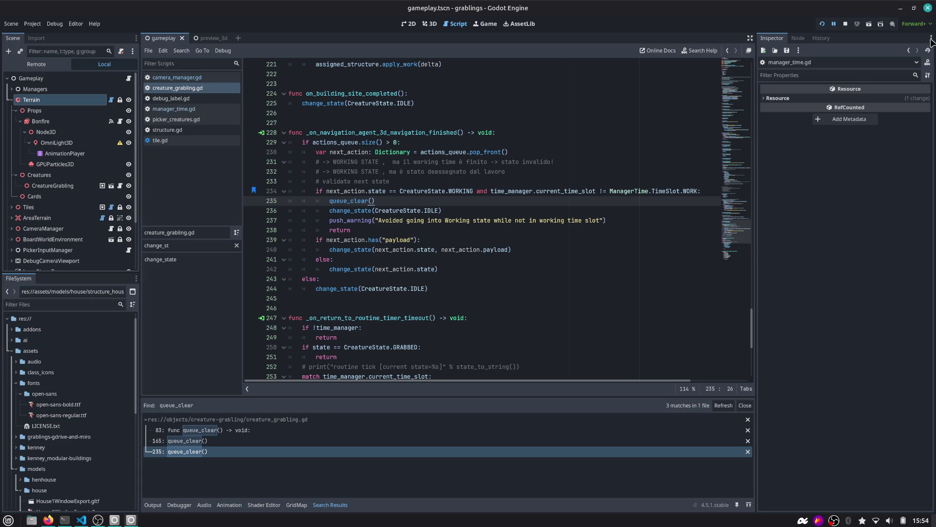
left_click(750, 38)
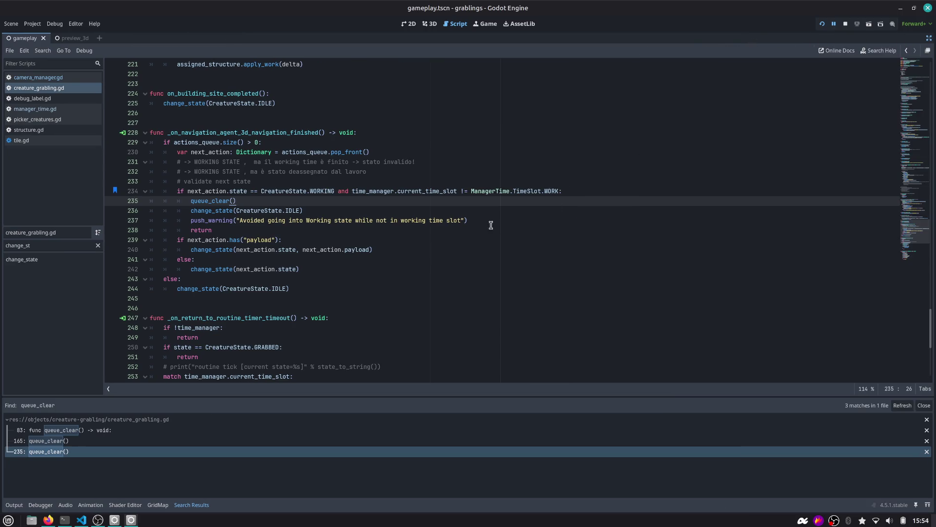
left_click(928, 38)
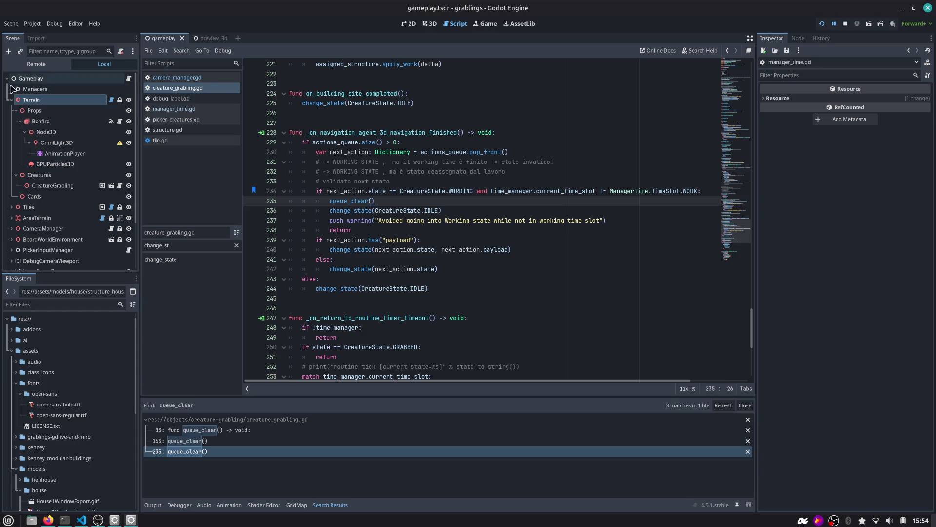
left_click_drag(141, 114, 130, 113)
left_click(356, 211)
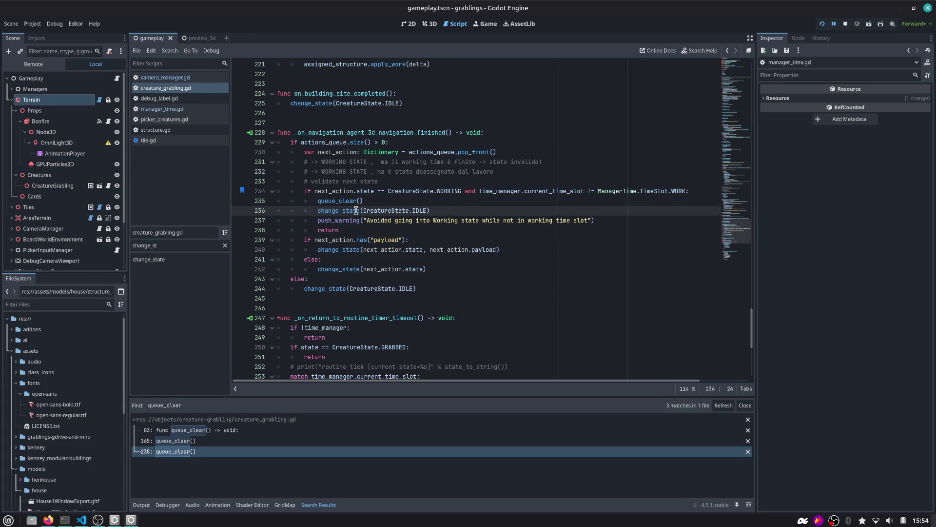
key("alt+Tab")
key("alt+Tab")
key("alt+Tab")
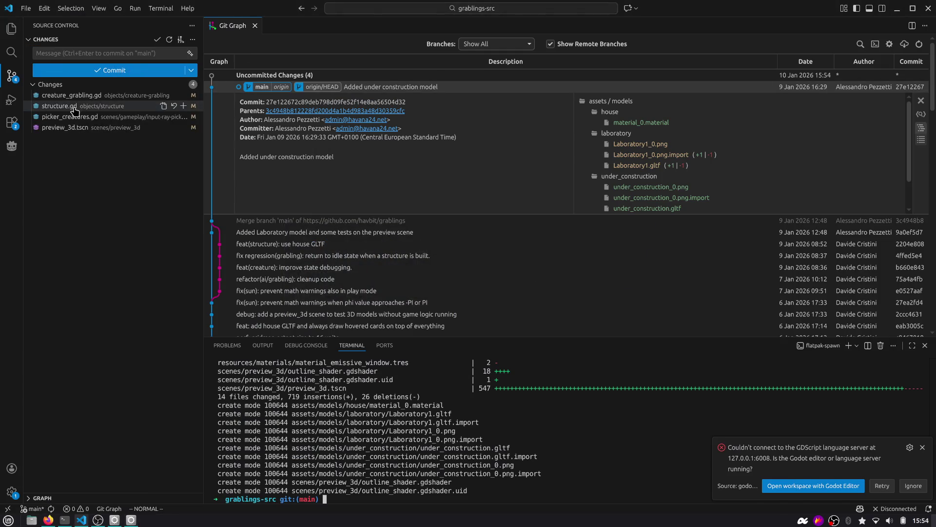
left_click(73, 95)
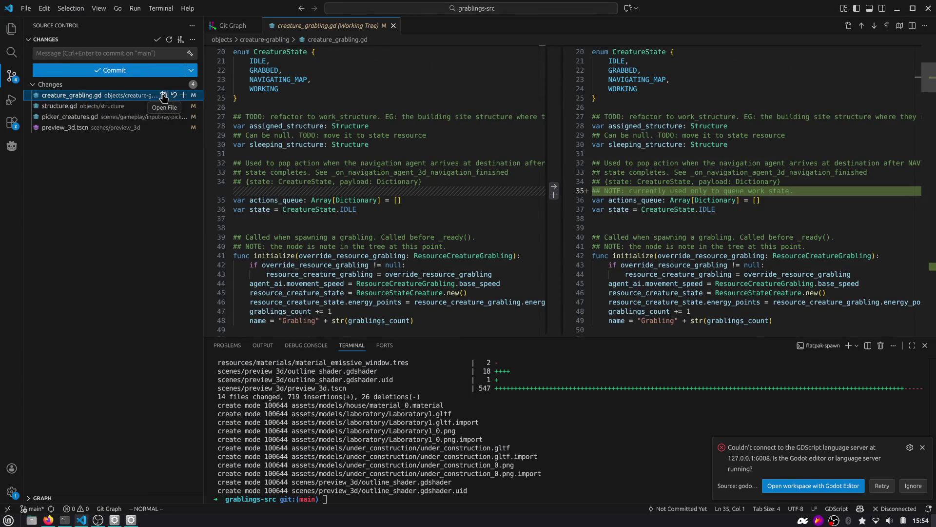
key("alt+Tab")
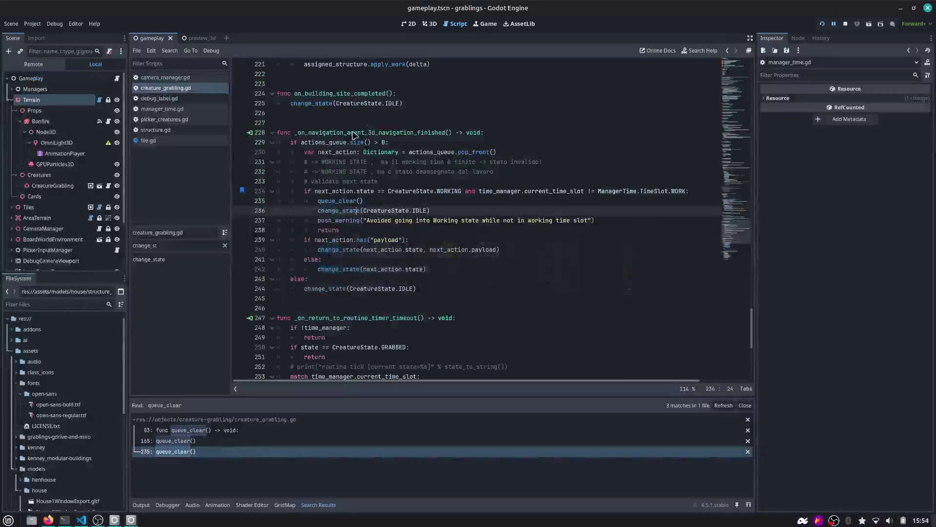
key("End")
key("shift+Home")
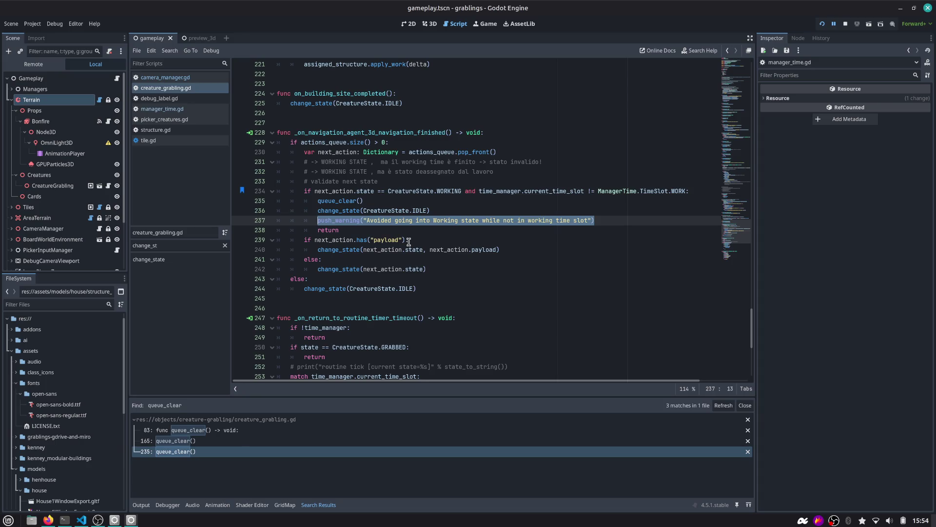
key("alt+Tab")
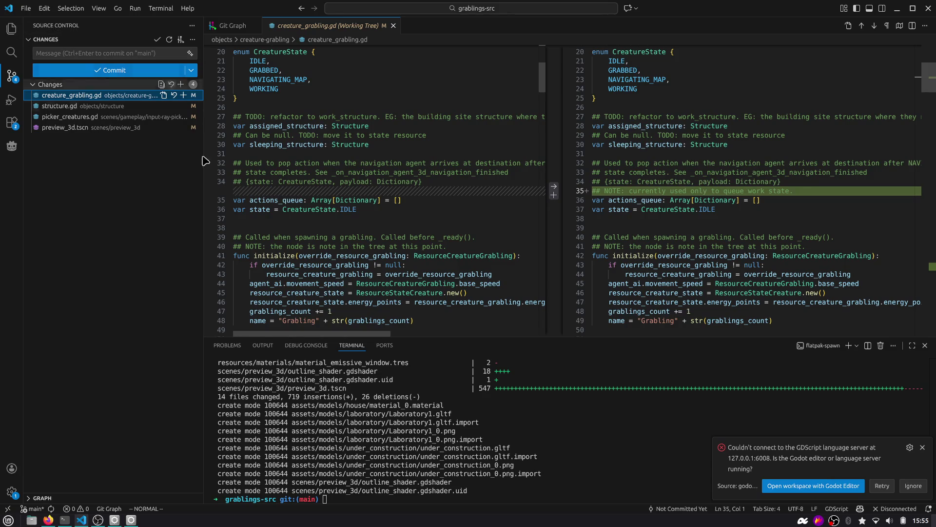
key("alt+Tab")
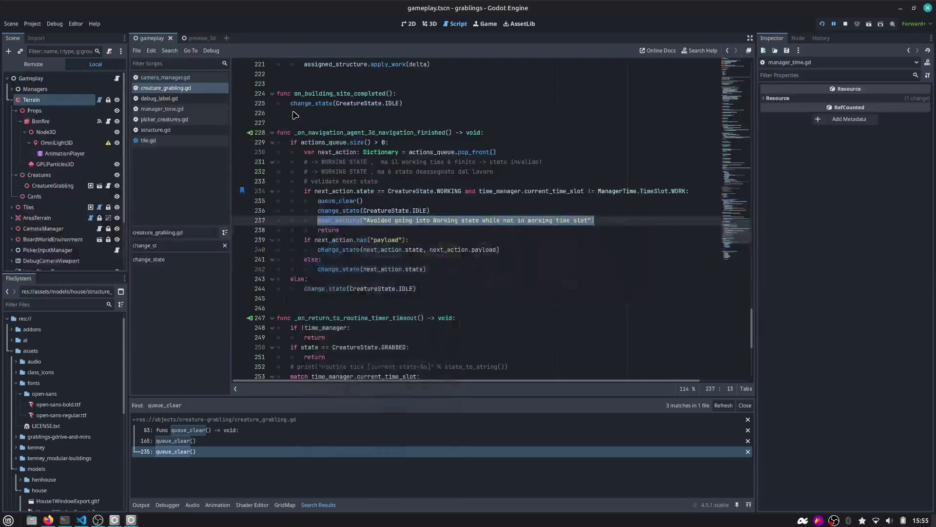
mouse_move(456, 195)
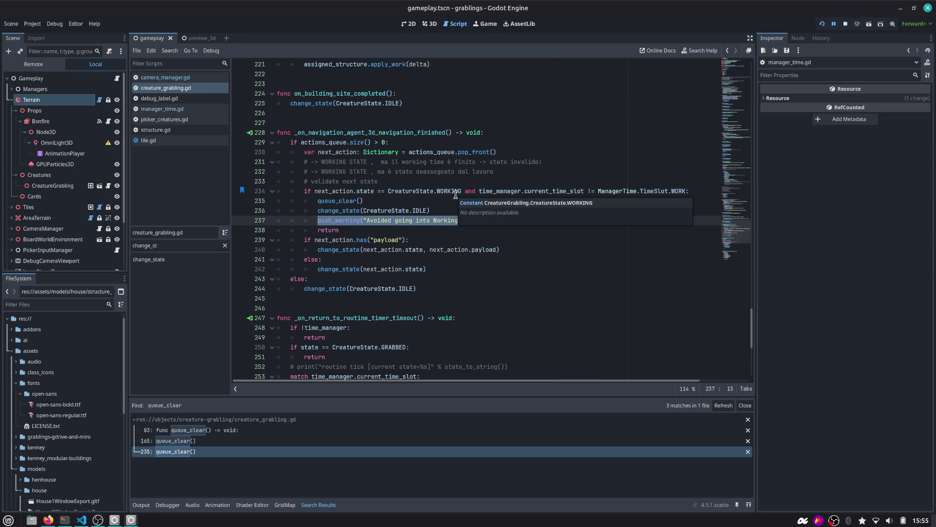
left_click(429, 201)
left_click(490, 212)
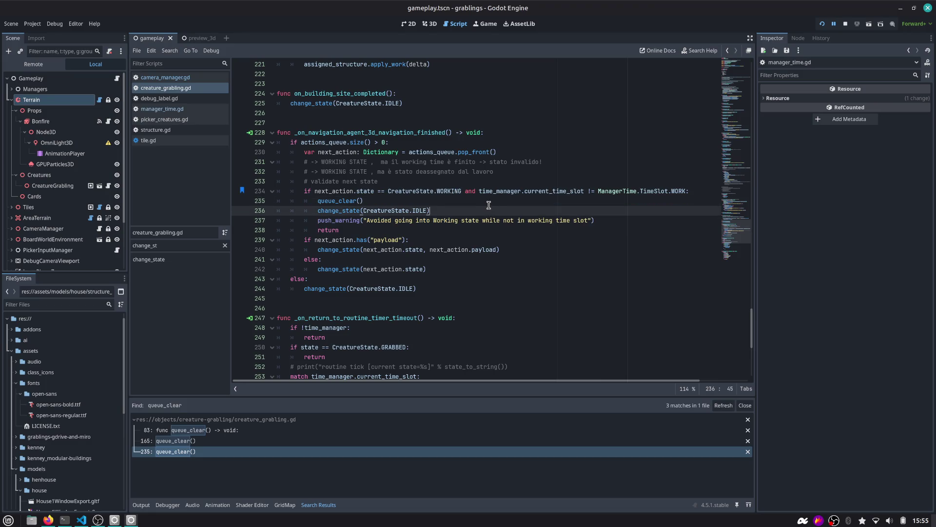
key("Down")
key("End")
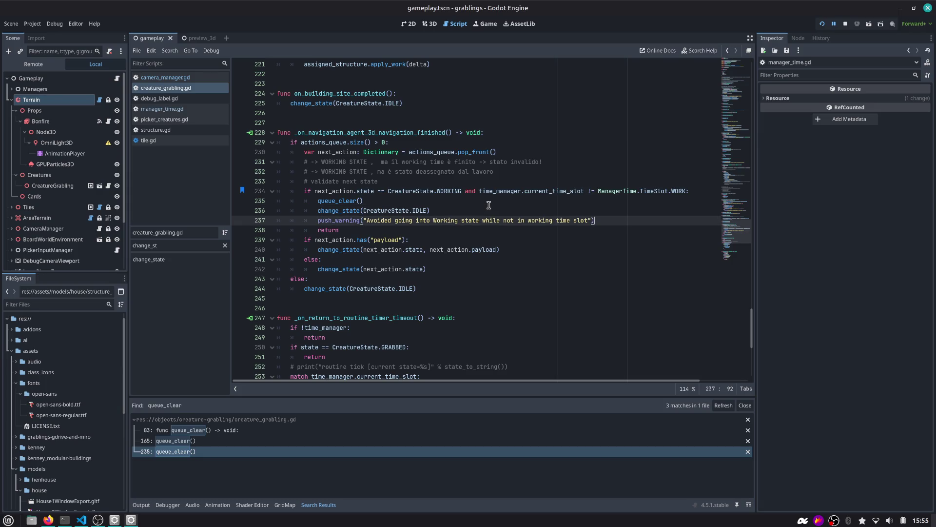
key("shift+Home")
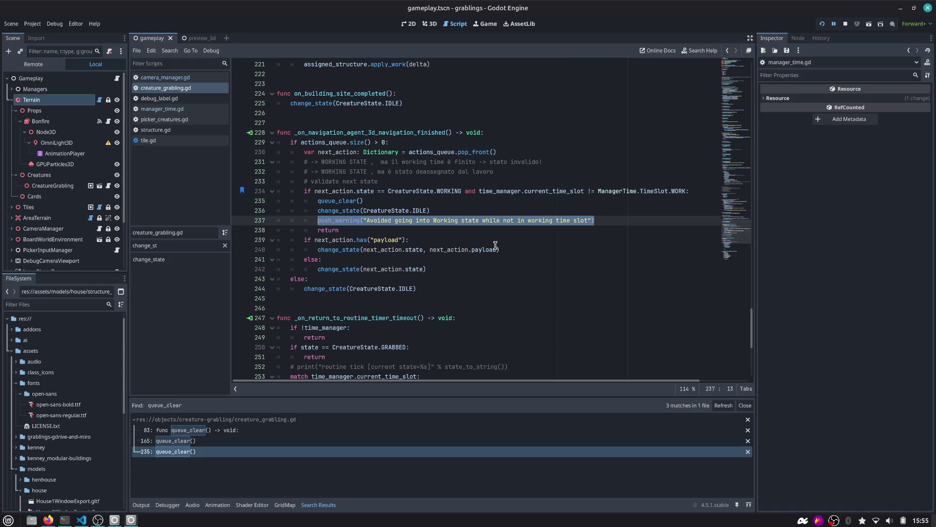
left_click(471, 212)
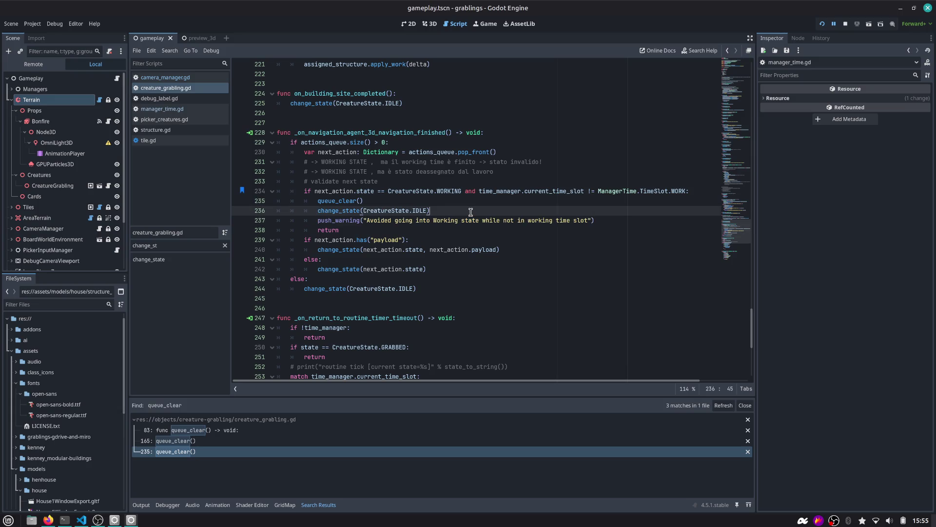
key("Down")
key("End")
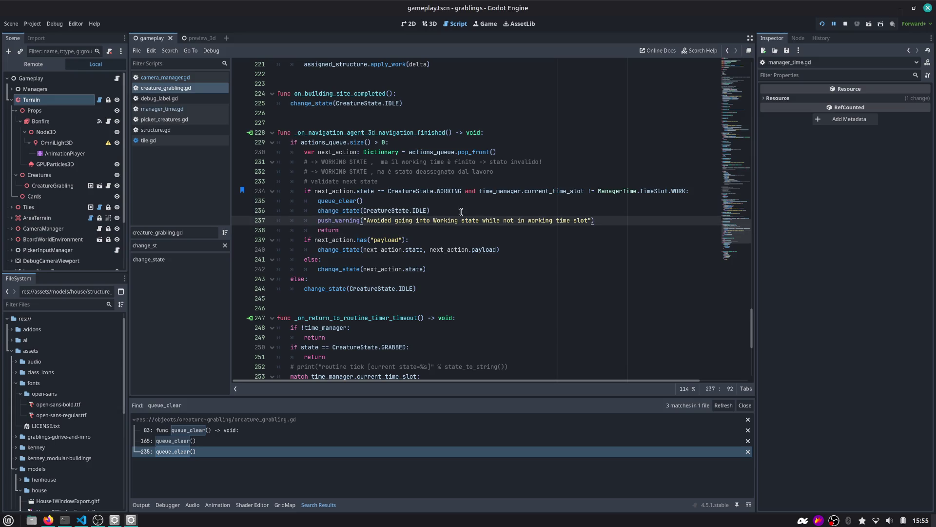
scroll(447, 220, "right", 3)
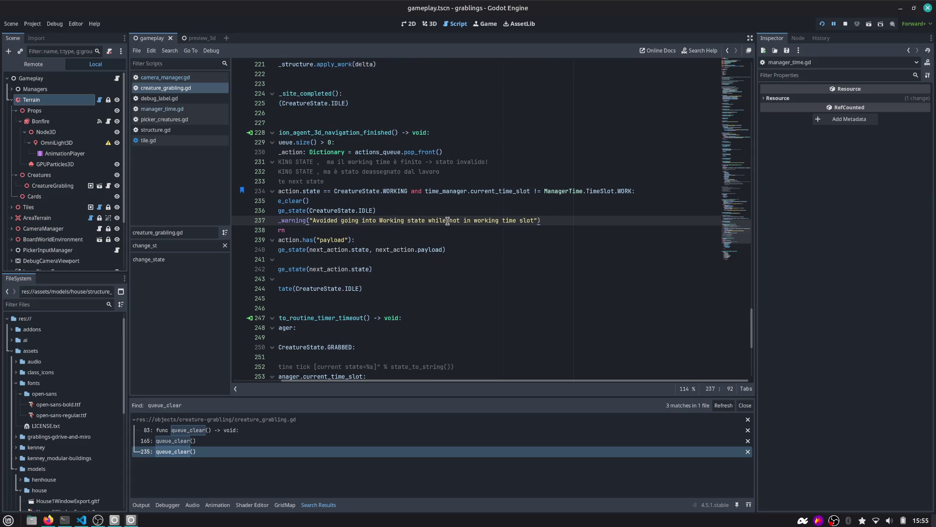
scroll(447, 220, "left", 3)
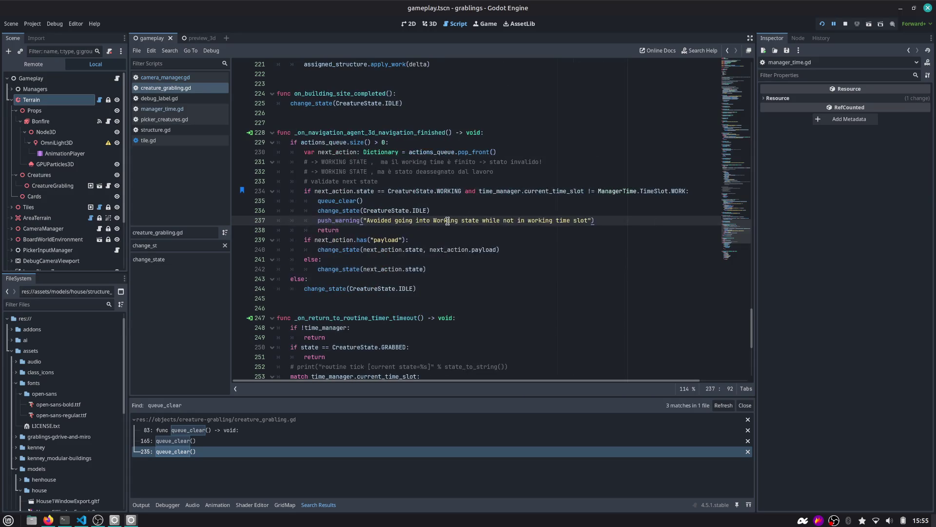
scroll(445, 220, "down", 2)
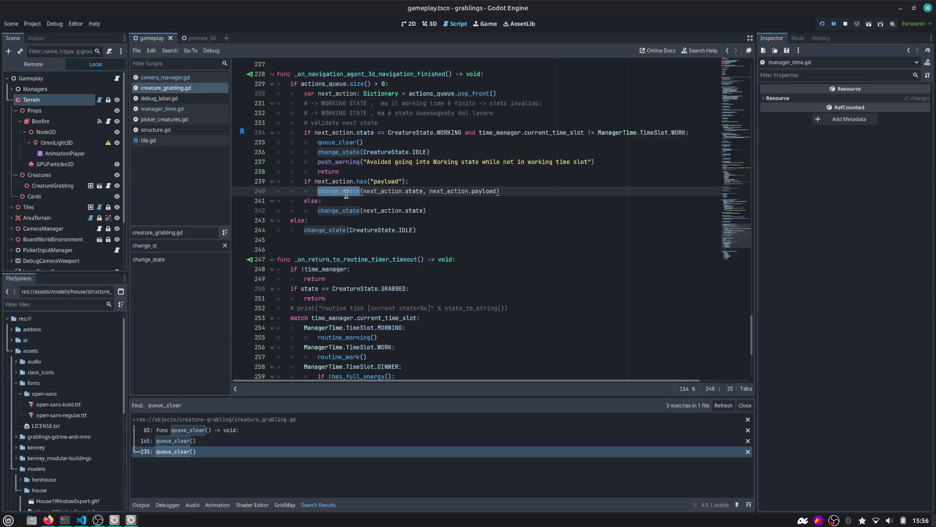
double_click(381, 191)
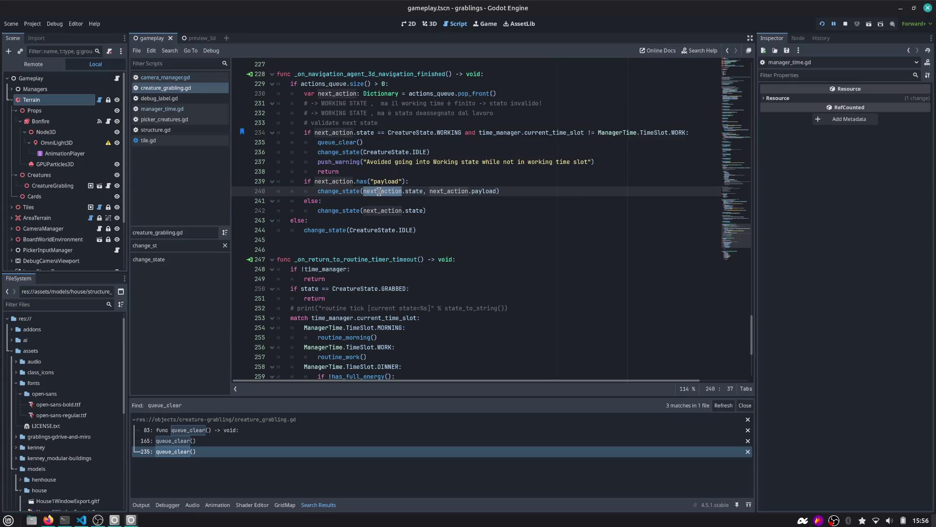
scroll(379, 191, "down", 1)
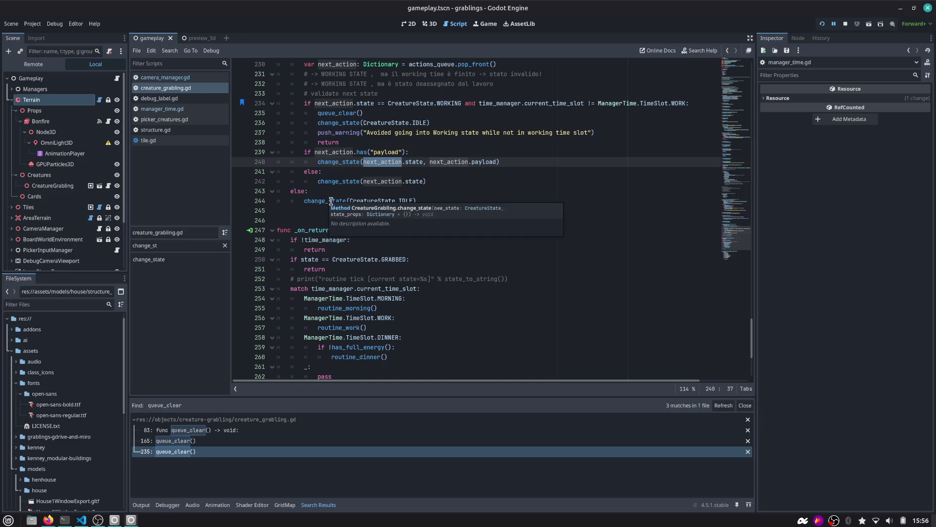
scroll(368, 201, "up", 2)
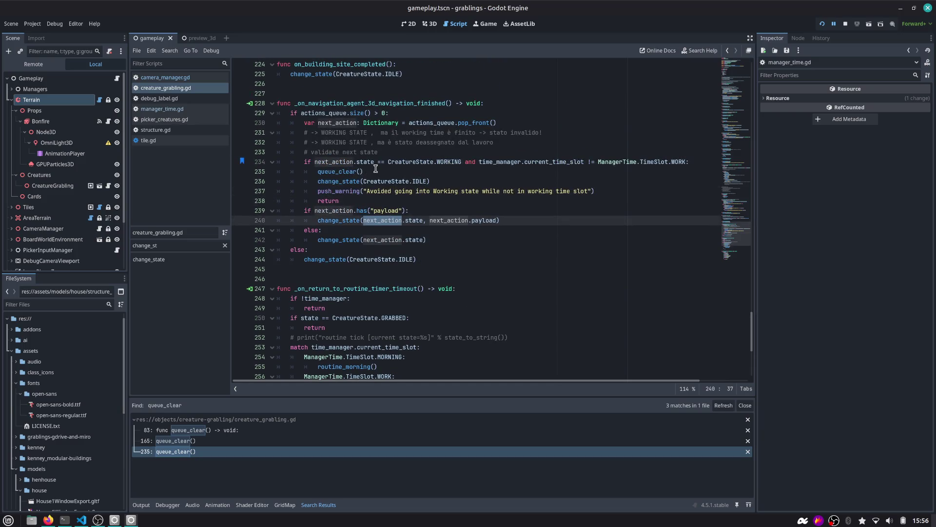
left_click(261, 172)
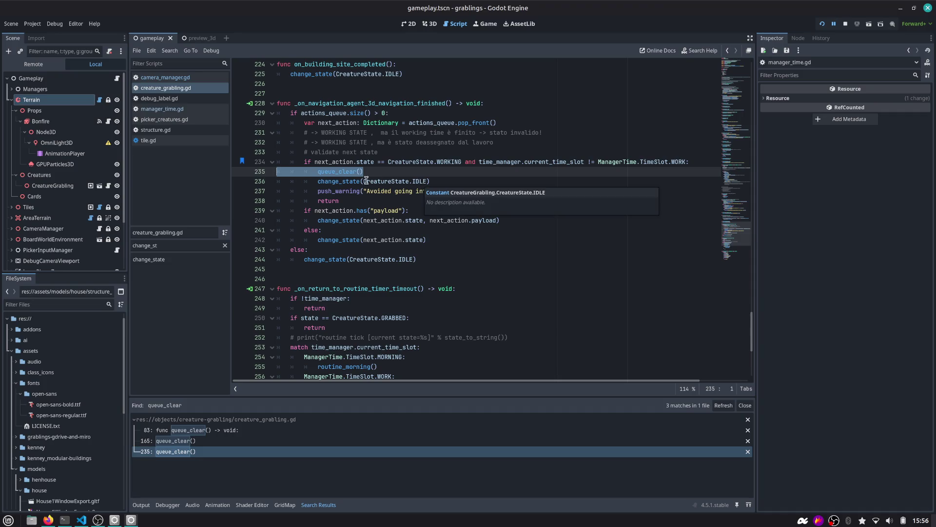
double_click(338, 173)
scroll(546, 181, "up", 20)
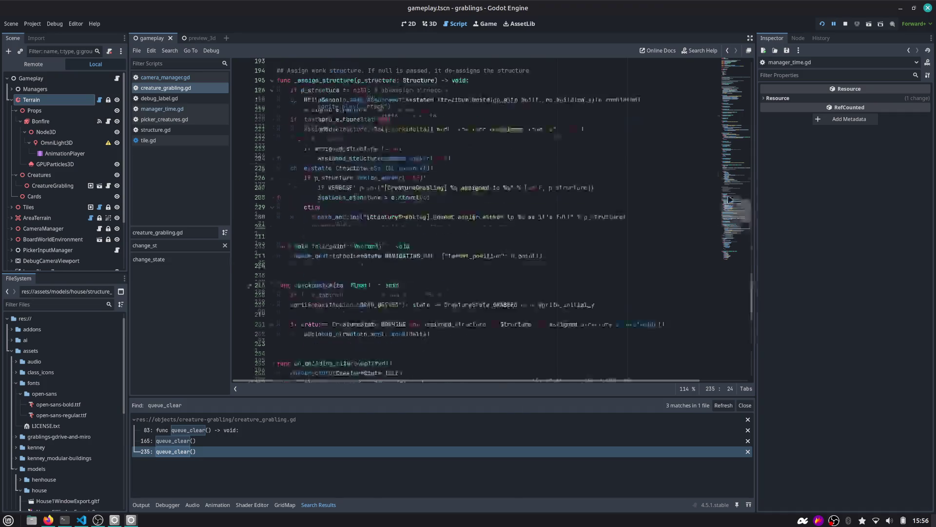
Add a queue_clear() call on a new line in change_state after process_mode, and save the script.
left_click(355, 152)
left_click(385, 163)
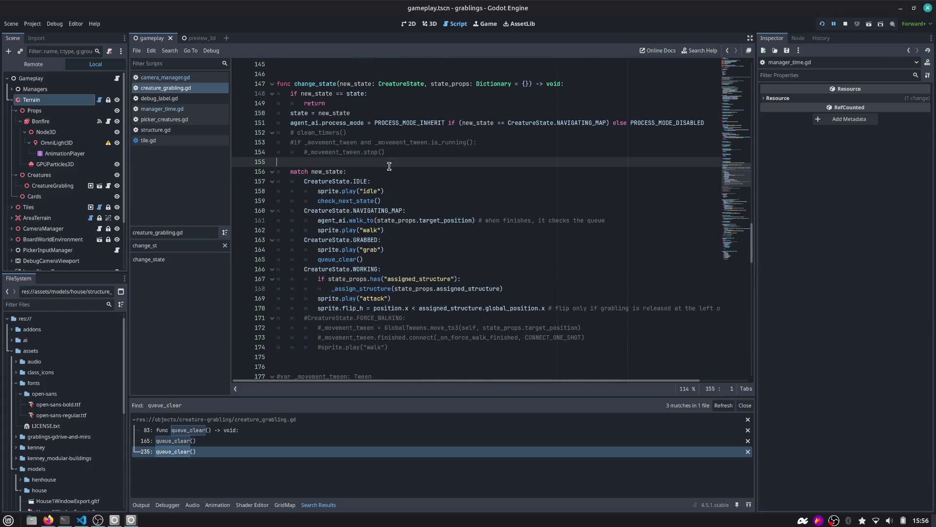
key("Up")
key("Up")
key("Up")
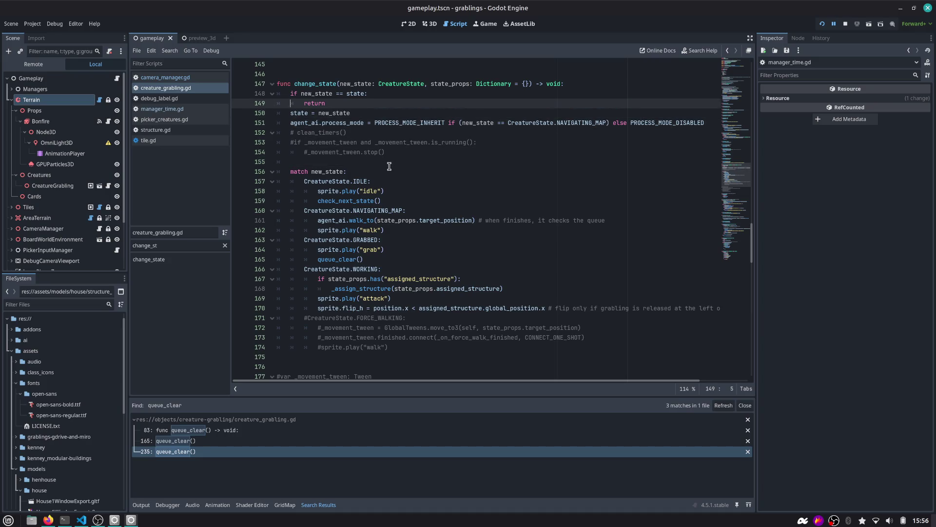
key("Return")
key("Up")
type("queue_clear(")
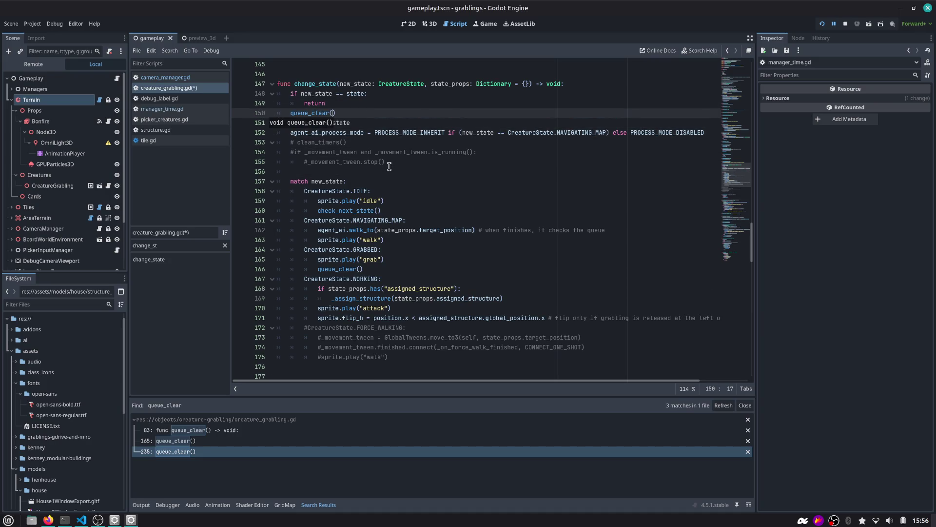
key("alt+Down")
key("alt+Down")
key("ctrl+s")
left_click(364, 136)
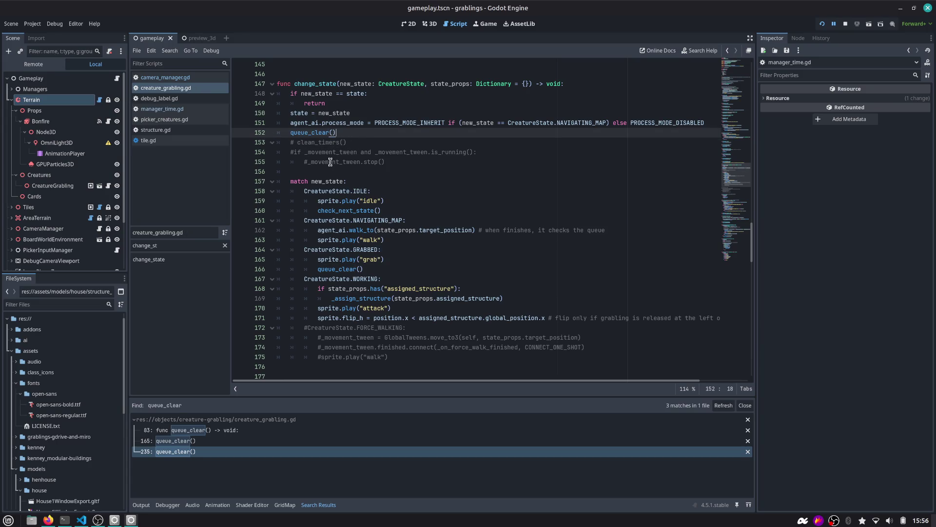
Delete the GRABBED case's queue_clear() call and its empty line, then inspect change_state's new_state early-return check.
left_click_drag(371, 271, 283, 272)
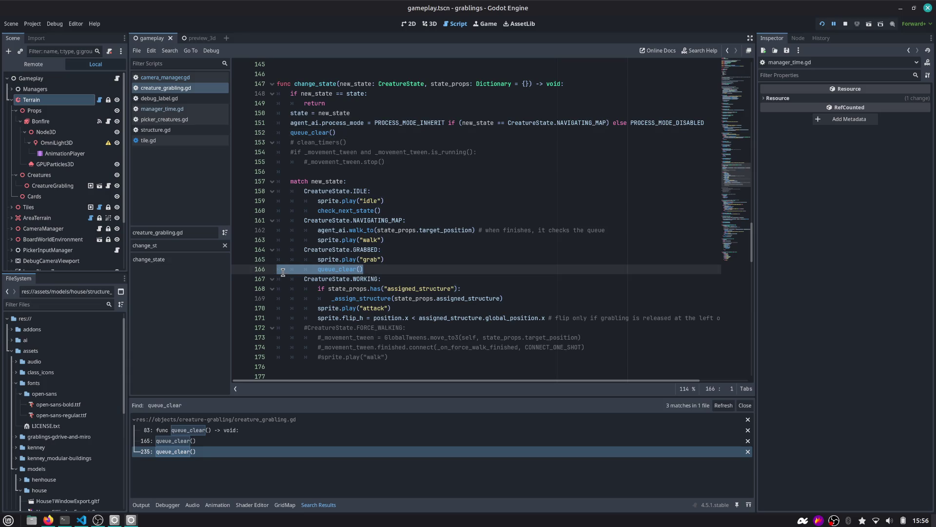
key("BackSpace")
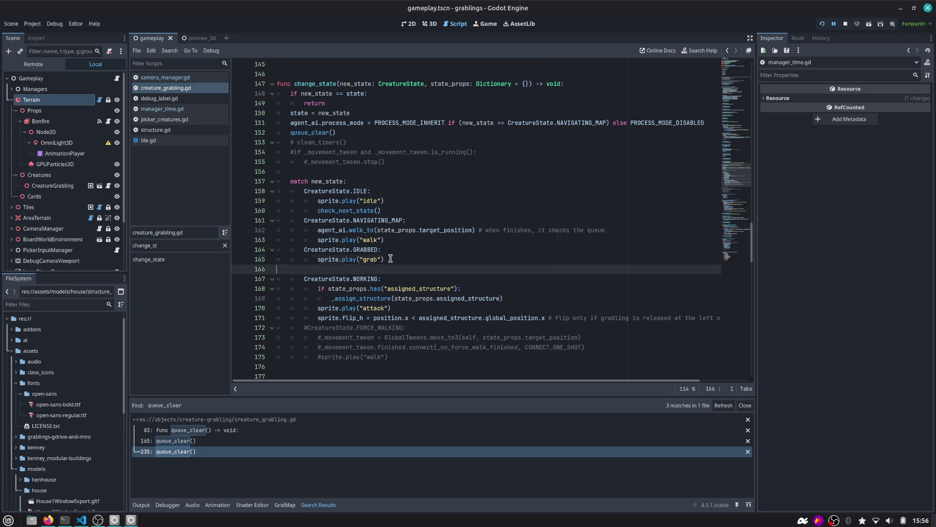
key("BackSpace")
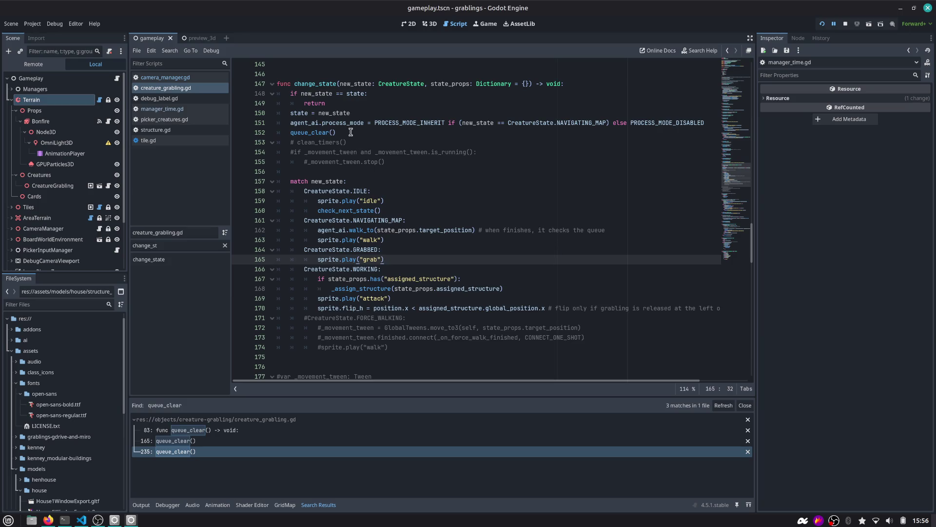
left_click(351, 132)
double_click(307, 93)
double_click(352, 94)
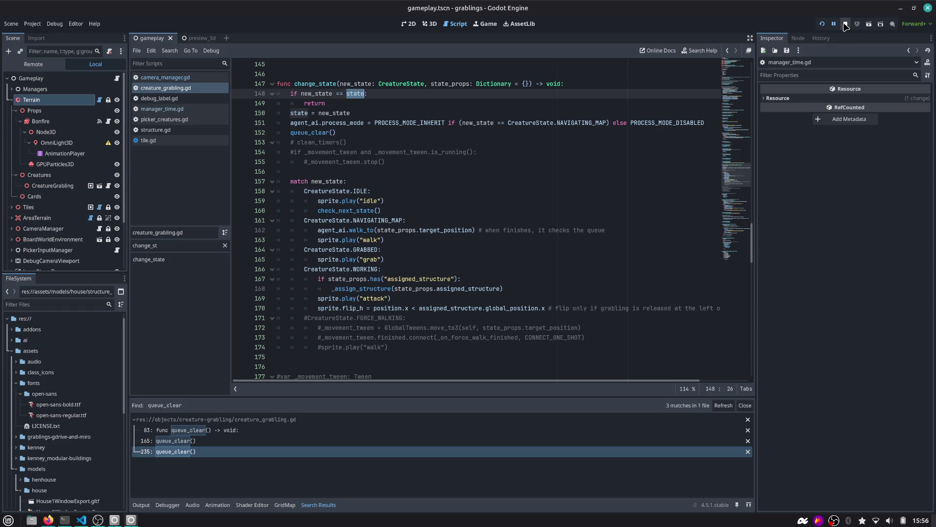
Stop the game, open picker_creatures.gd and inspect the queue_action call on line 118.
left_click(845, 24)
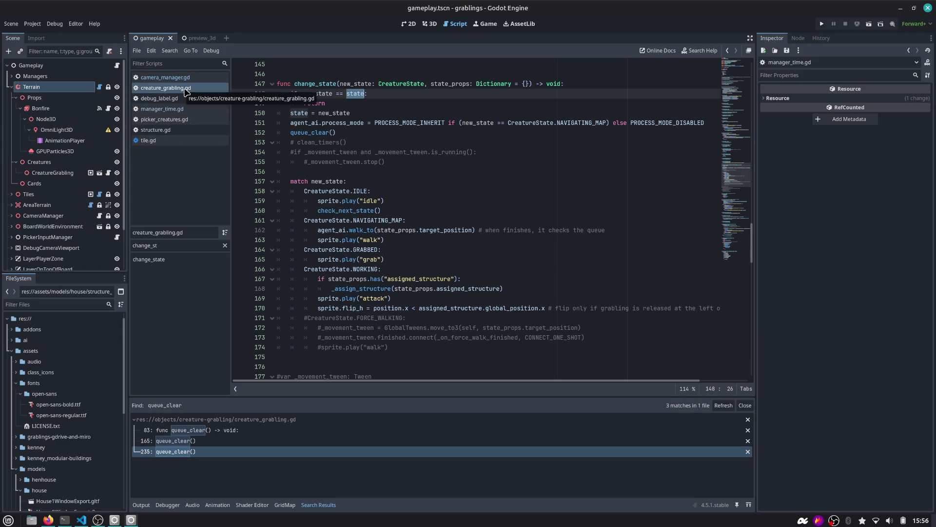
left_click(164, 120)
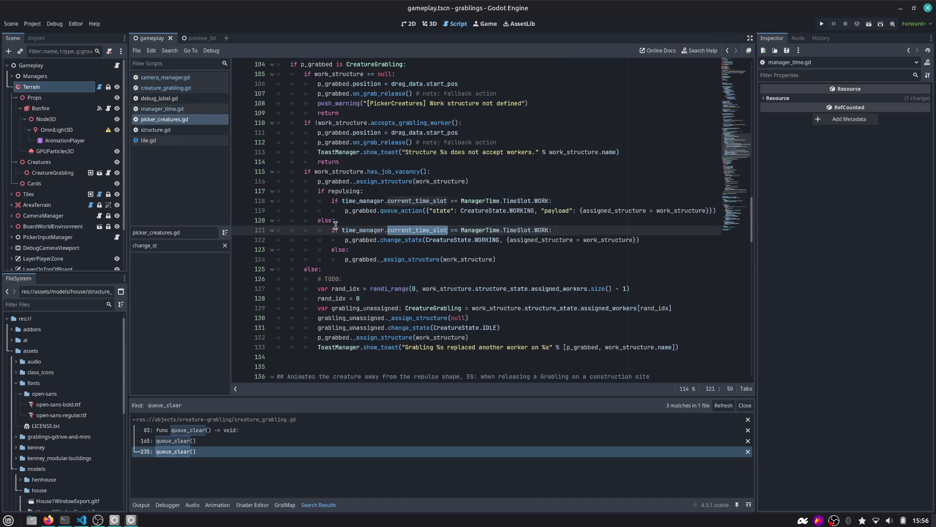
left_click(426, 210)
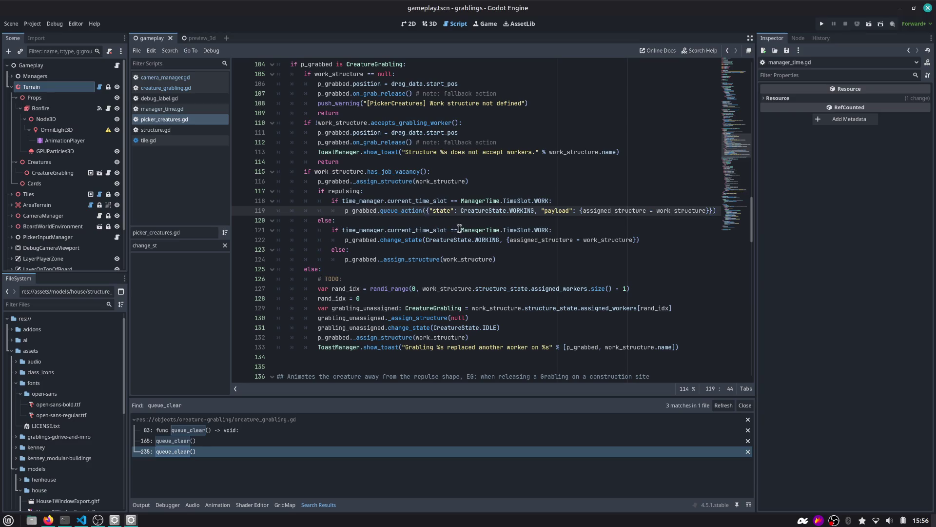
double_click(392, 210)
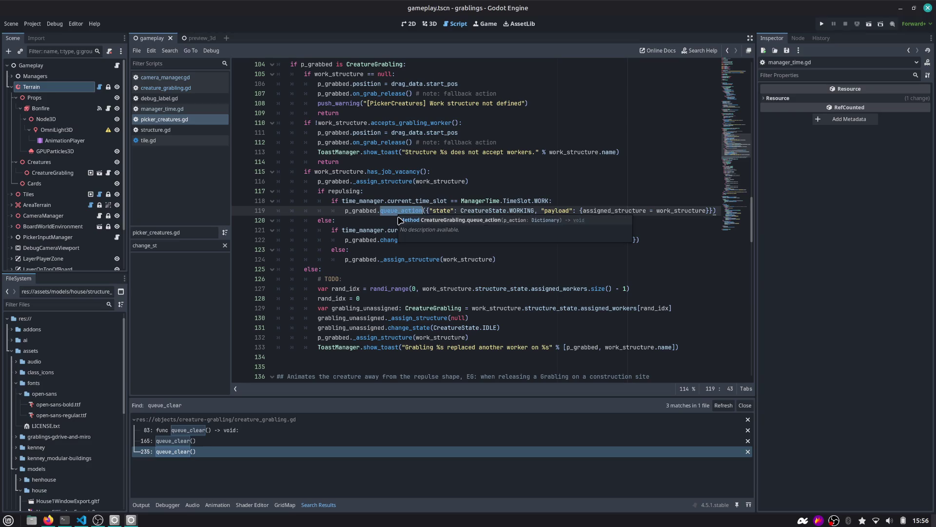
left_click(569, 201)
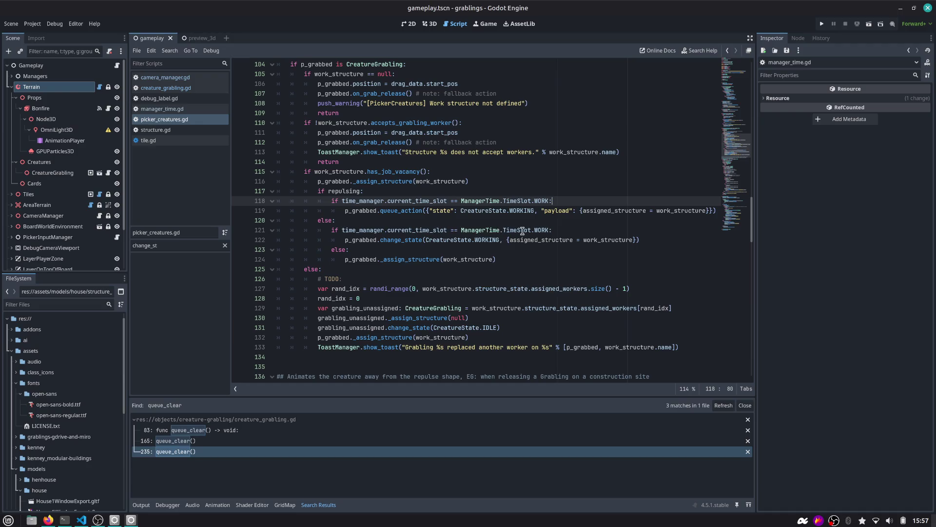
Examine the change_state call on line 122.
scroll(385, 249, "up", 2)
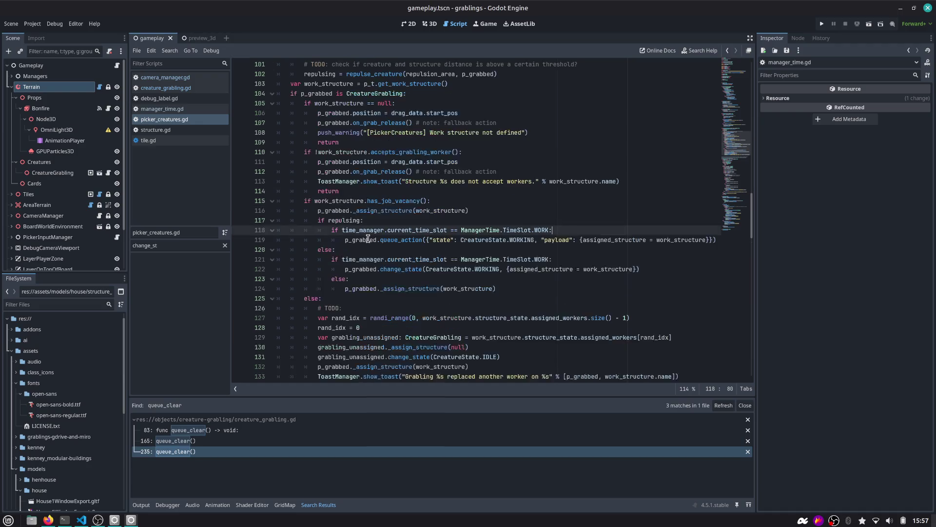
scroll(420, 241, "down", 2)
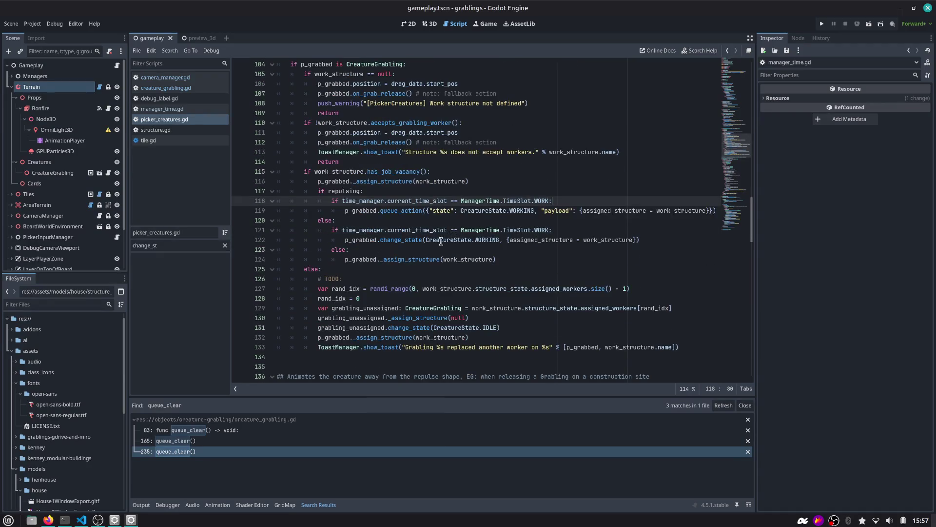
left_click(395, 239)
left_click(409, 239)
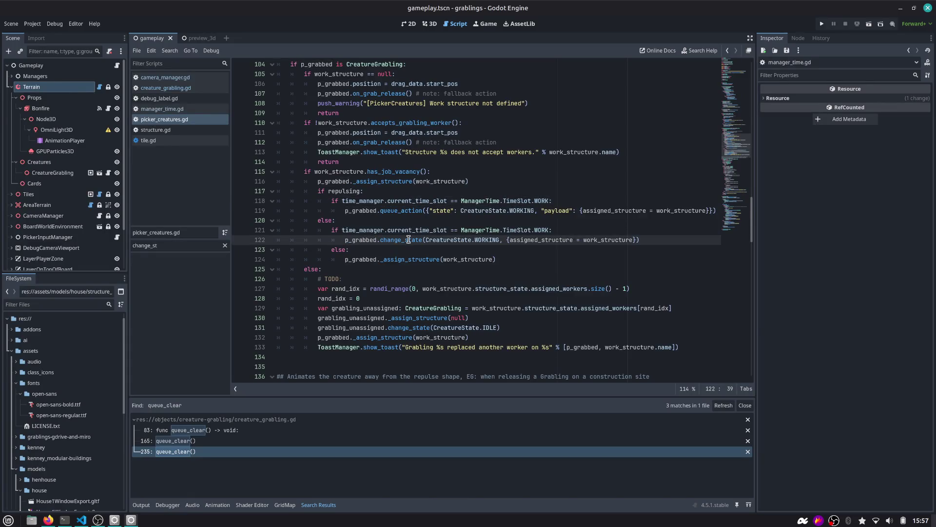
scroll(318, 180, "down", 8)
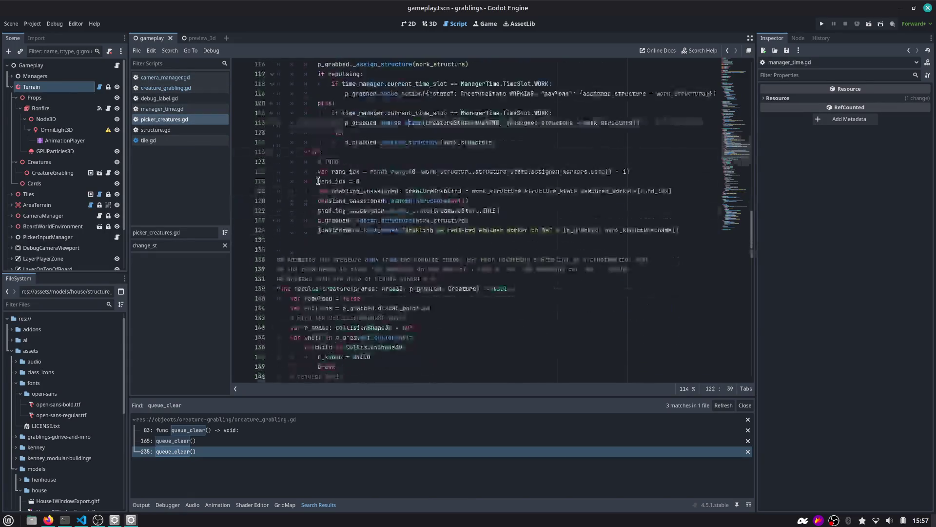
Clear the method filter and jump to _handle_release_on_structure.
left_click(225, 246)
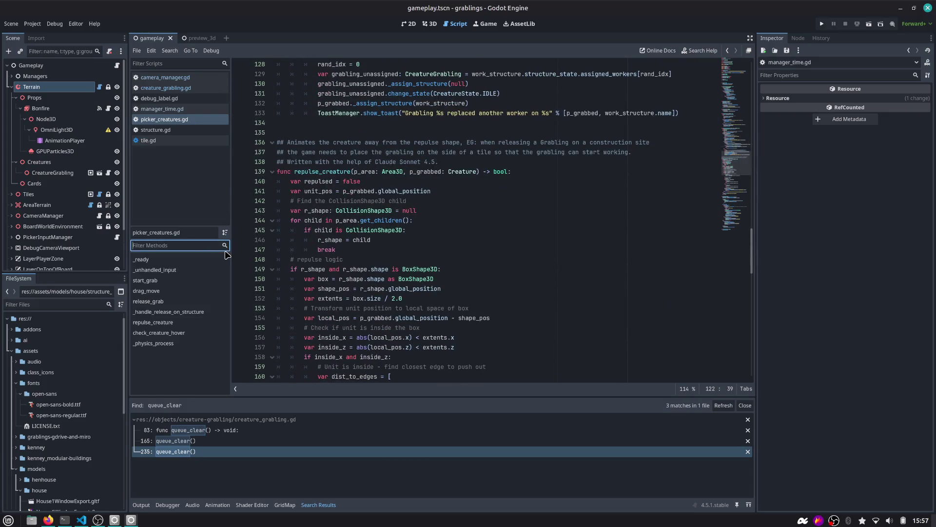
left_click(180, 313)
scroll(378, 247, "down", 7)
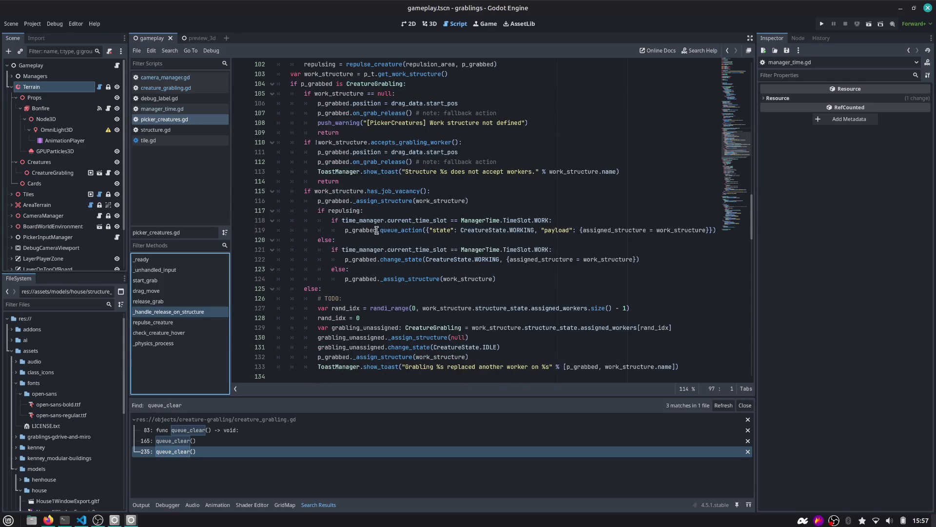
scroll(342, 188, "up", 1)
scroll(341, 188, "down", 3)
Delete the TODO comment line from the worker-replacement branch.
left_click(346, 230)
left_click(368, 239)
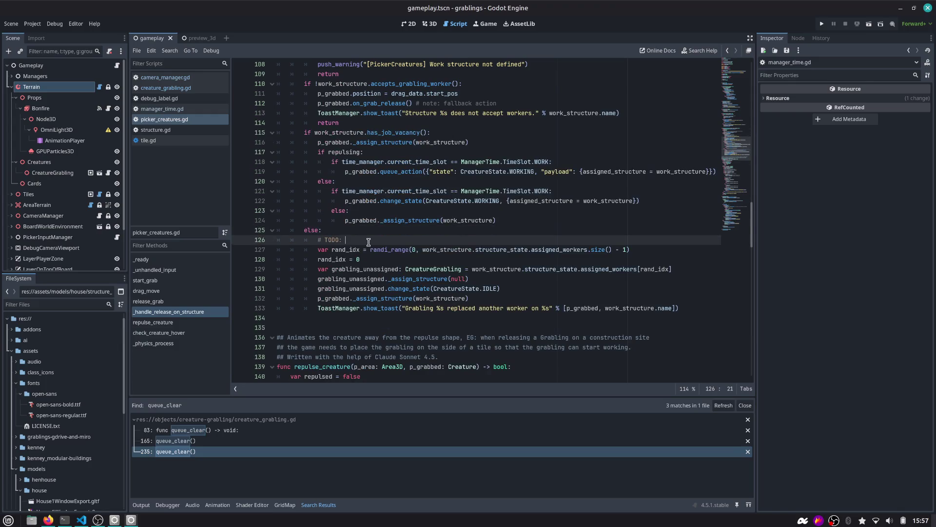
key("ctrl+shift+k")
Review the worker-replacement block, cutting and restoring the _assign_structure line 129.
mouse_move(679, 299)
left_mouse_down()
mouse_move(633, 273)
mouse_move(312, 239)
left_mouse_up()
double_click(352, 268)
scroll(449, 293, "down", 1)
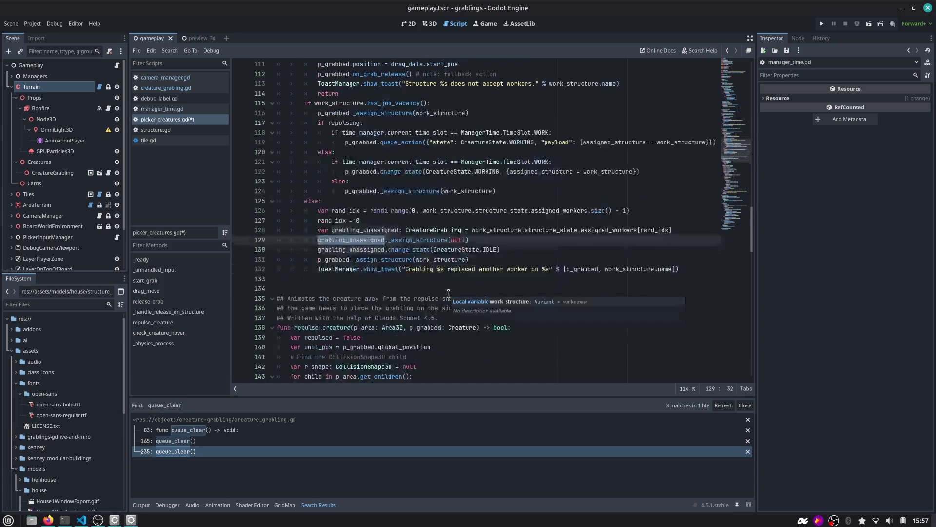
mouse_move(332, 242)
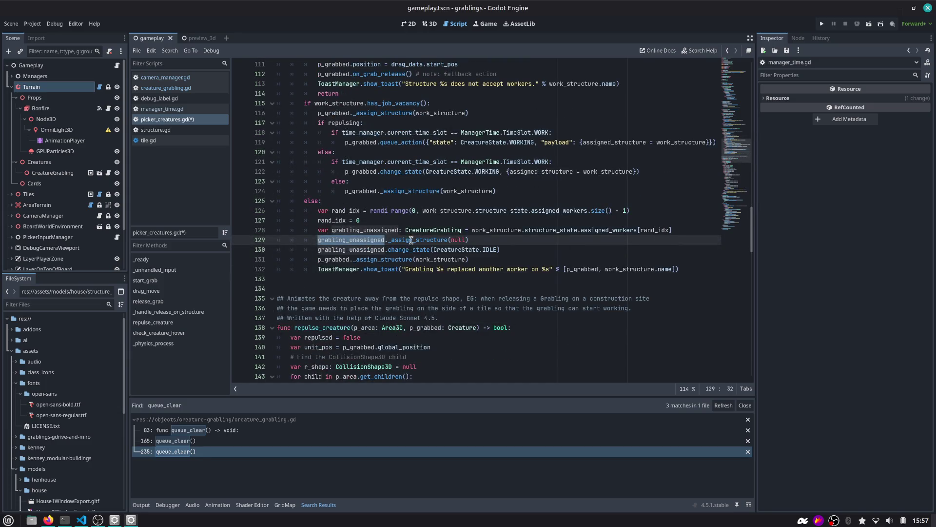
double_click(432, 240)
left_click(484, 240)
left_click_drag(491, 240, 279, 242)
key("ctrl+x")
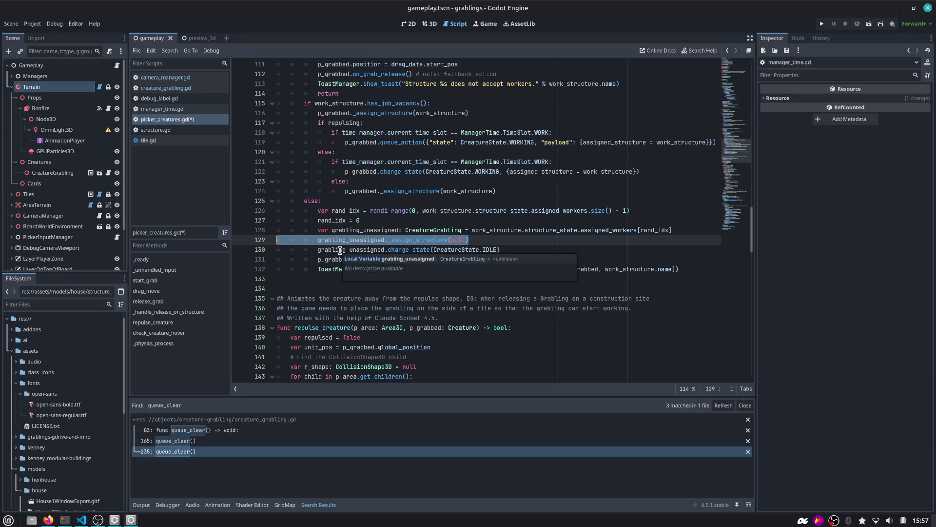
key("ctrl+z")
left_click_drag(501, 249, 254, 252)
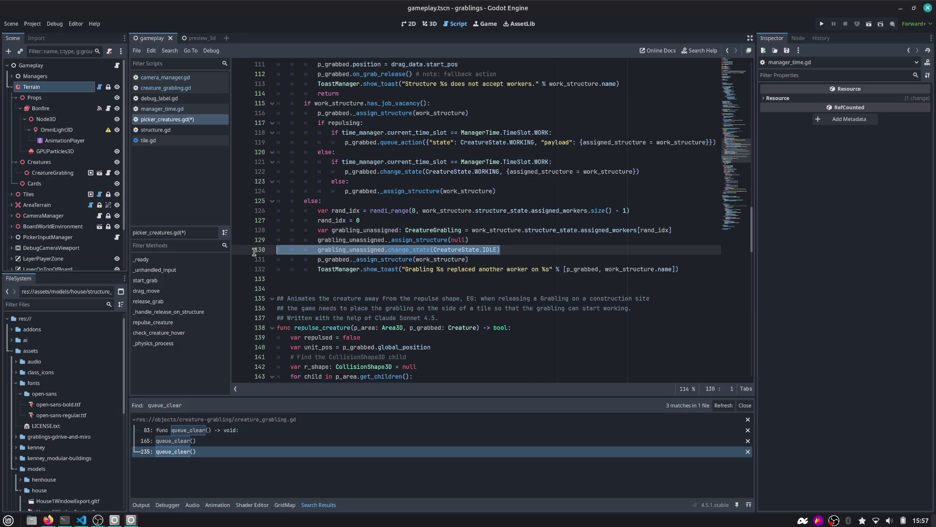
mouse_move(480, 260)
left_mouse_down()
mouse_move(490, 259)
mouse_move(277, 262)
left_mouse_up()
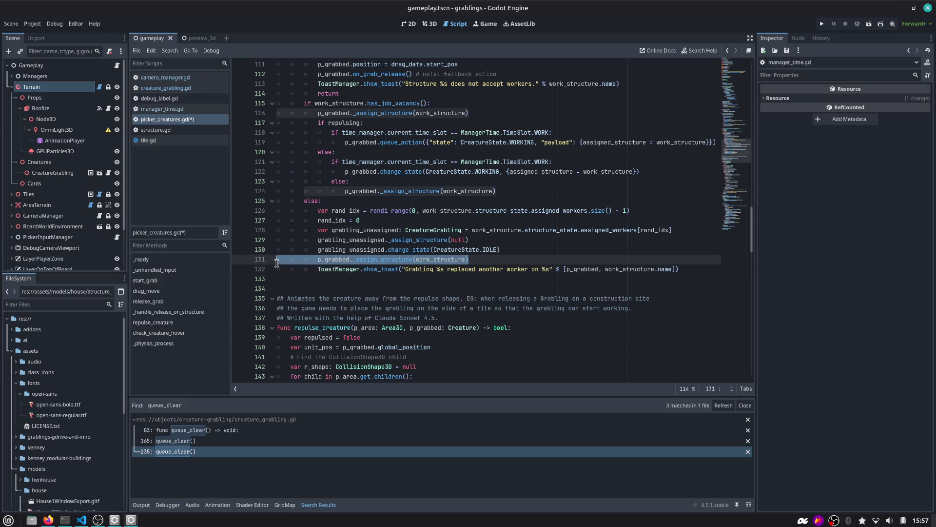
Add a new line after line 131 reading 'p_grabbed.'.
left_click(487, 256)
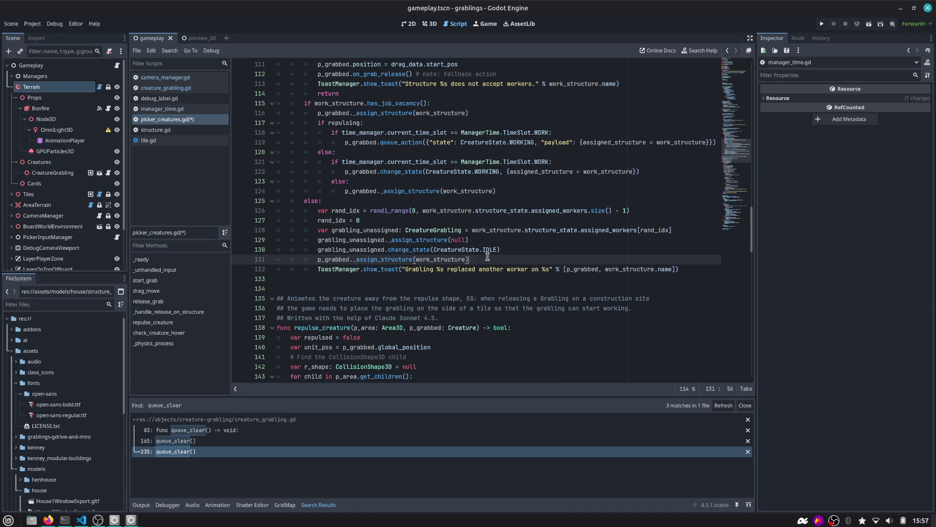
key("Return")
key("BackSpace")
type("p_g")
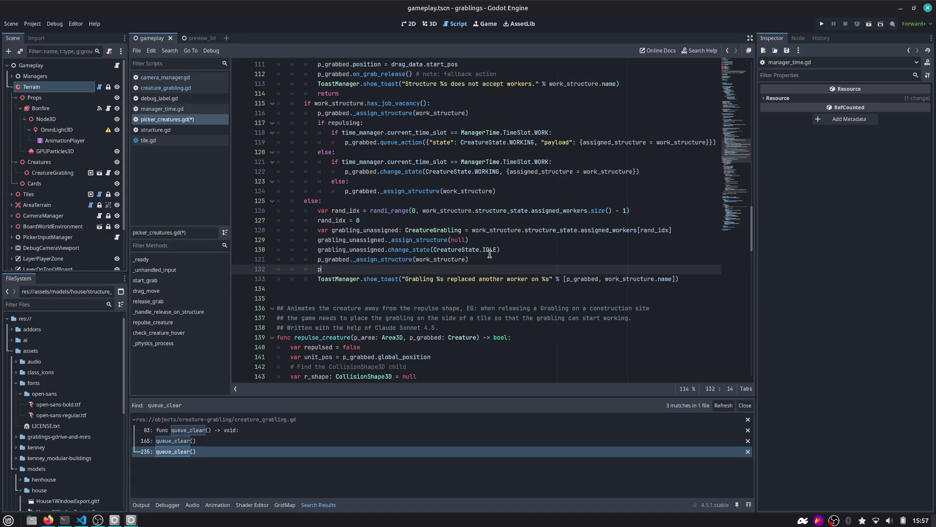
type("rabbed.")
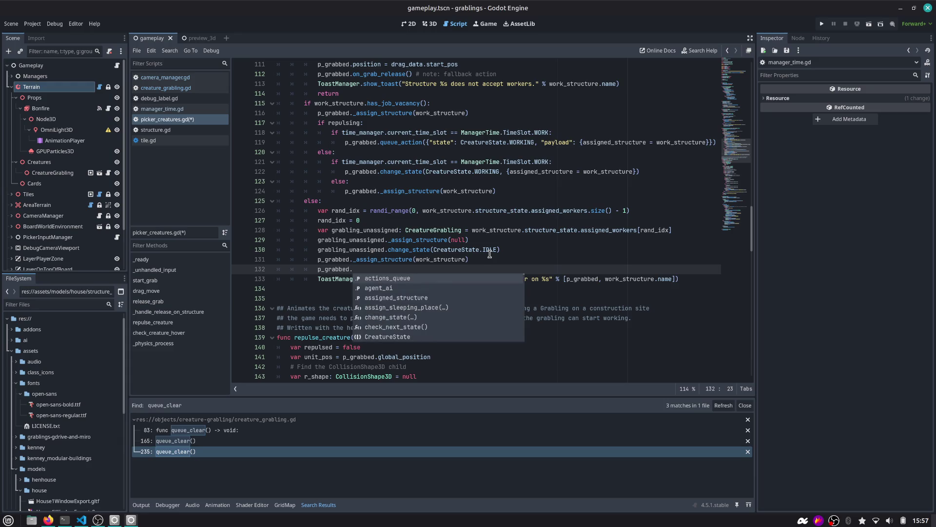
type("ch")
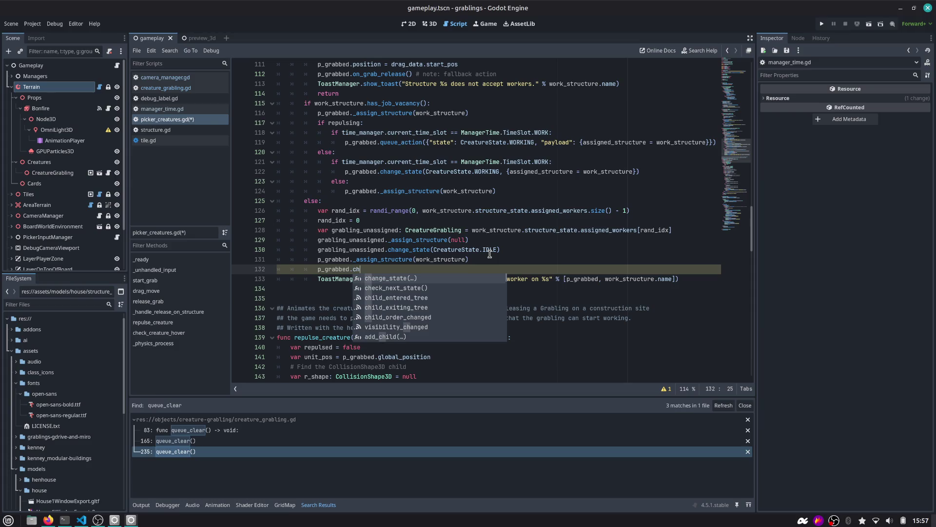
key("shift+Left")
key("shift+Left")
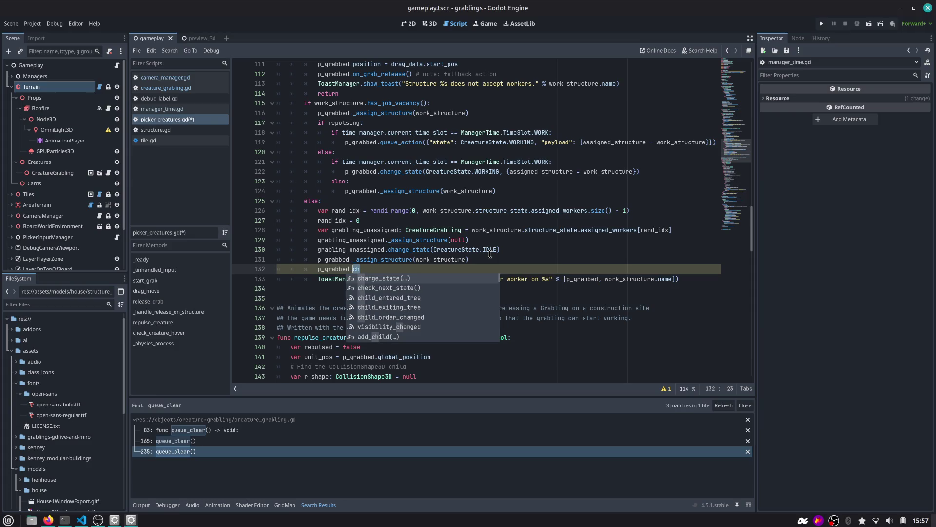
key("BackSpace")
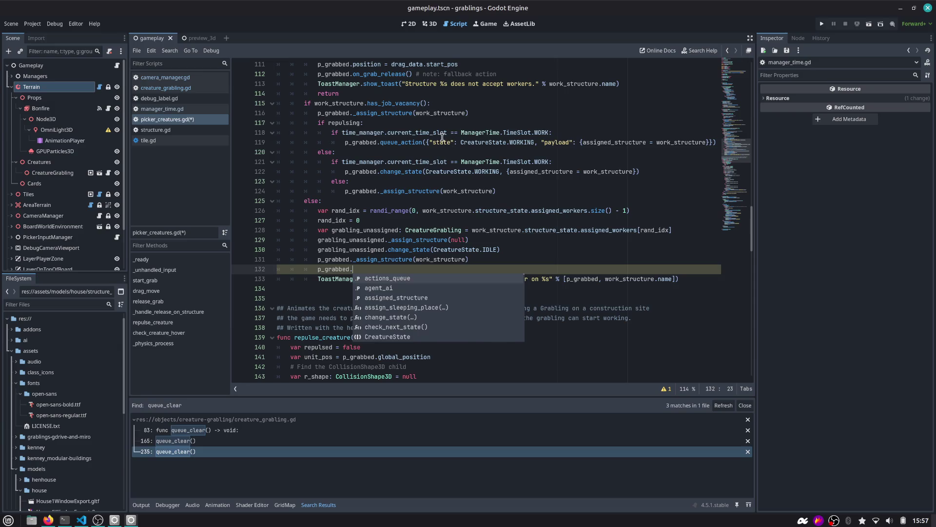
Select the queue_action statement on line 119 and check where repulsing is used.
left_click(441, 143)
key("End")
key("shift+Home")
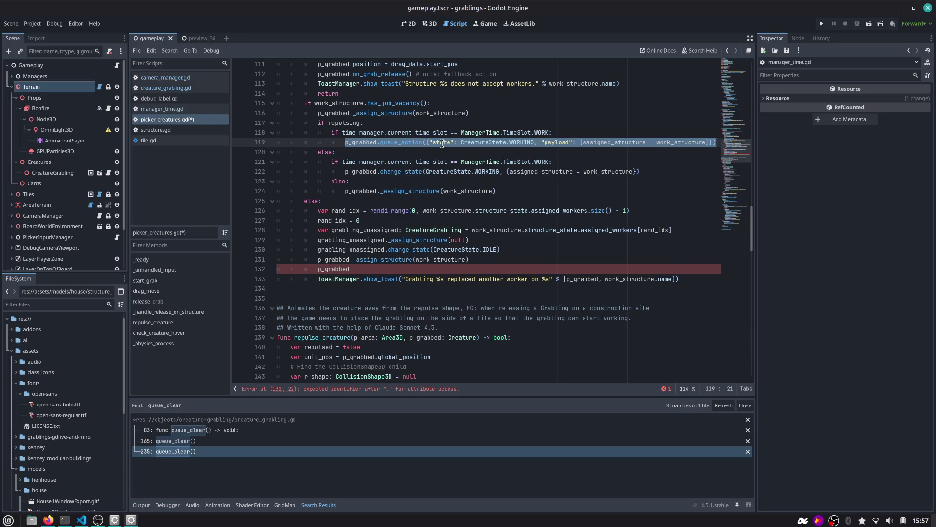
scroll(499, 179, "up", 2)
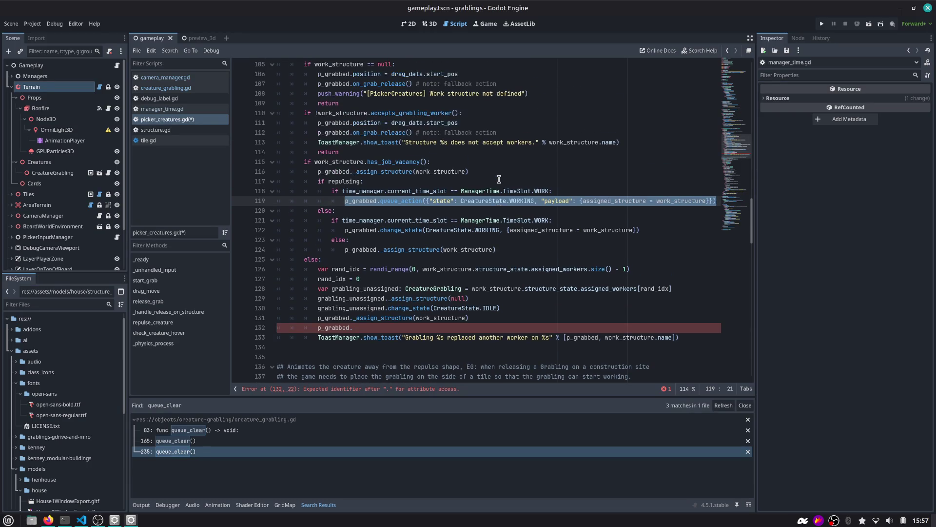
scroll(499, 179, "up", 2)
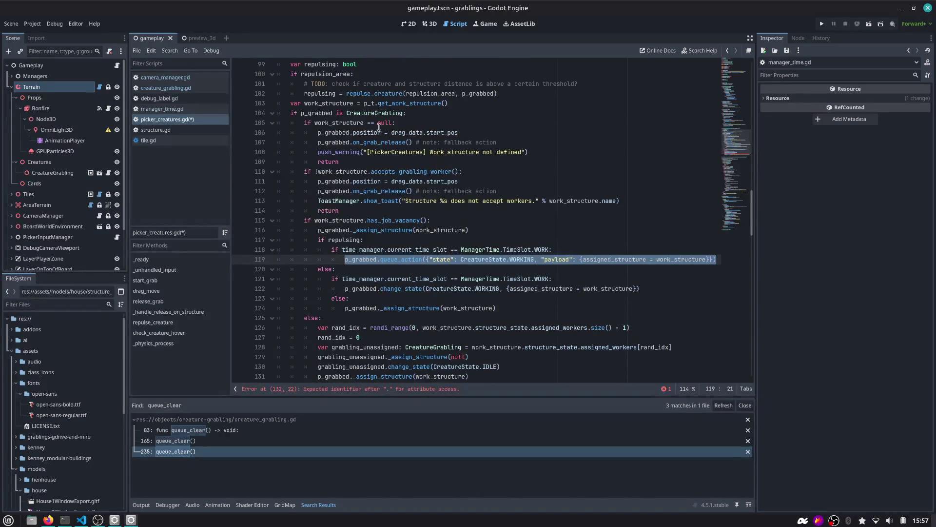
double_click(313, 92)
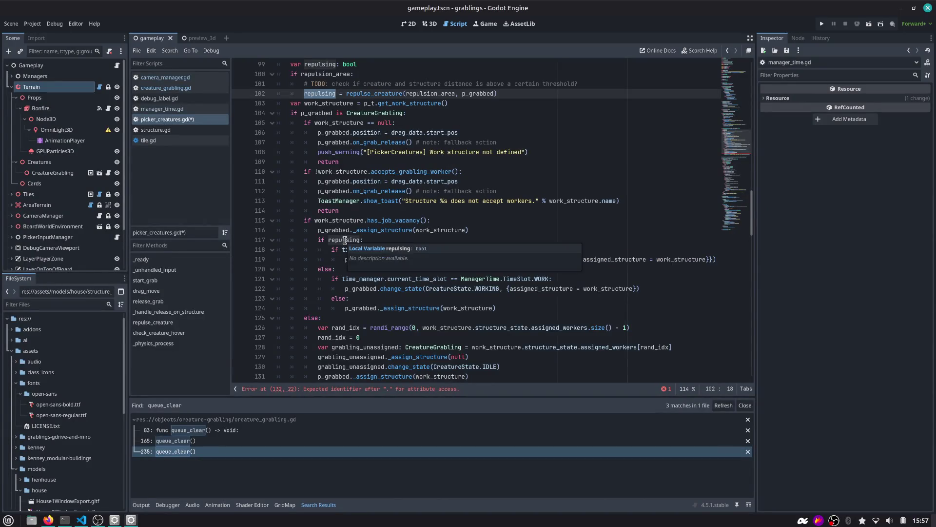
scroll(371, 264, "down", 2)
Paste the queue_action call after line 131, then undo the paste.
left_click(495, 319)
key("Return")
key("ctrl+v")
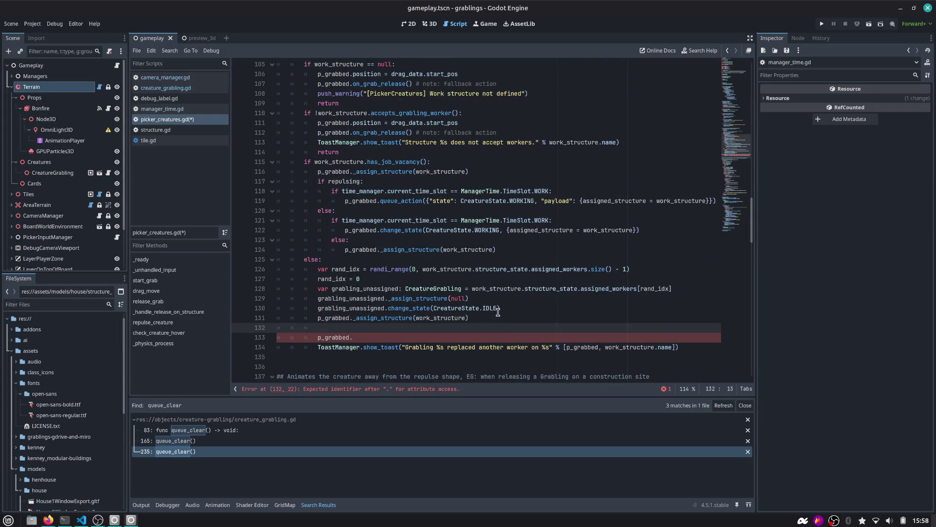
key("ctrl+f")
key("ctrl+z")
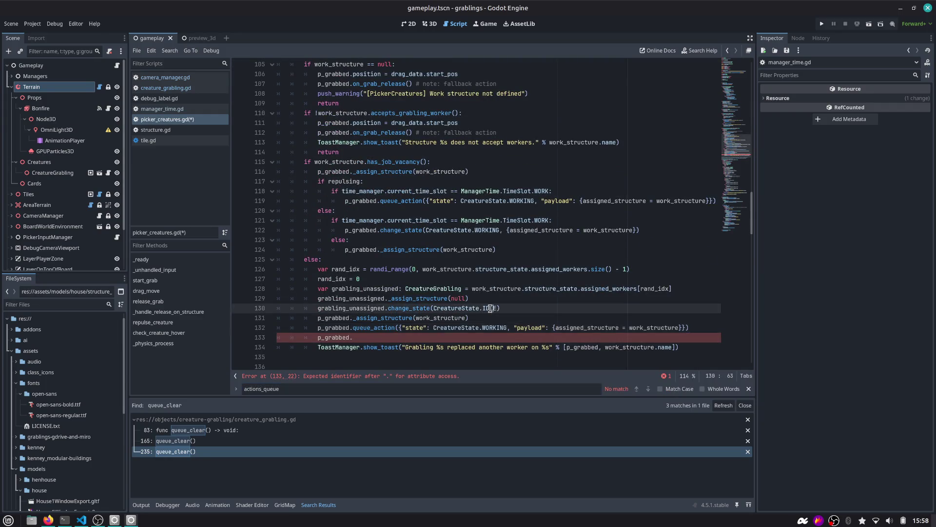
key("Escape")
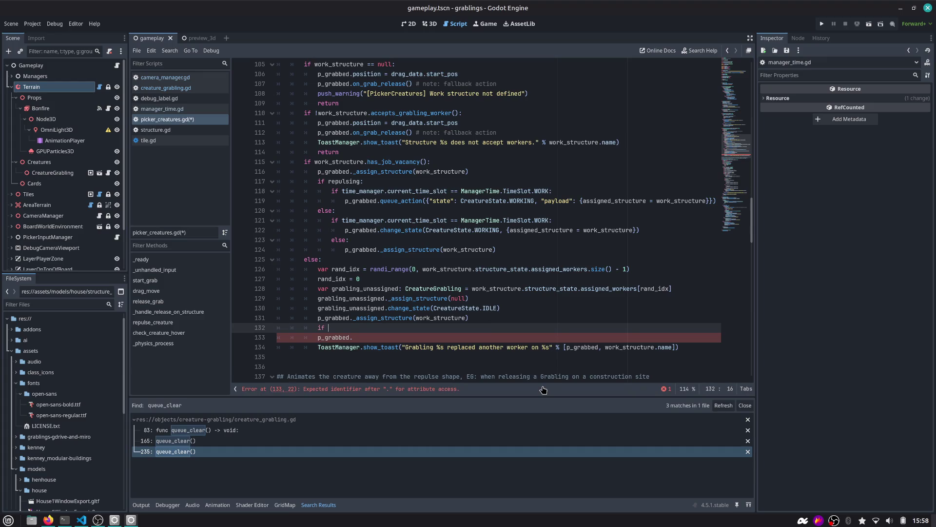
Write an if repulsing block with p_grabbed nested under it and queue_action under else.
type("l")
key("Down")
key("Return")
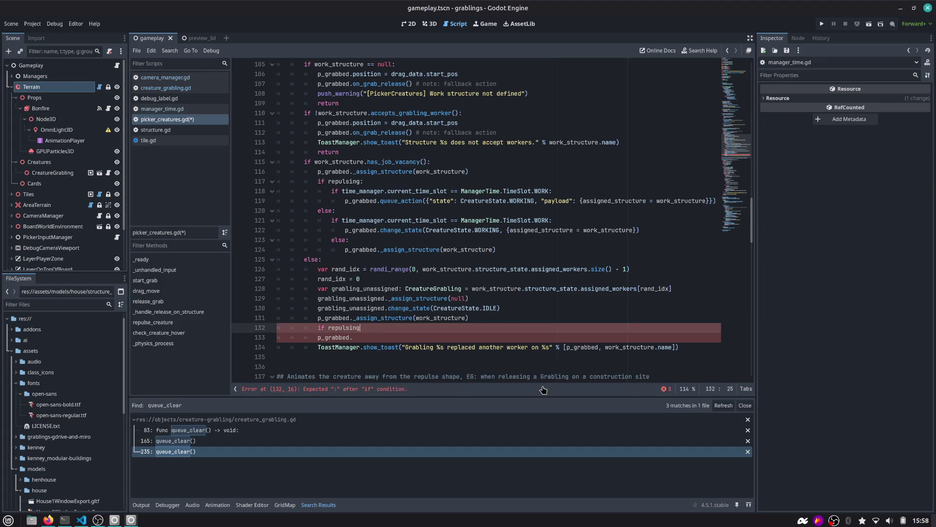
key("Down")
key("Home")
key("Tab")
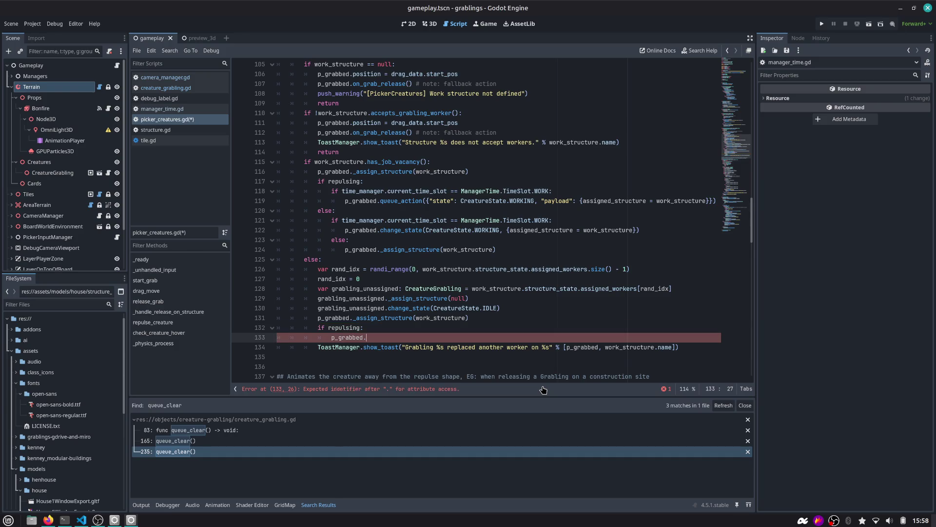
key("End")
key("Return")
key("Return")
key("ctrl+v")
key("Return")
Move the queue_action call into the repulsing branch and comment out the leftover p_grabbed line.
scroll(521, 366, "down", 2)
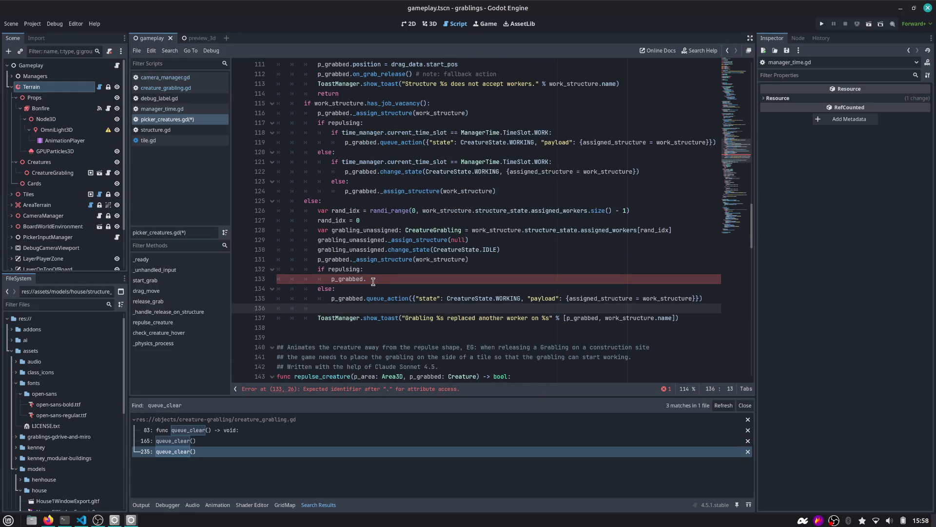
key("Up")
key("alt+Up")
key("alt+Up")
key("Down")
key("alt+Down")
key("ctrl+k")
key("Up")
key("Up")
key("Home")
key("ctrl+shift+Right")
key("ctrl+shift+Right")
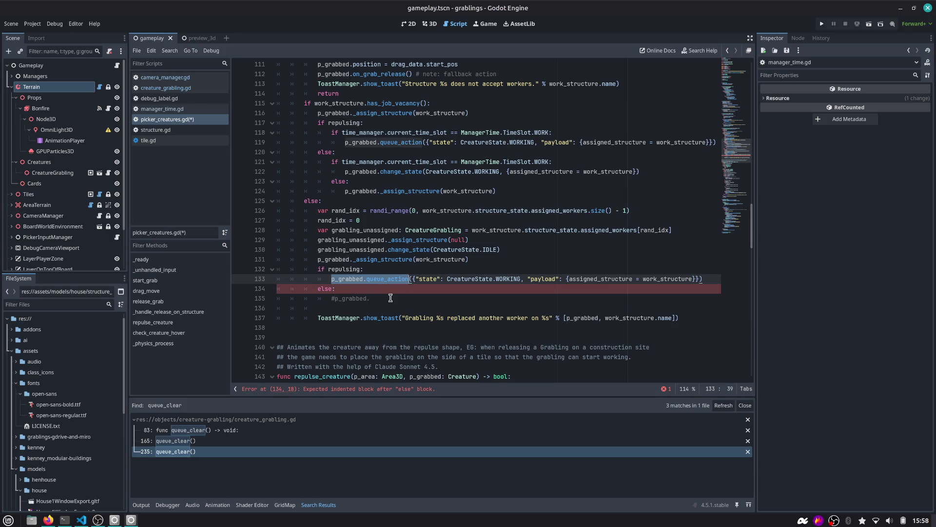
Compare the new queue_action line 133 with the change_state line 122 of the vacancy branch.
double_click(347, 269)
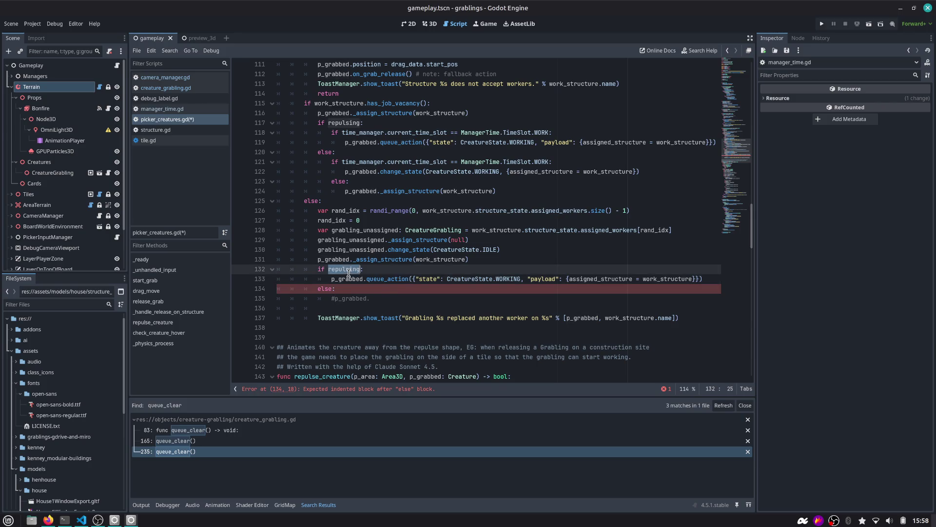
scroll(347, 268, "up", 3)
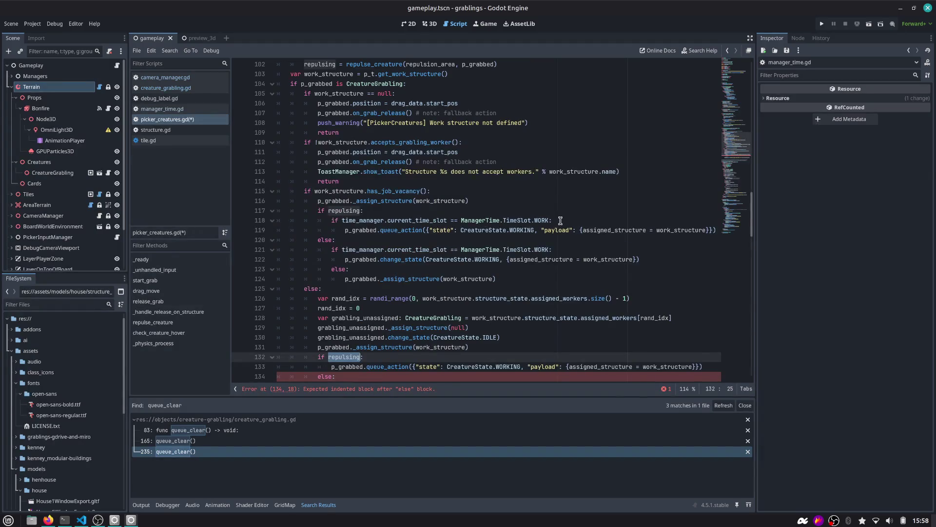
scroll(369, 104, "up", 1)
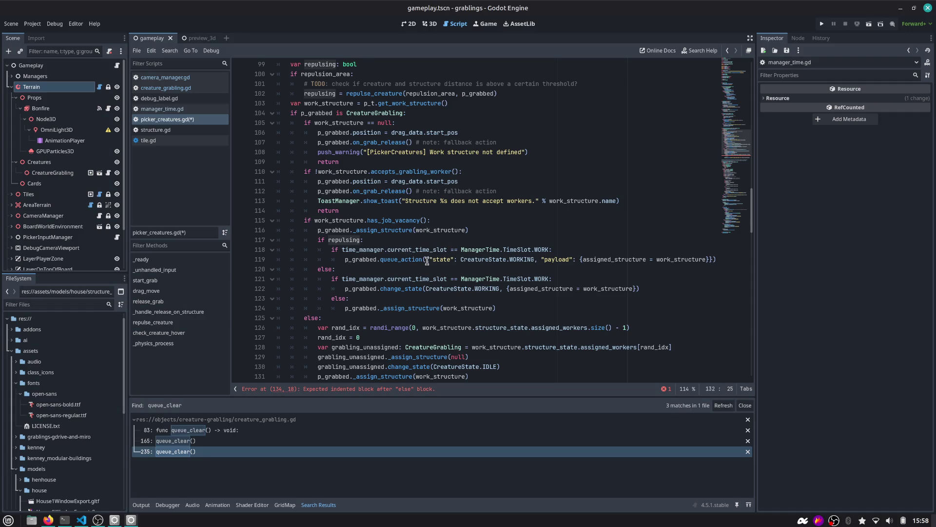
scroll(431, 267, "down", 4)
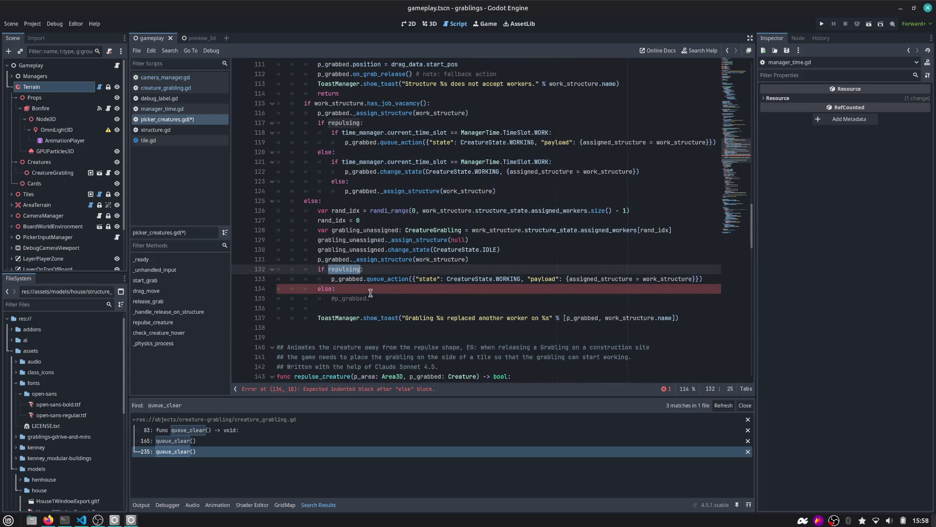
left_click(378, 279)
key("Home")
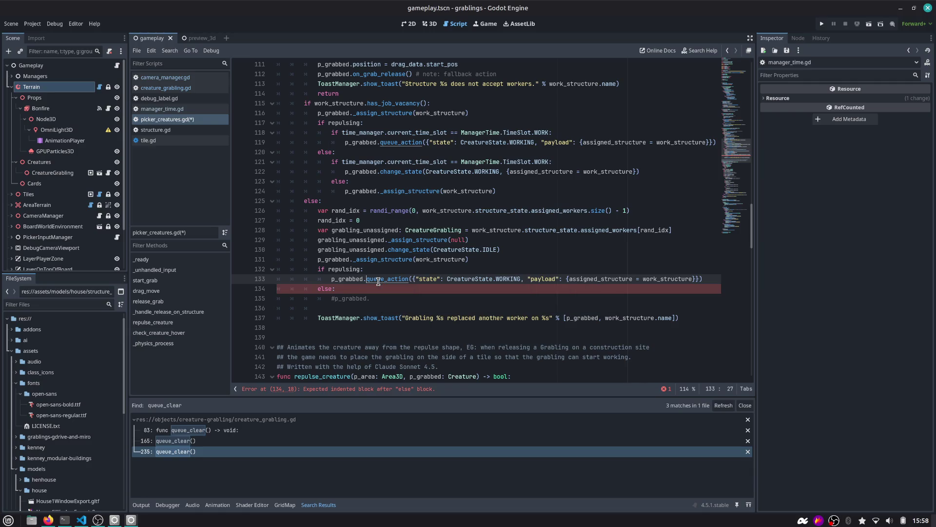
key("ctrl+shift+Right")
key("ctrl+shift+Right")
key("ctrl+shift+Right")
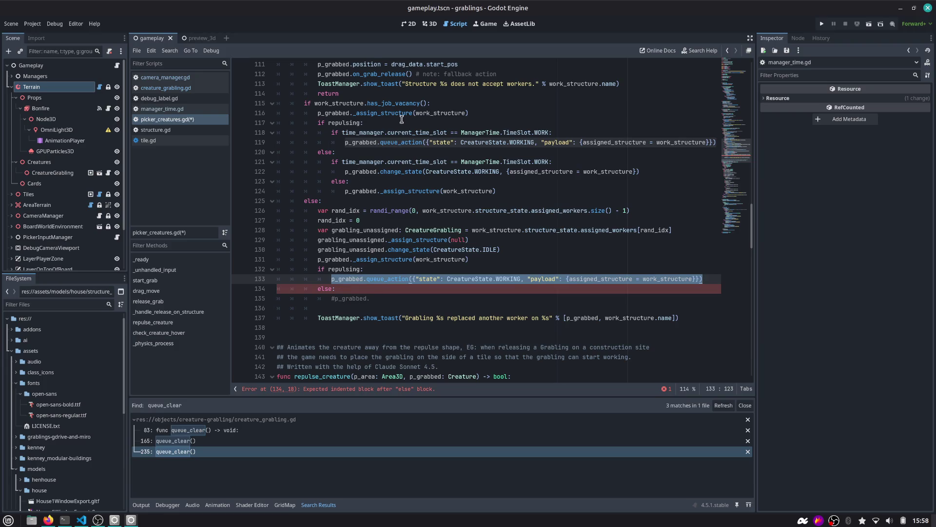
left_click(446, 171)
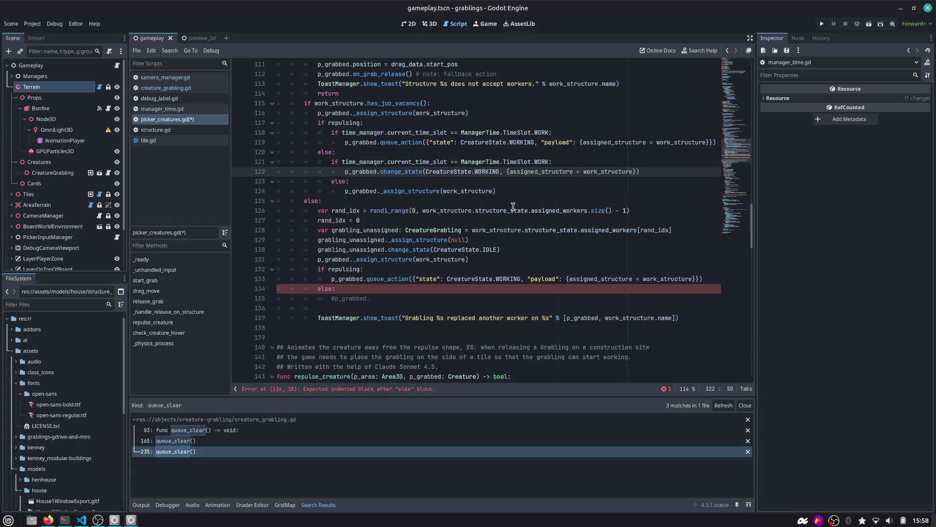
key("End")
key("shift+Home")
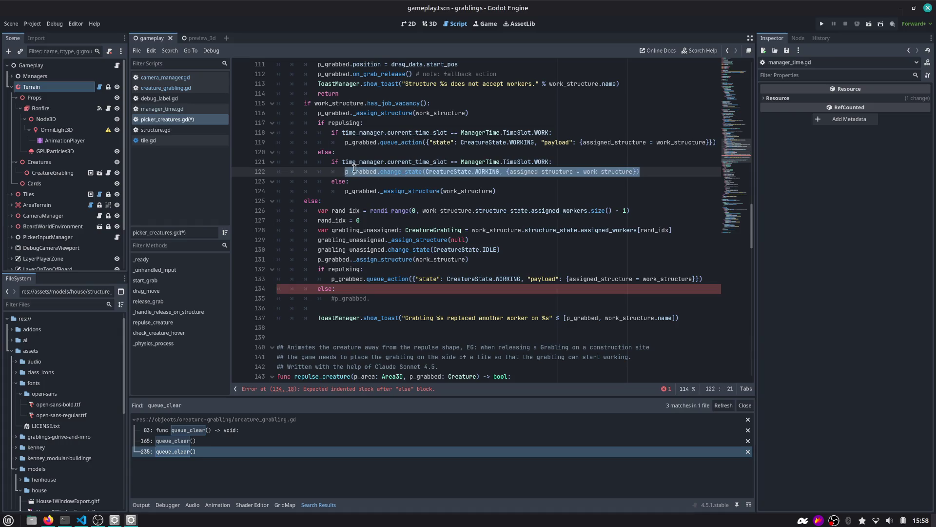
Copy the repulsing time-slot if/else block (lines 117–124) over lines 132–135.
left_click_drag(507, 192, 263, 161)
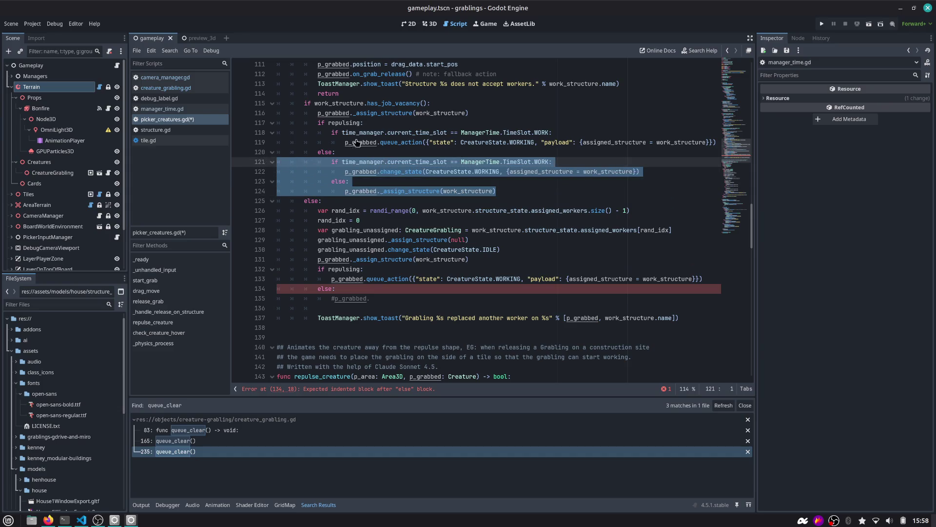
left_click(416, 162)
mouse_move(515, 191)
left_mouse_down()
mouse_move(292, 161)
mouse_move(236, 123)
left_mouse_up()
key("ctrl+c")
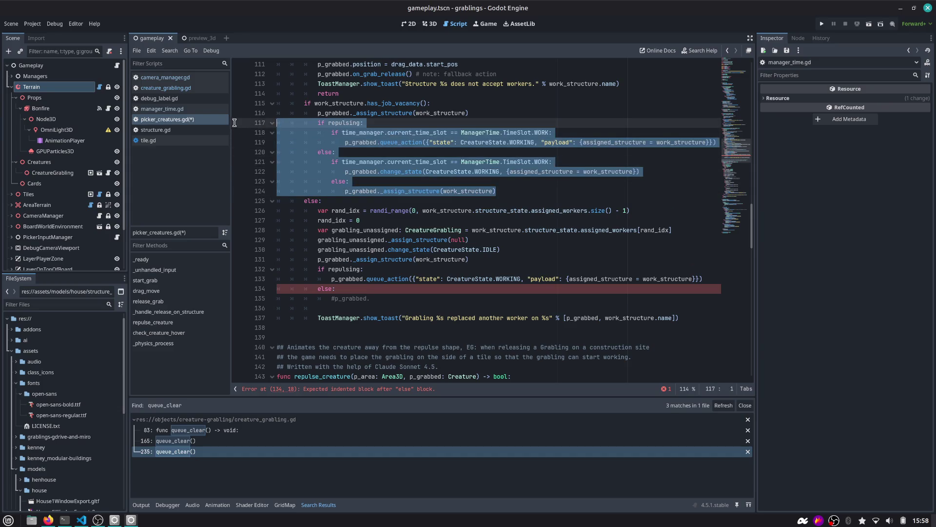
scroll(358, 122, "up", 2)
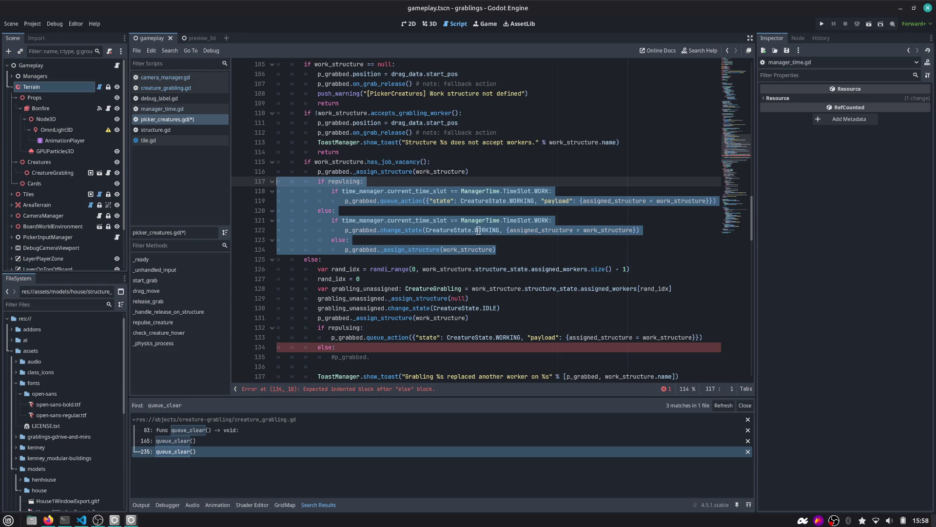
scroll(478, 231, "down", 2)
left_click_drag(373, 298, 257, 268)
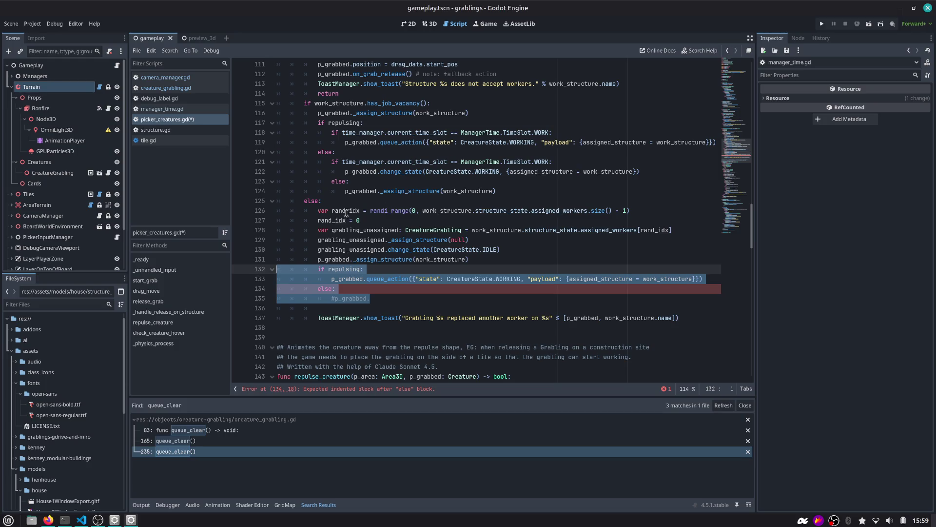
key("ctrl+v")
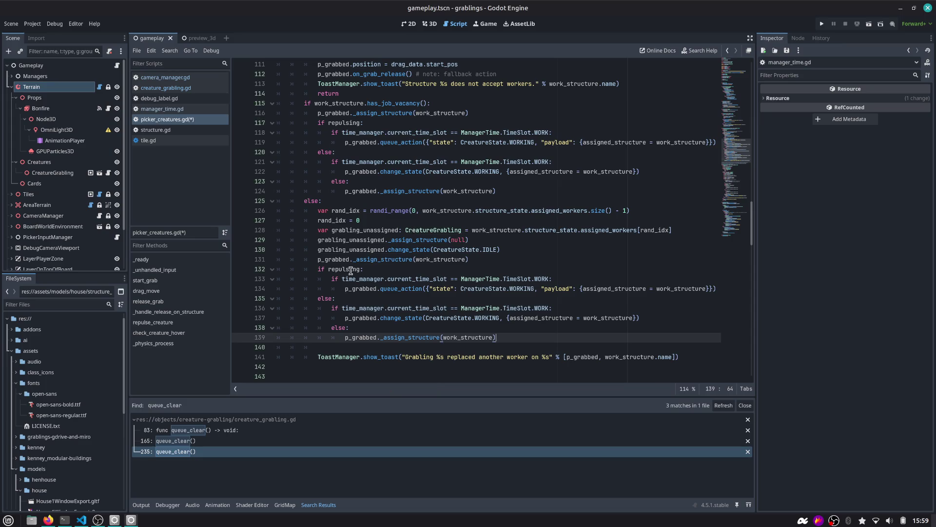
double_click(353, 122)
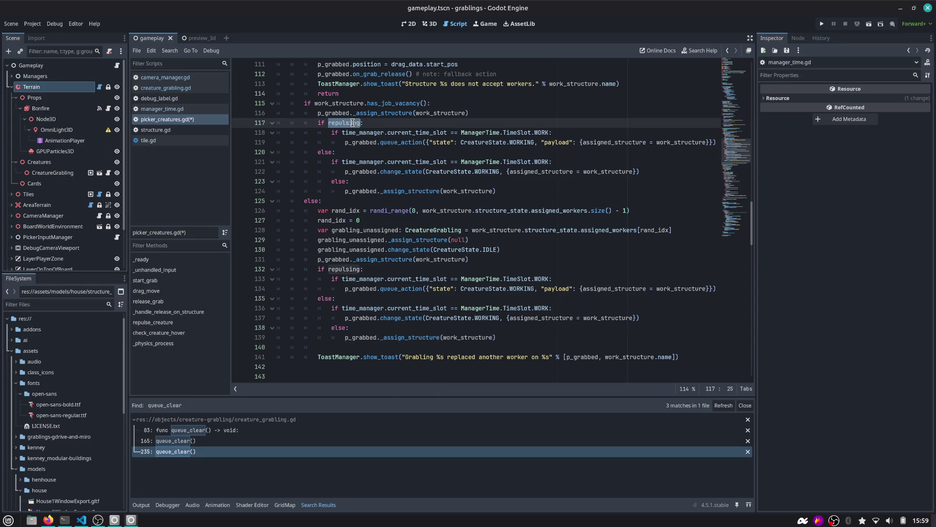
Review the pasted block against lines 117–124 and the _assign_structure and change_state calls.
mouse_move(494, 195)
left_mouse_down()
mouse_move(341, 191)
mouse_move(276, 122)
left_mouse_up()
left_click(353, 269)
scroll(353, 268, "up", 2)
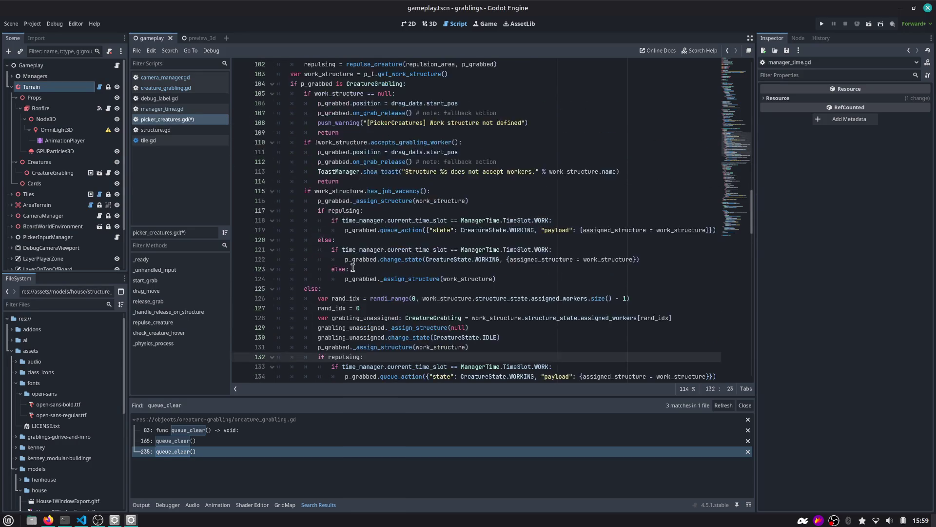
scroll(335, 122, "down", 2)
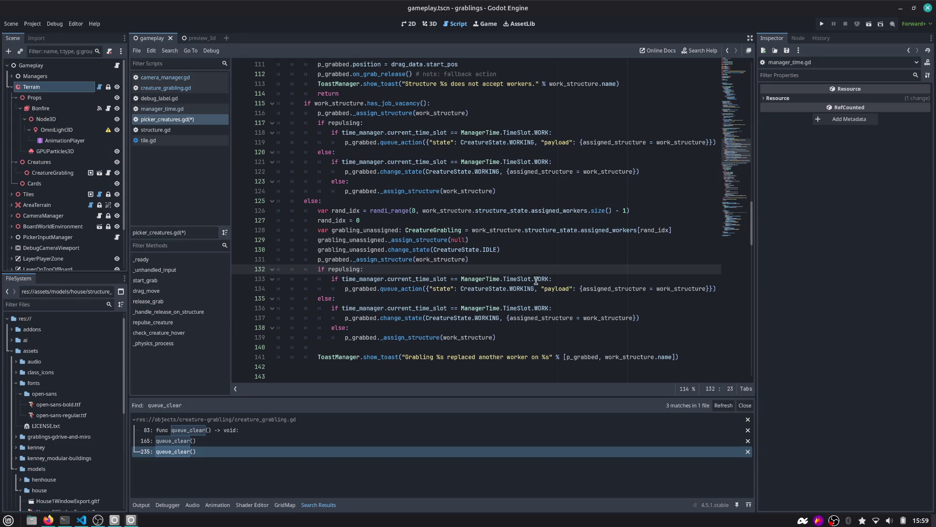
double_click(426, 338)
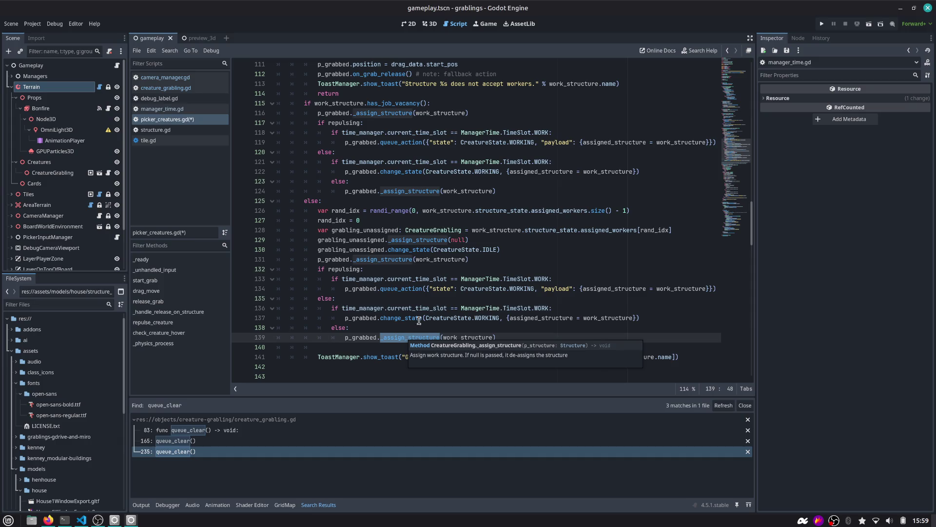
double_click(411, 318)
mouse_move(470, 318)
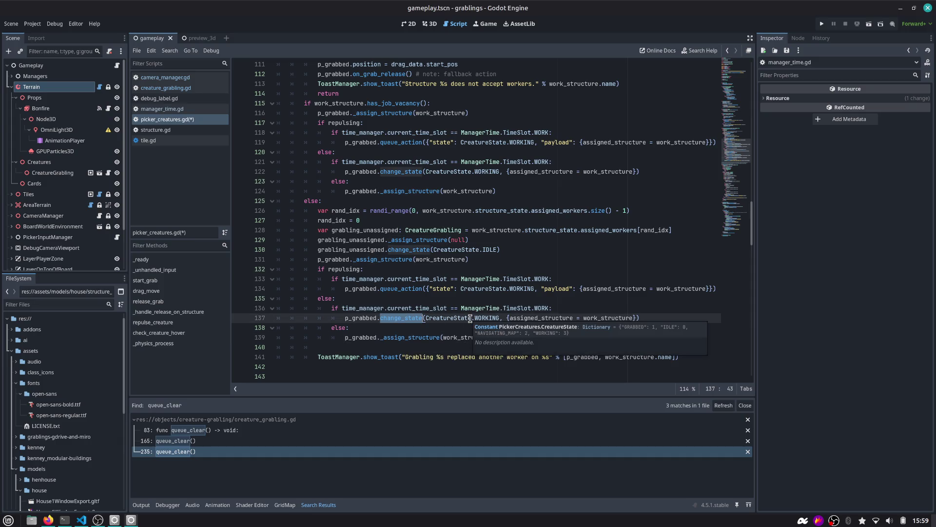
left_click(352, 268)
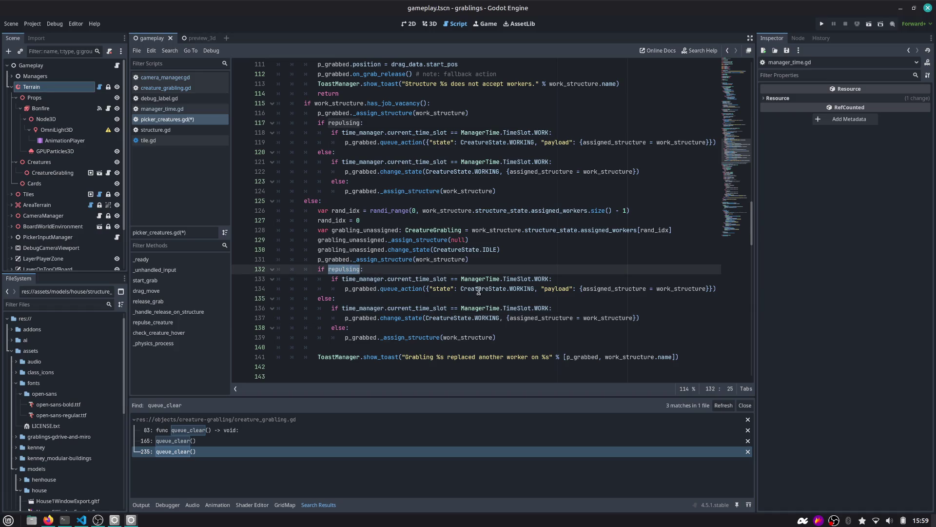
Search the script for 'CreatureState.' starting from line 134.
left_click(538, 288)
double_click(491, 289)
double_click(516, 289)
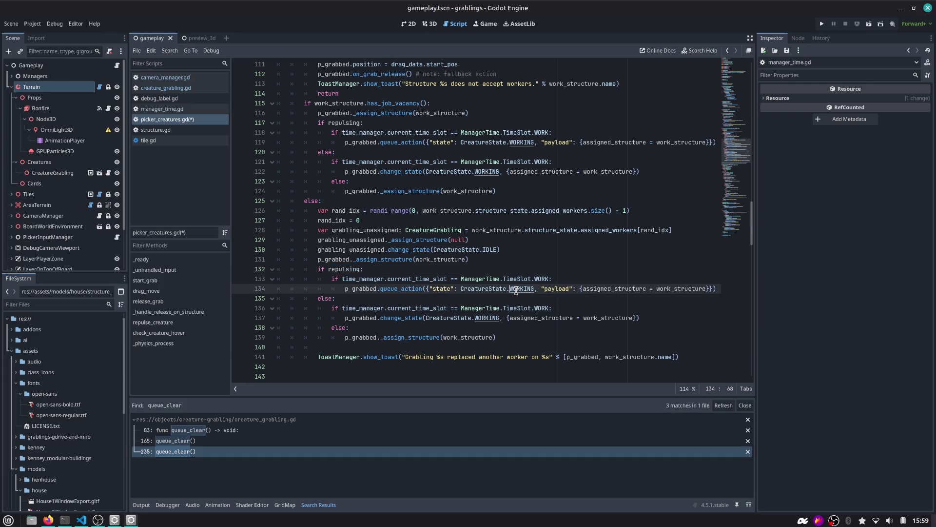
key("Left")
key("Left")
key("ctrl+f")
key("Return")
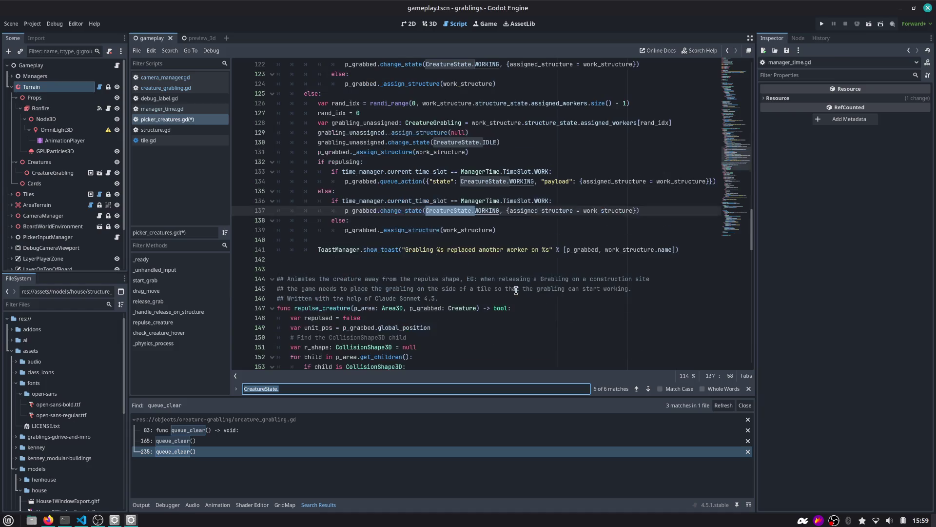
Step to the next CreatureState. match and scroll through the surrounding code.
key("Return")
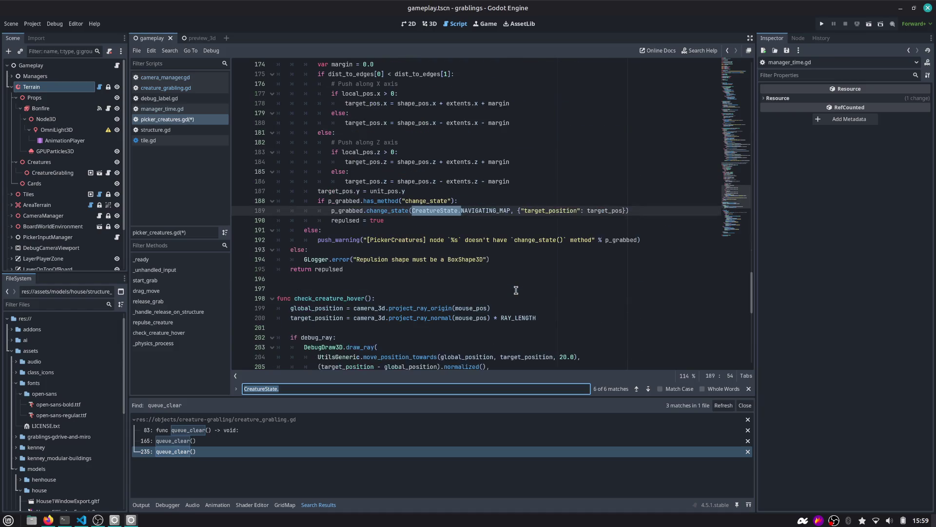
scroll(438, 205, "up", 7)
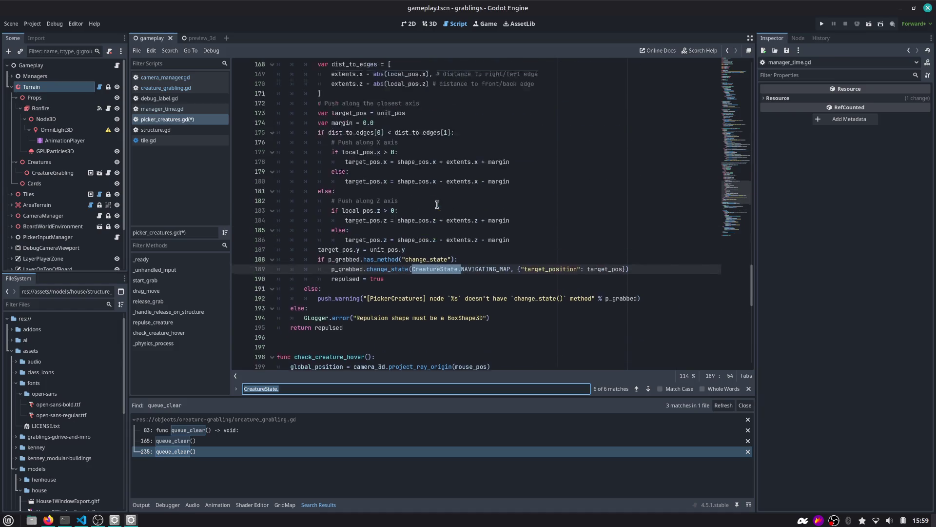
scroll(437, 205, "up", 1)
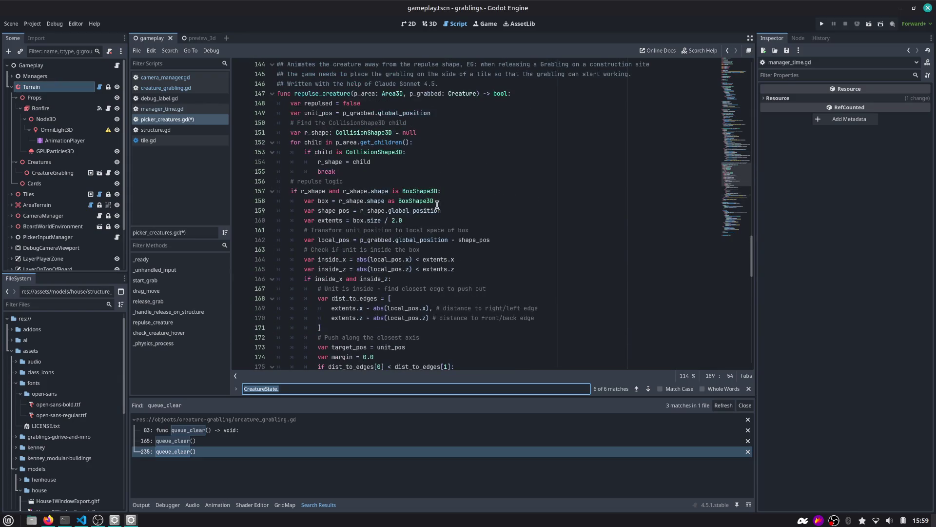
scroll(335, 105, "down", 7)
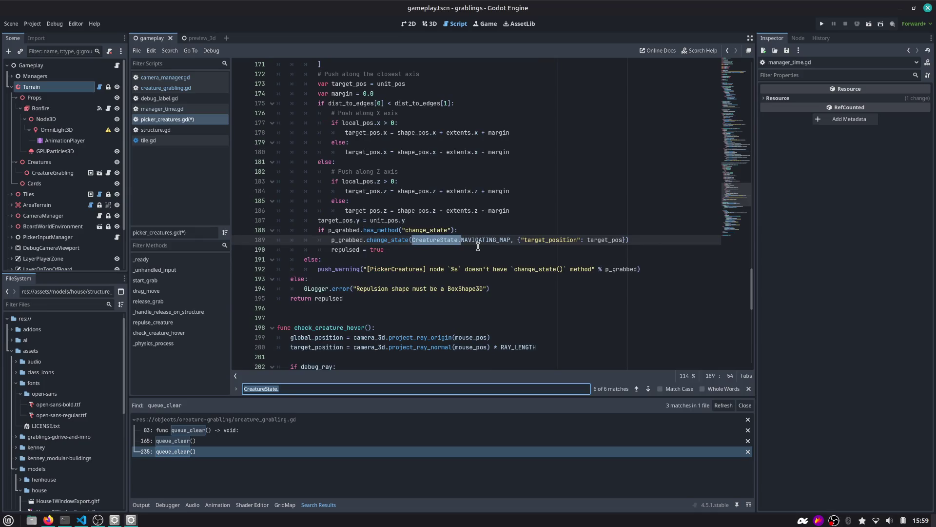
scroll(469, 243, "down", 4)
scroll(468, 242, "up", 6)
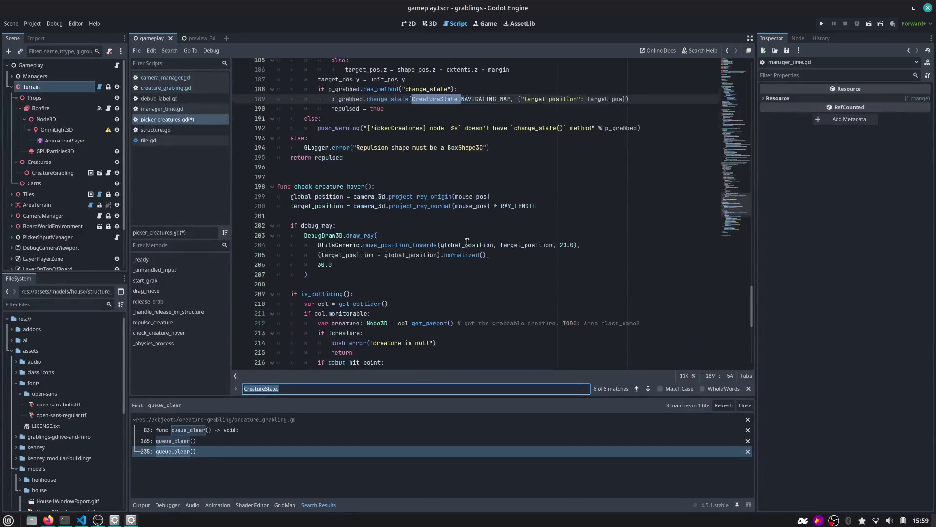
scroll(467, 243, "up", 6)
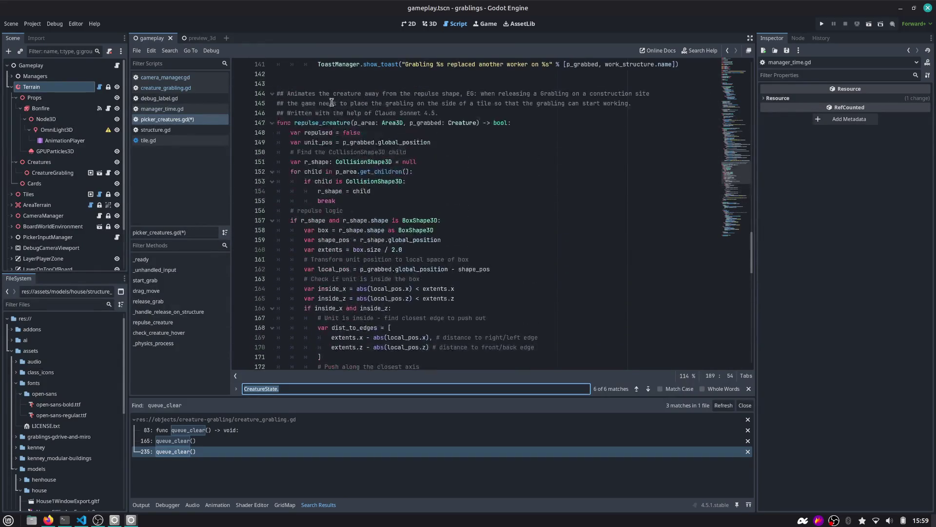
Search for repulse_creature and jump to its call on line 102.
left_click(332, 115)
double_click(332, 124)
key("ctrl+f")
key("Return")
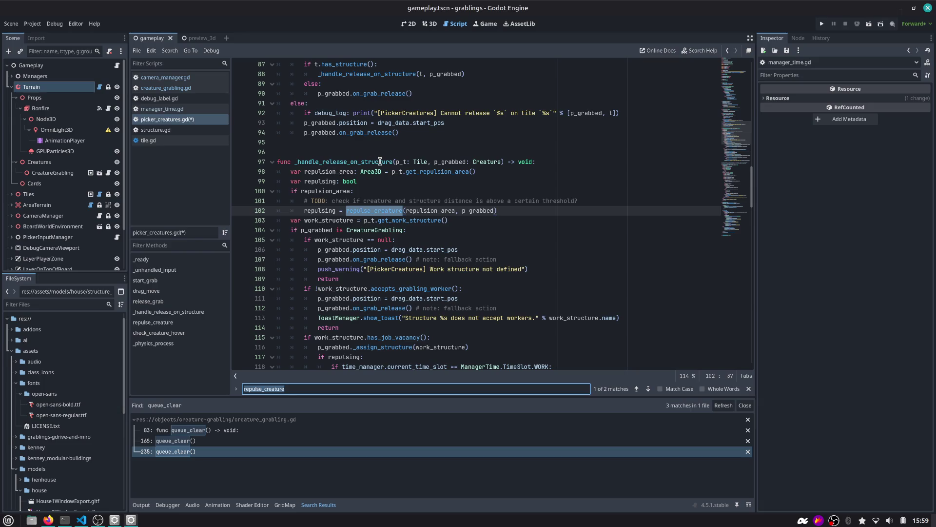
Inspect repulsion_area and the type of the repulsing variable.
double_click(328, 191)
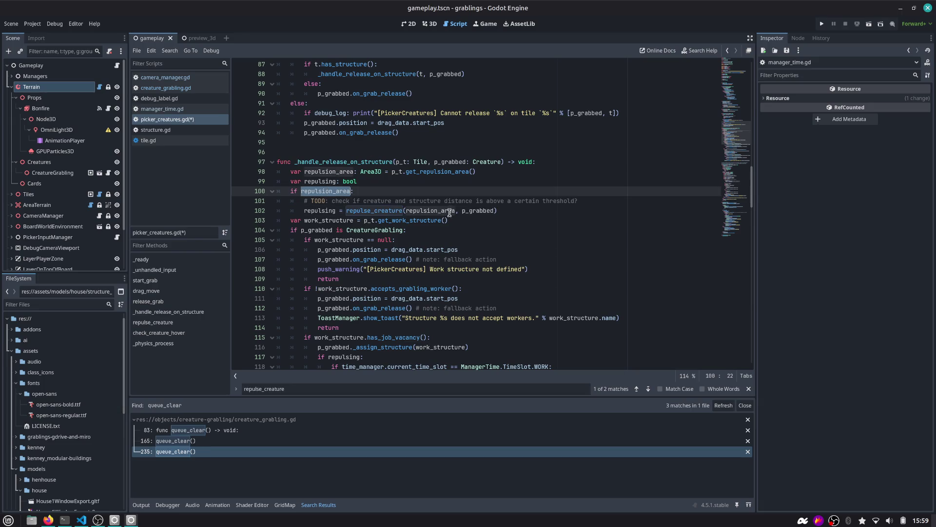
double_click(328, 212)
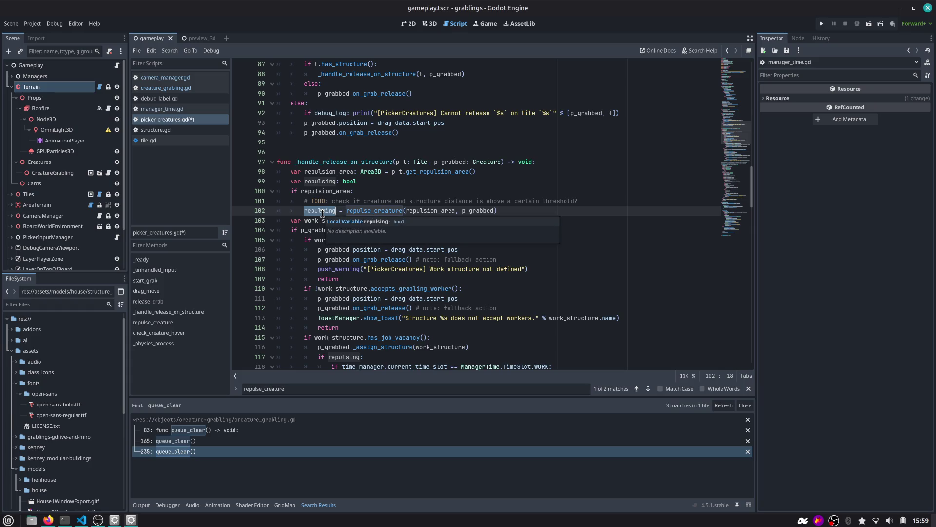
scroll(323, 213, "down", 4)
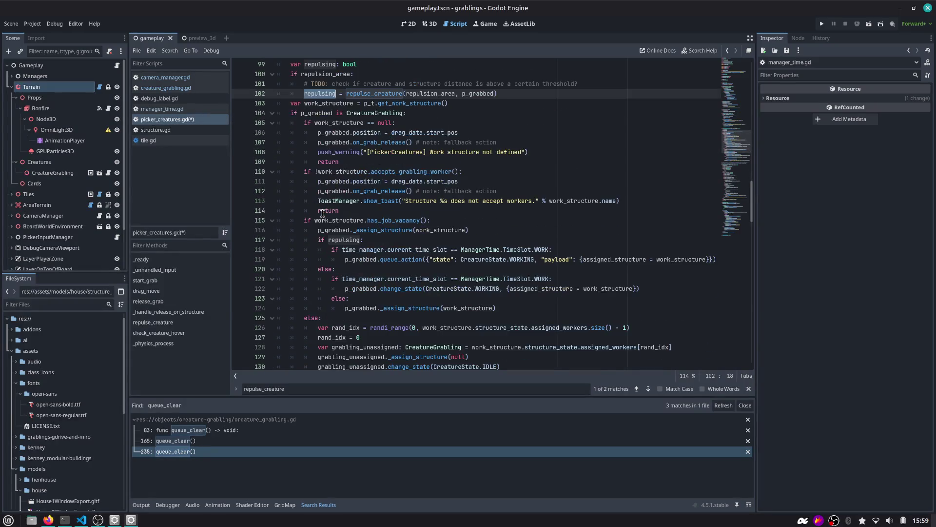
scroll(322, 213, "down", 3)
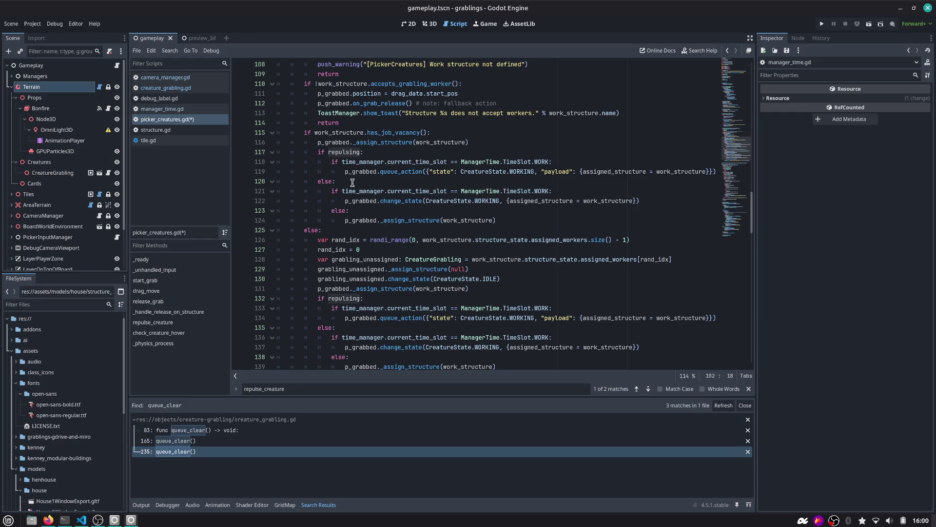
scroll(352, 183, "down", 2)
Review the repulsing branch on lines 132–139, then run the project.
mouse_move(515, 312)
left_mouse_down()
mouse_move(259, 269)
mouse_move(254, 240)
left_mouse_up()
scroll(254, 240, "up", 3)
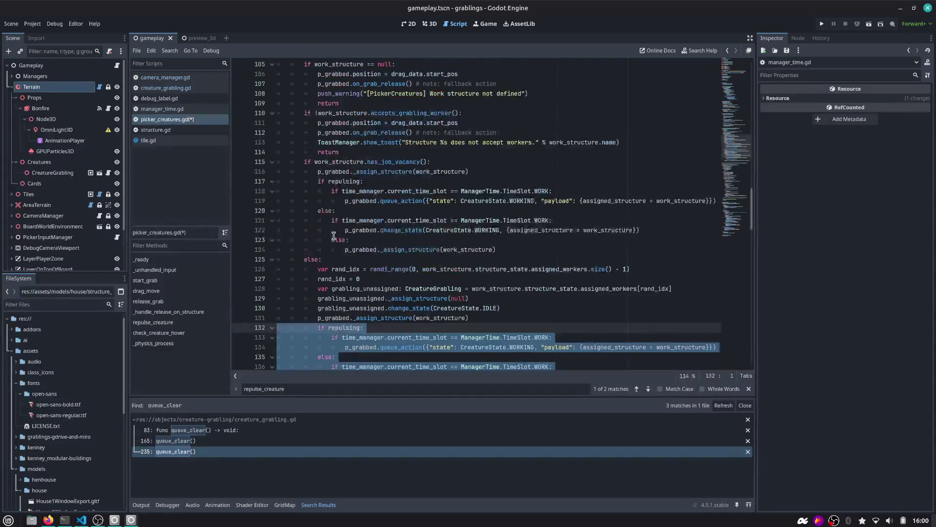
scroll(331, 234, "up", 1)
scroll(331, 234, "down", 3)
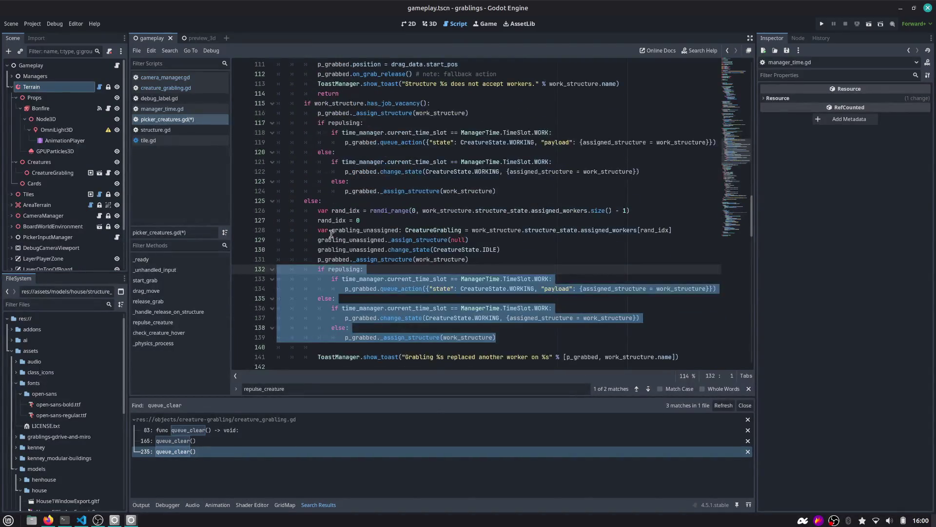
scroll(331, 234, "down", 2)
left_click(821, 26)
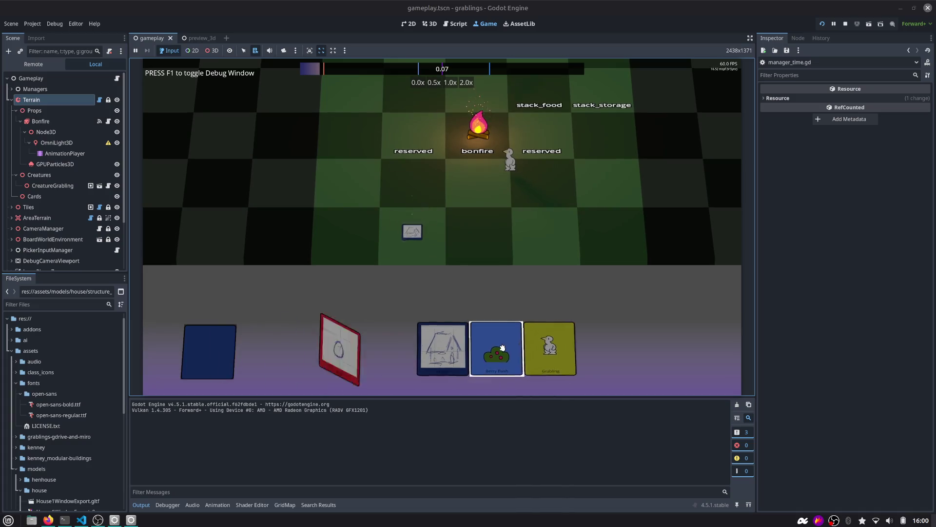
Place a Grabling card onto a board tile.
left_click_drag(382, 348, 530, 221)
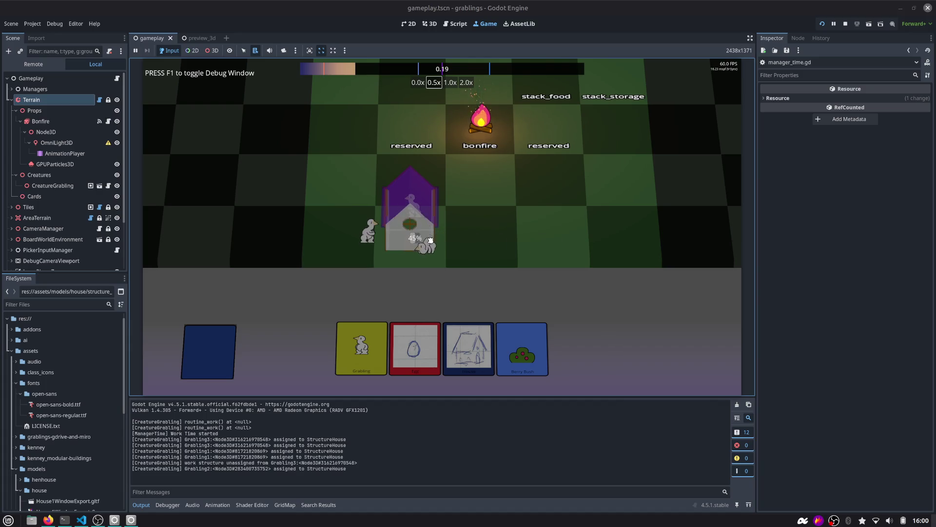
scroll(413, 215, "up", 2)
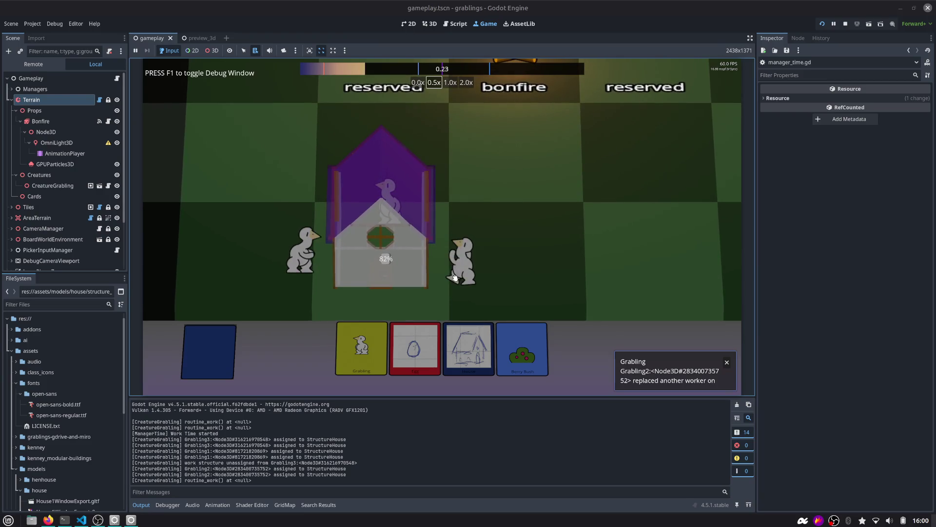
scroll(446, 244, "down", 2)
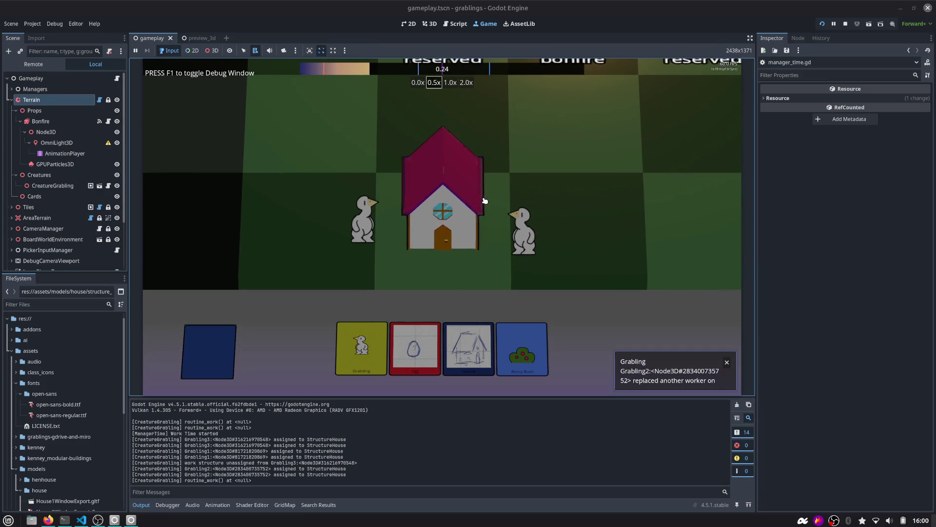
scroll(447, 201, "down", 2)
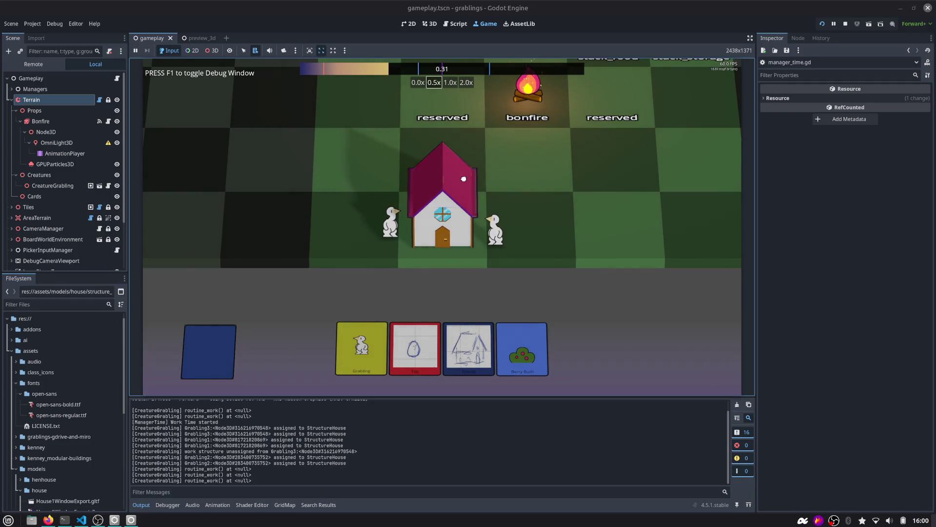
Start a second house from House, Rock and Wood cards, assign a grabling, and force morning with M.
left_click_drag(464, 177, 494, 183)
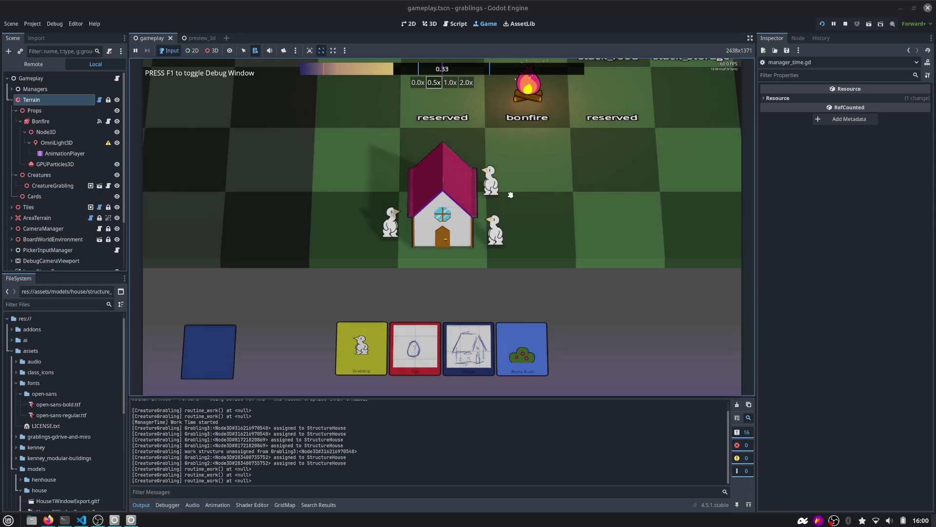
mouse_move(466, 341)
left_mouse_down()
mouse_move(481, 246)
mouse_move(507, 222)
left_mouse_up()
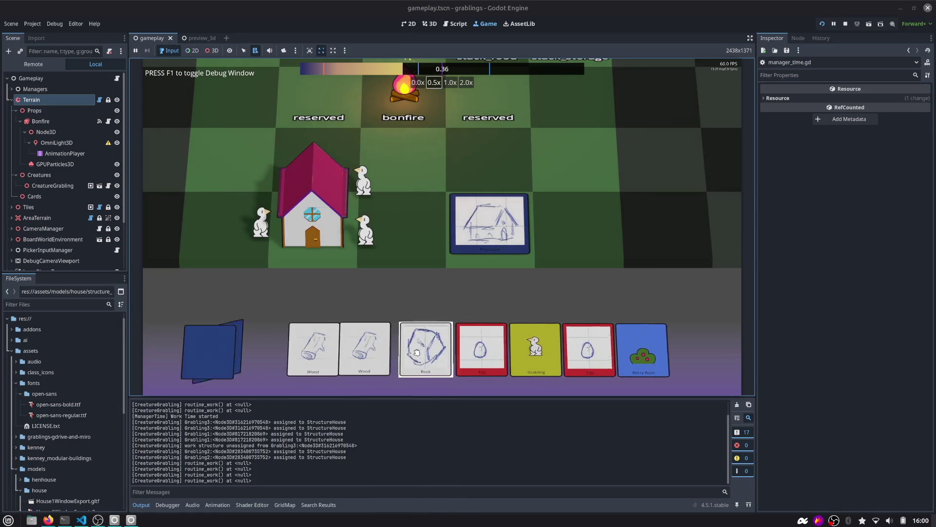
left_click_drag(428, 349, 482, 251)
left_click_drag(331, 349, 490, 176)
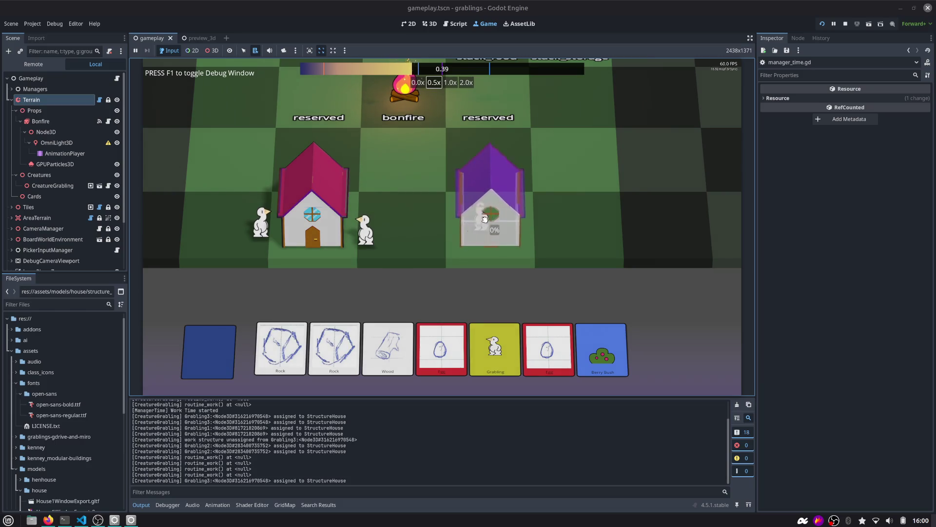
left_click_drag(372, 235, 482, 186)
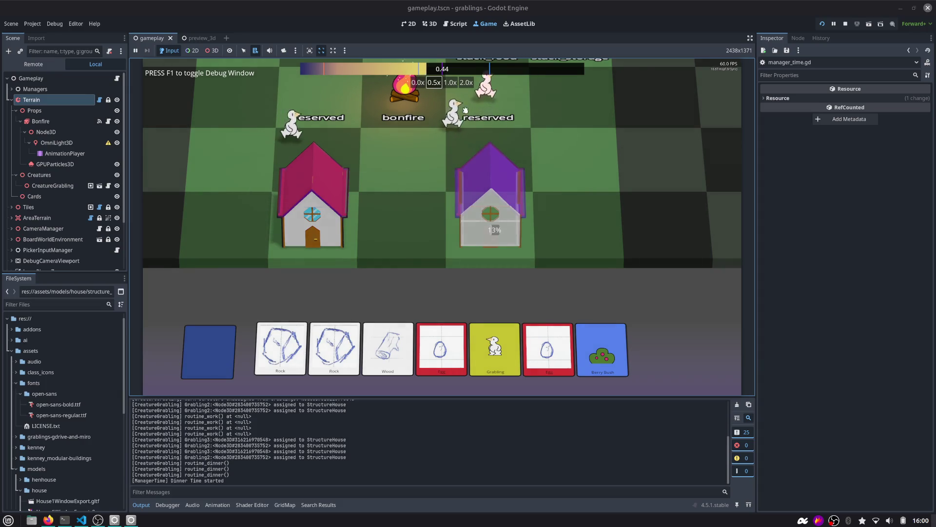
key("m")
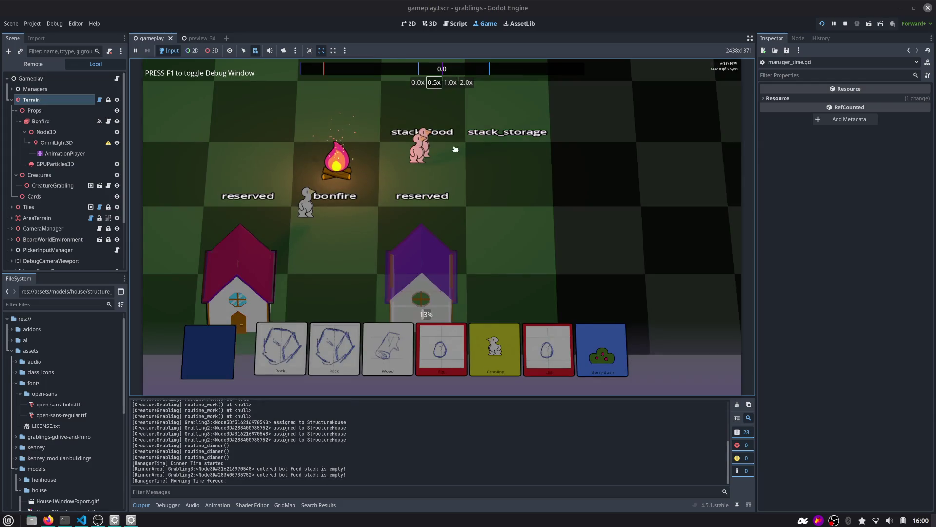
Toggle game speed between 2.0x and 0.5x, force morning, and move a grabling away from the house.
left_click(460, 82)
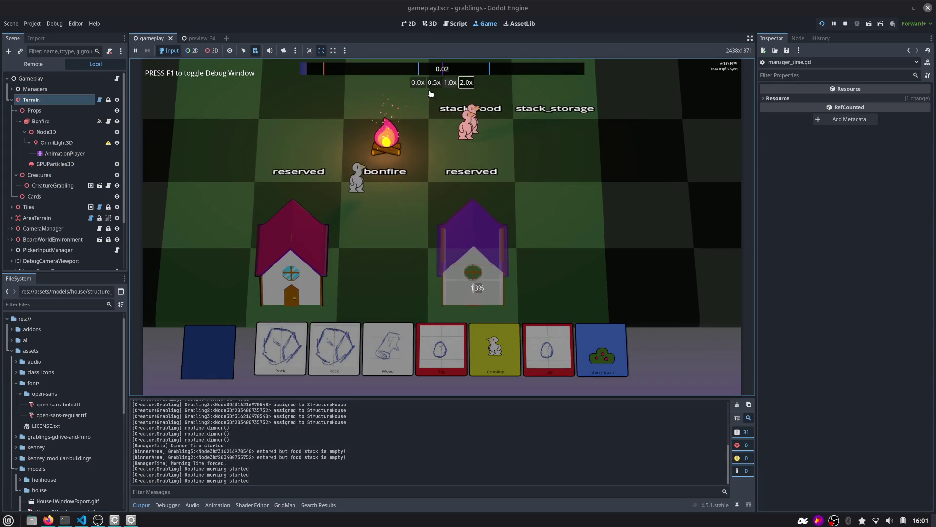
left_click(434, 82)
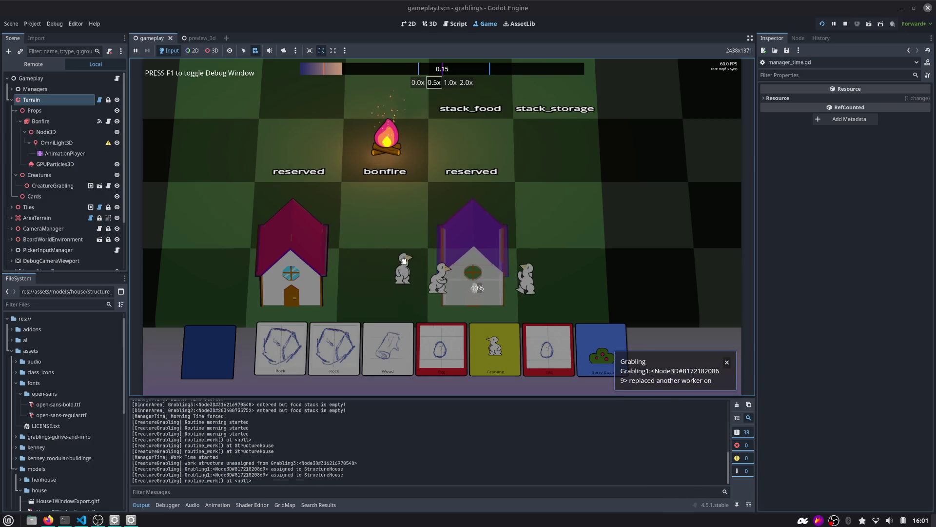
scroll(438, 254, "down", 2)
scroll(454, 230, "right", 1)
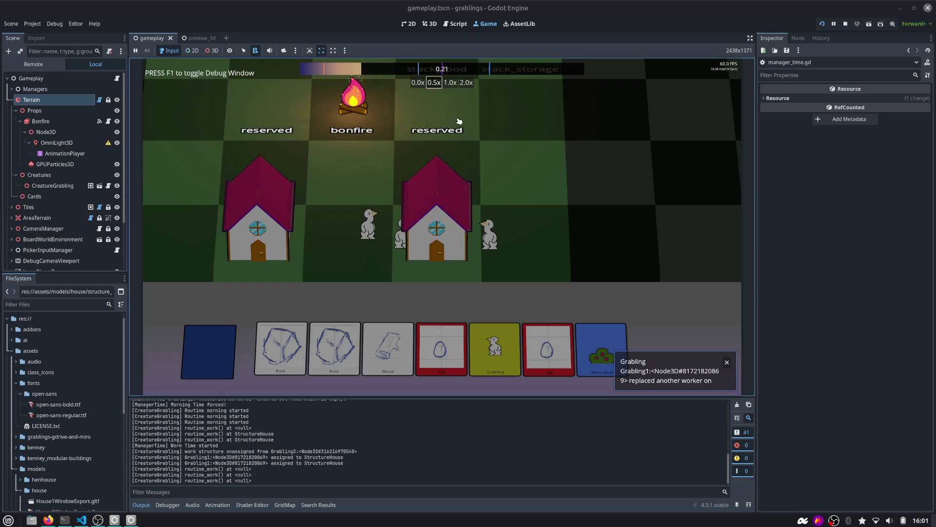
key("m")
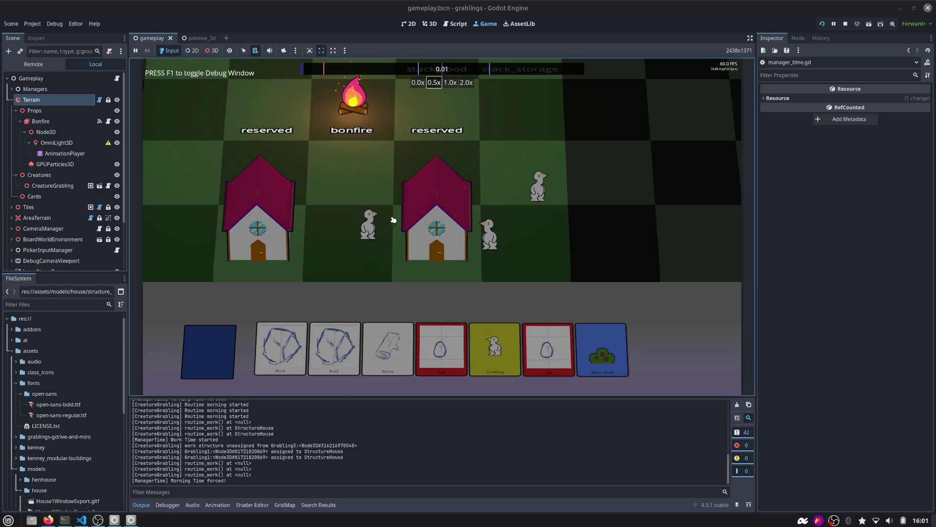
mouse_move(539, 191)
left_mouse_down()
mouse_move(505, 226)
mouse_move(361, 187)
left_mouse_up()
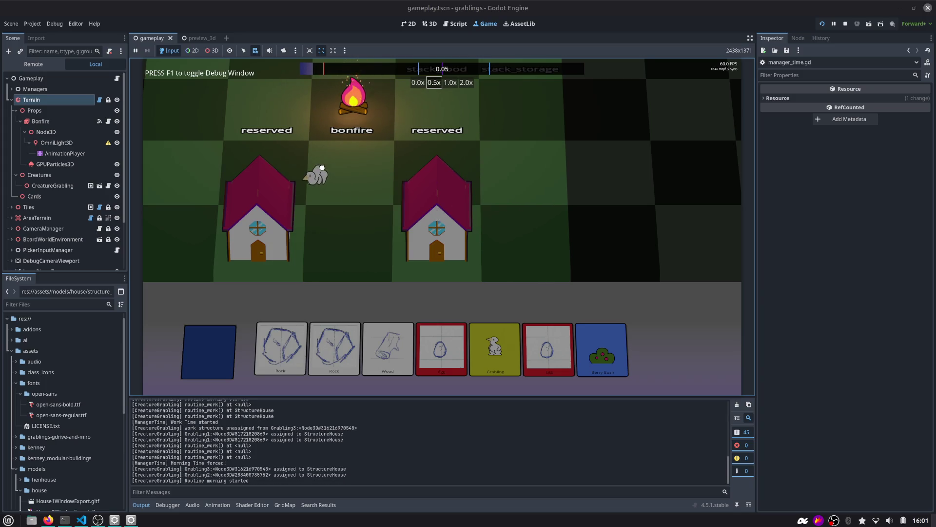
Cycle the game speed between 2.0x and 0.5x again and force the clock to morning.
left_click(466, 82)
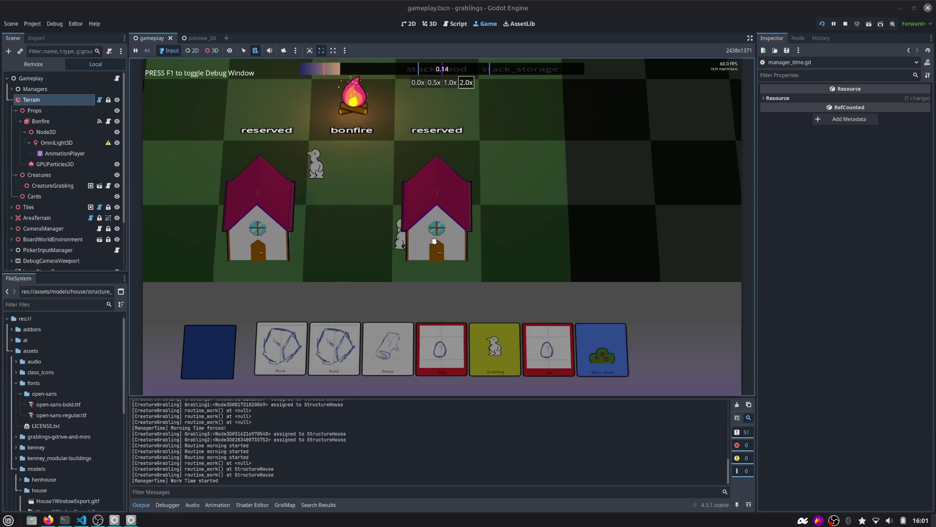
left_click(435, 83)
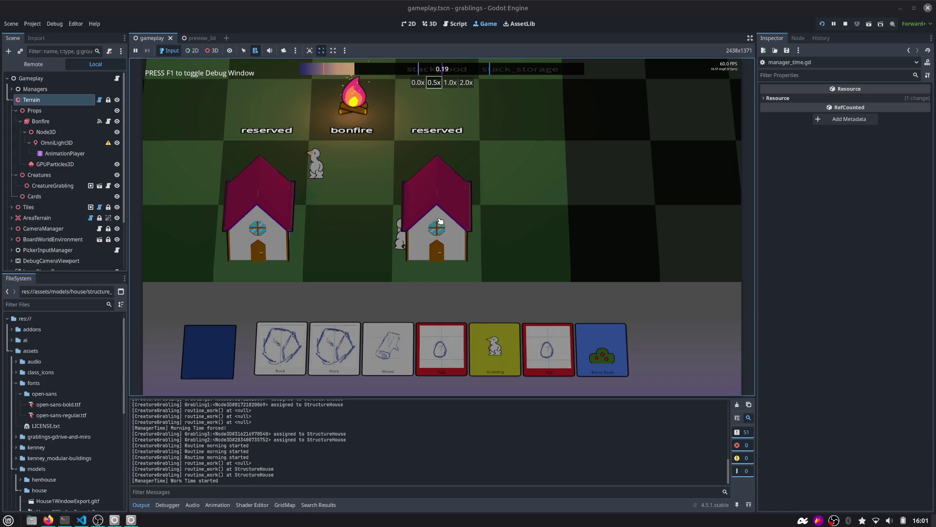
left_click(467, 83)
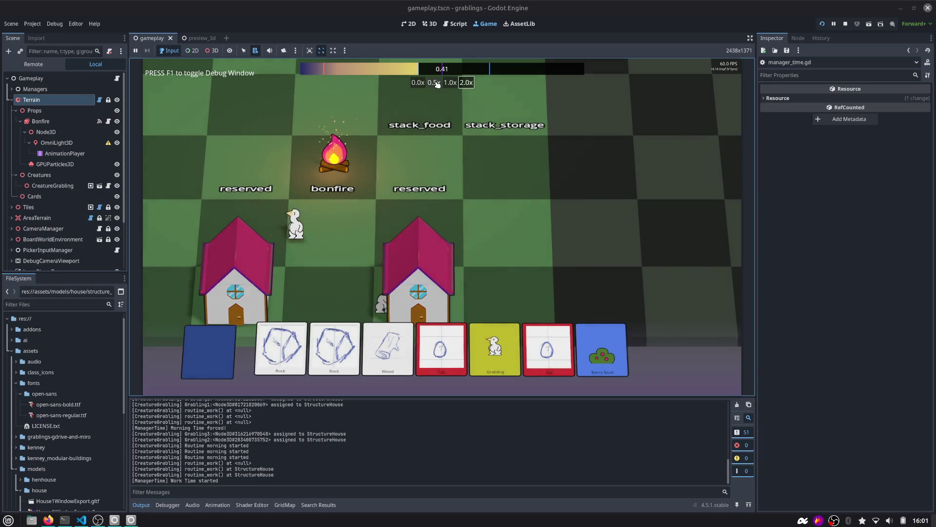
left_click(438, 84)
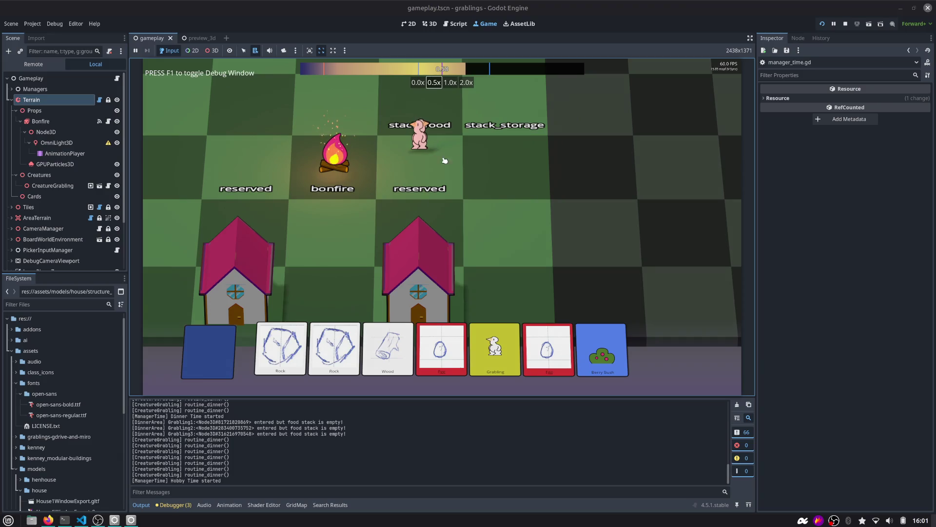
scroll(493, 341, "down", 3)
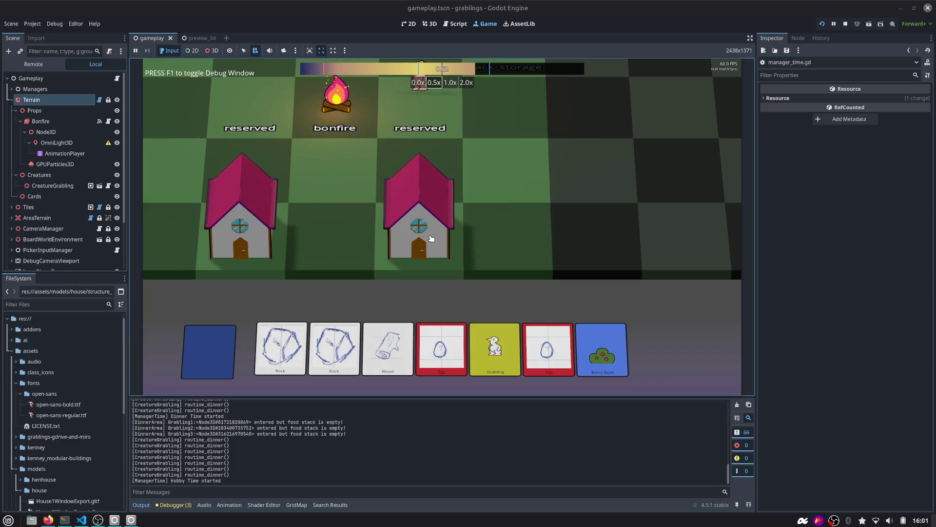
scroll(449, 195, "up", 1)
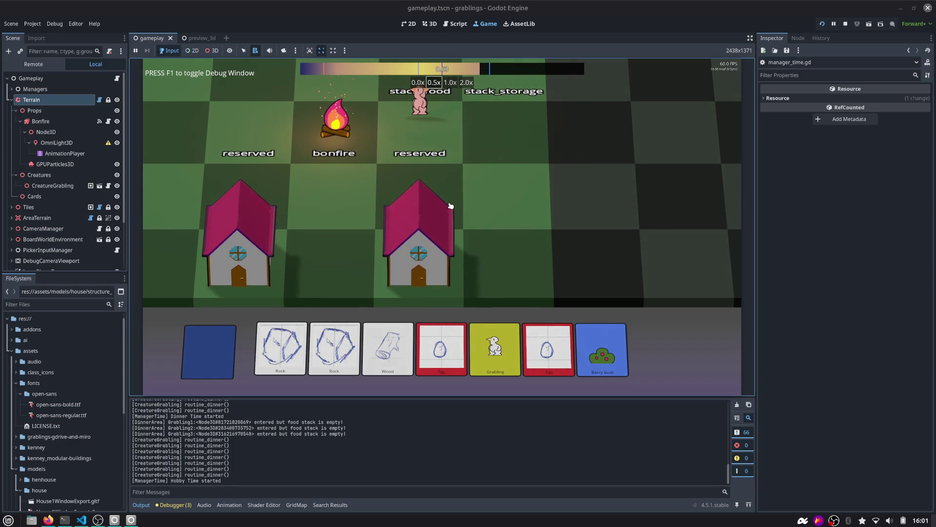
key("m")
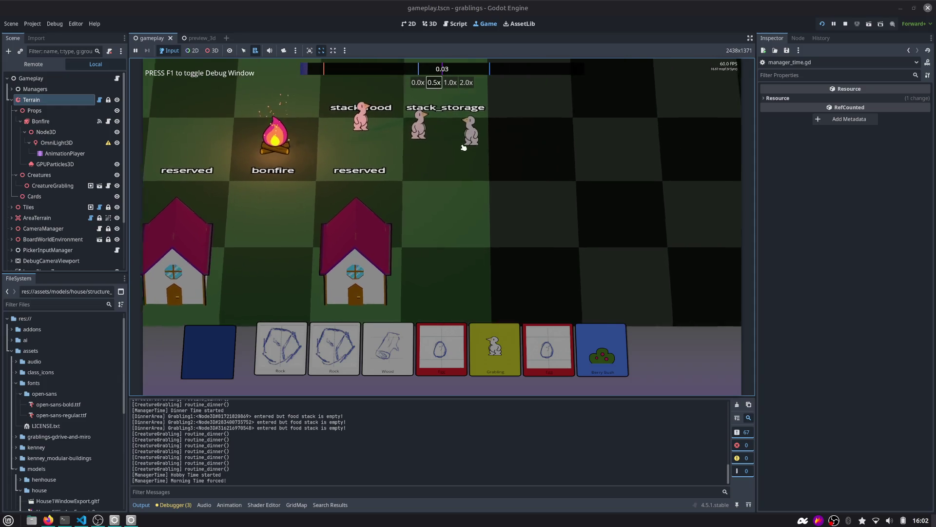
left_click(465, 82)
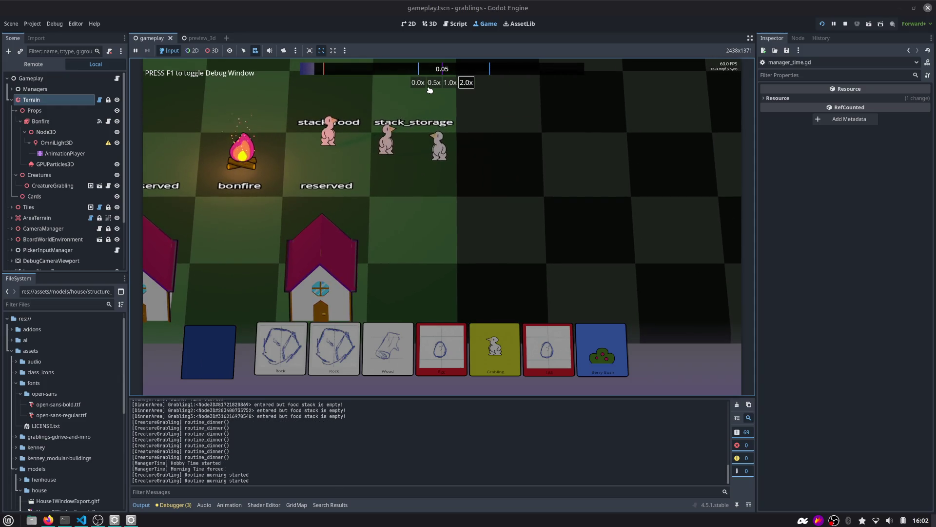
left_click(433, 83)
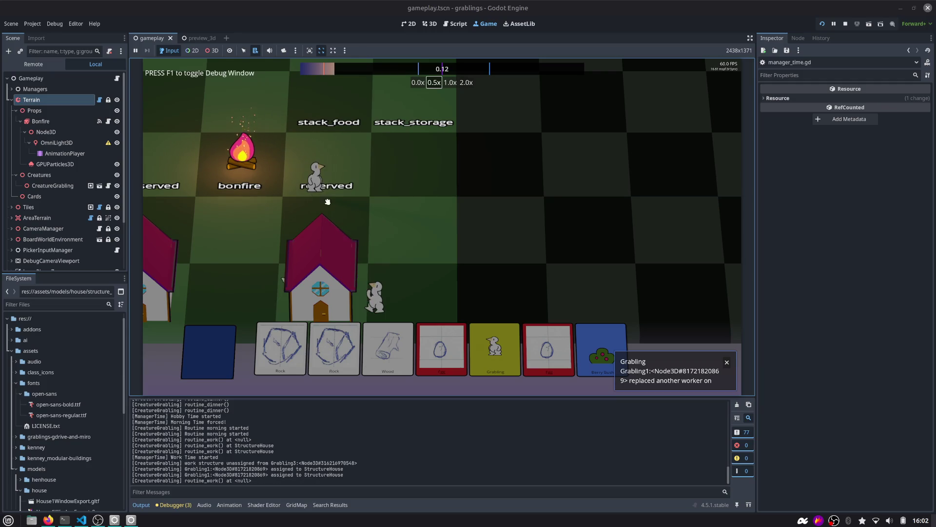
Open sun.gd at line 26 from the first colinear-vector warning in Debugger Errors.
scroll(445, 199, "up", 2)
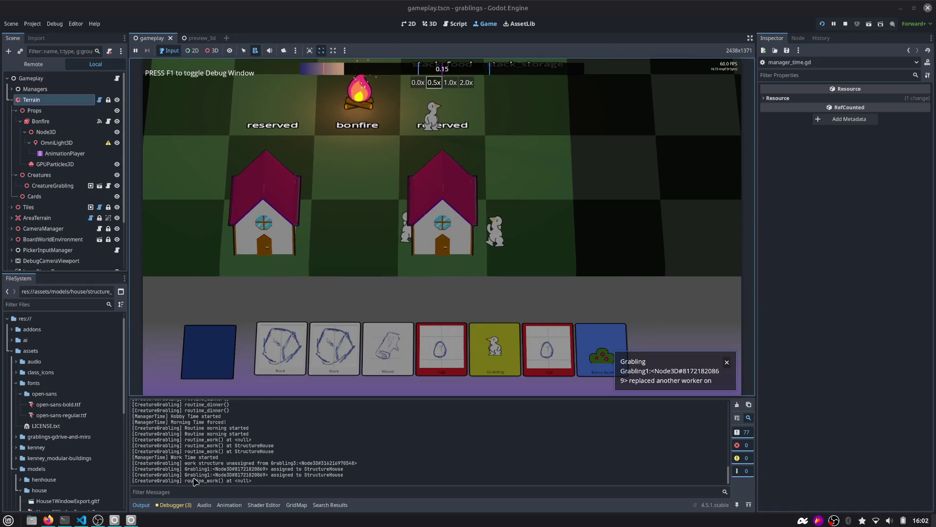
left_click(174, 505)
left_click(183, 403)
double_click(270, 430)
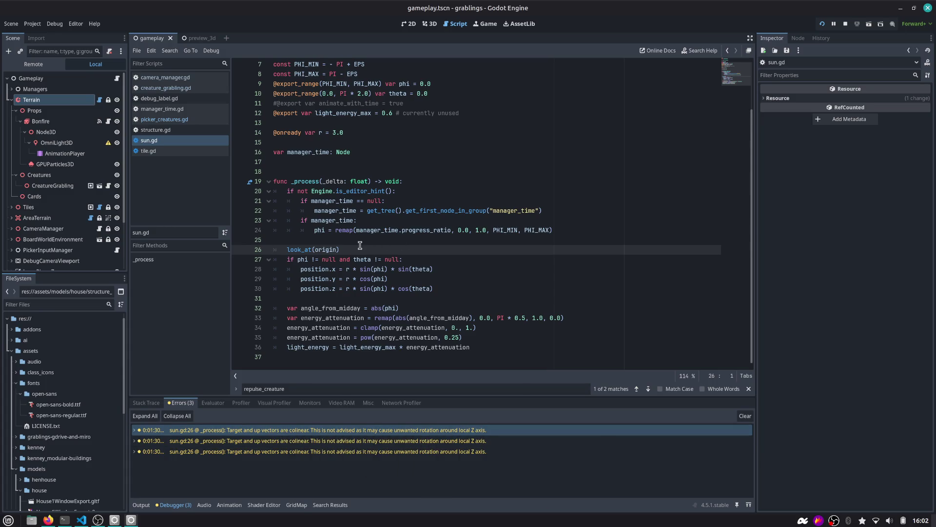
Stop the running game and view the whole board zoomed out in the 3D workspace.
scroll(413, 238, "up", 1)
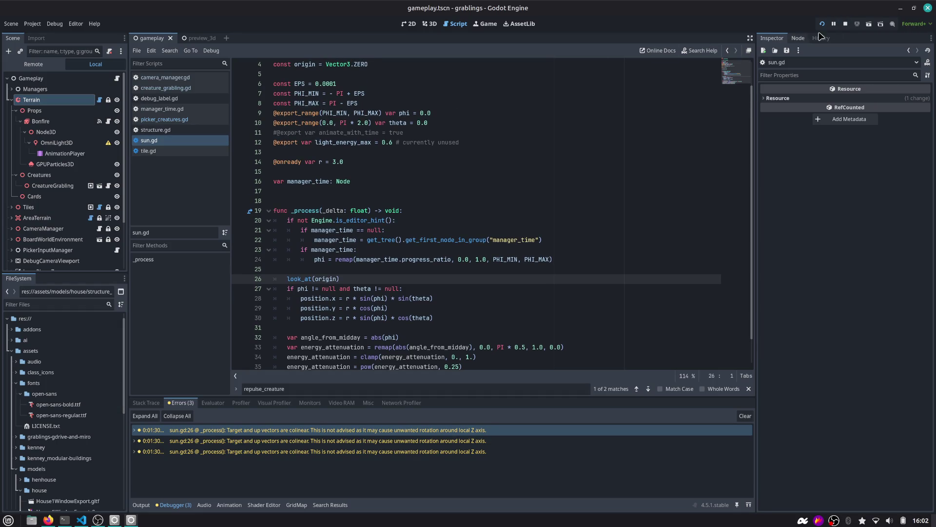
left_click(845, 24)
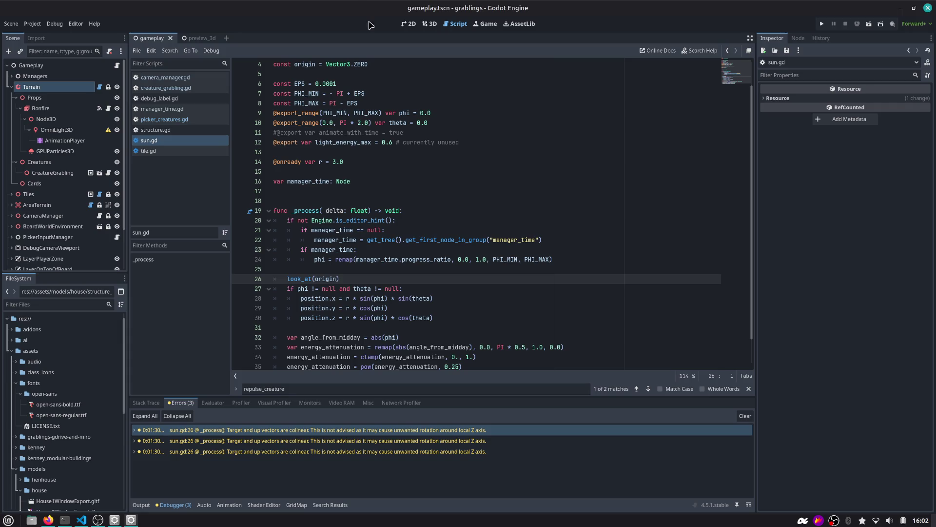
scroll(371, 286, "down", 1)
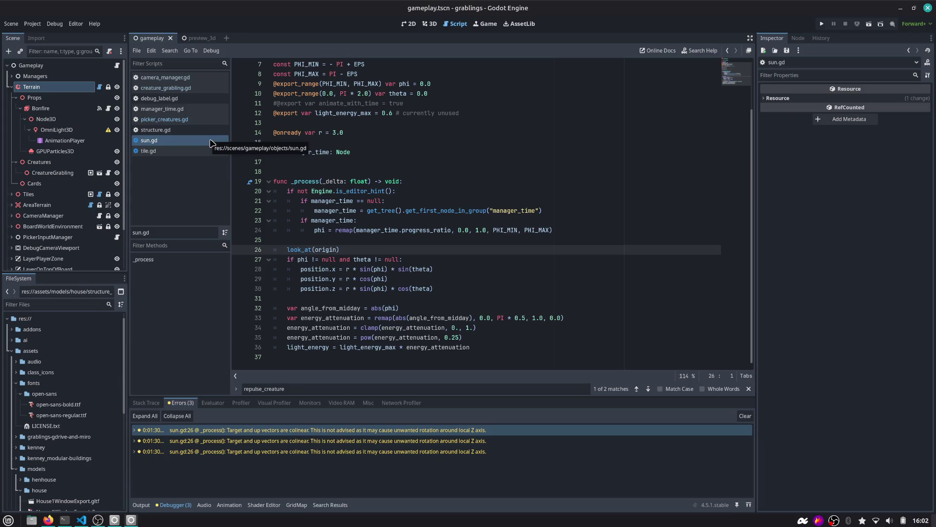
left_click(483, 24)
left_click(429, 23)
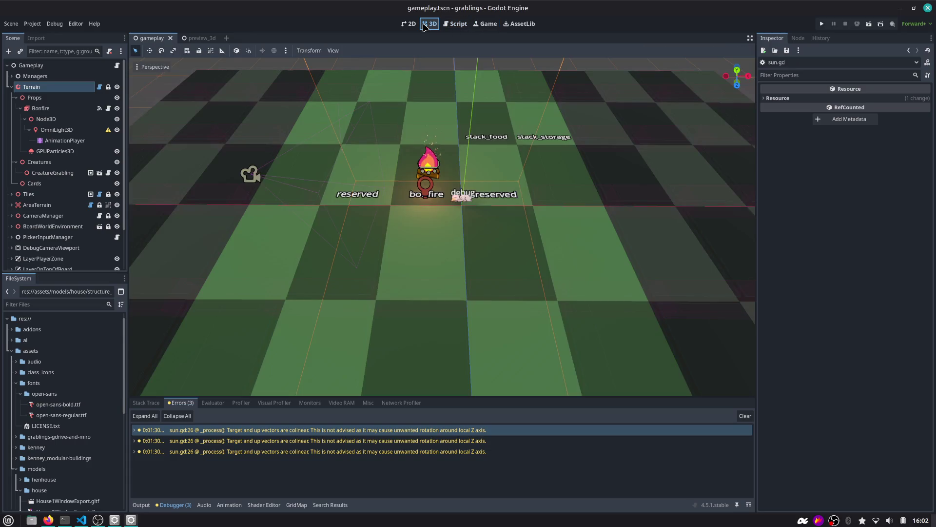
scroll(423, 102, "down", 5)
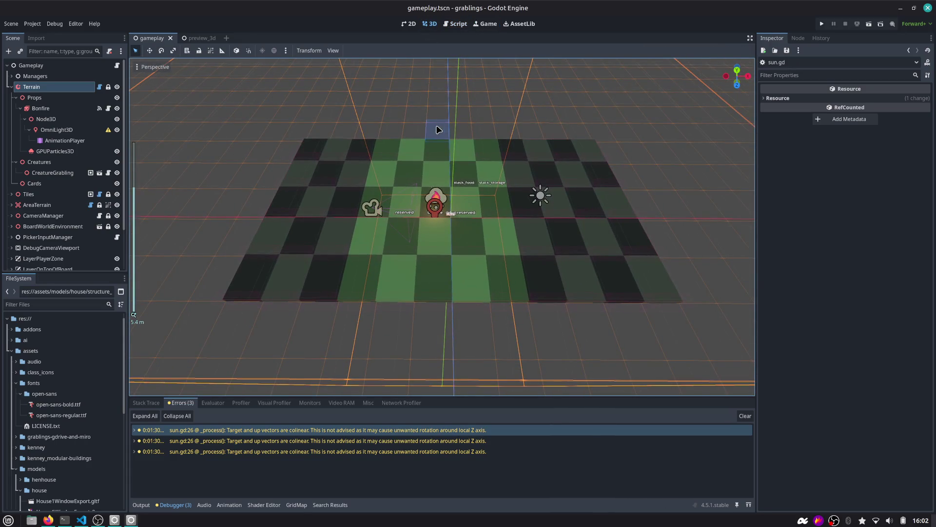
Switch to Firefox and type 'shaders xray' into a new tab.
key("alt+Tab")
key("alt+Tab")
key("ctrl+t")
type("shaders xray")
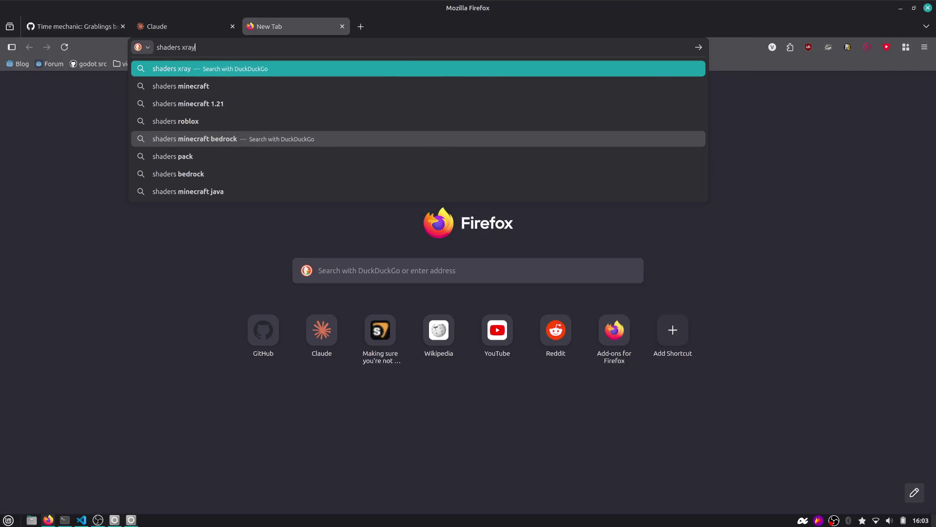
Search the web for 'shaders xray' and scroll through the results.
key("Return")
key("alt+Tab")
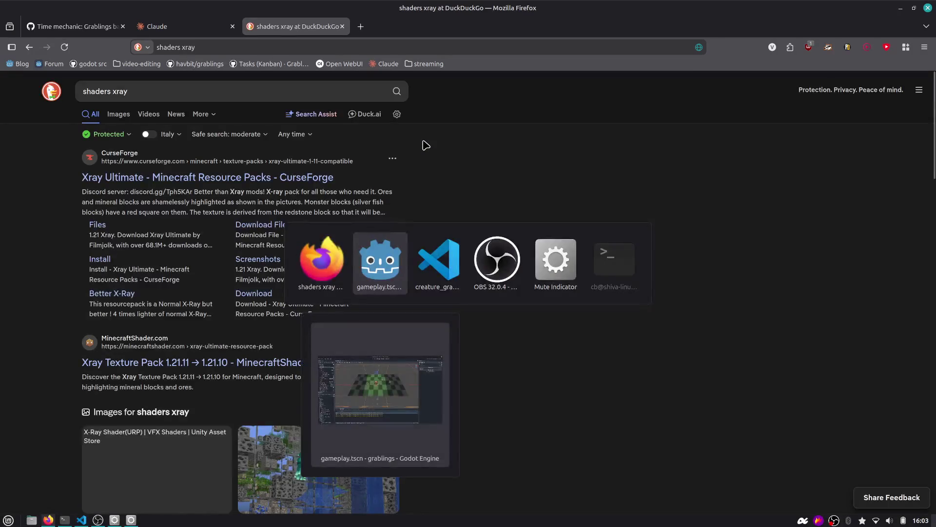
key("alt+Tab")
scroll(224, 272, "down", 5)
scroll(224, 273, "down", 4)
scroll(161, 98, "up", 10)
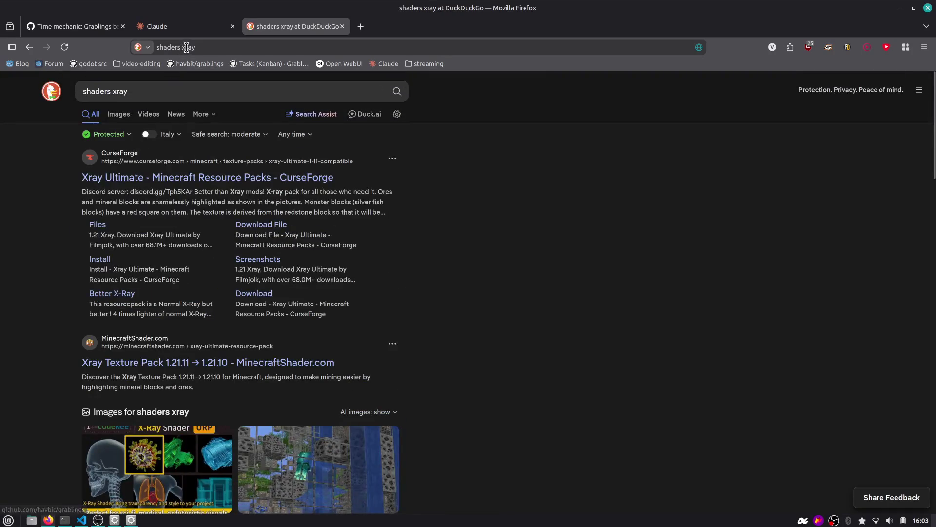
Refine the search to 'godot shaders xray', then return to Godot and run the project.
left_click(187, 47)
key("Home")
type("godot")
key("Return")
key("alt+Tab")
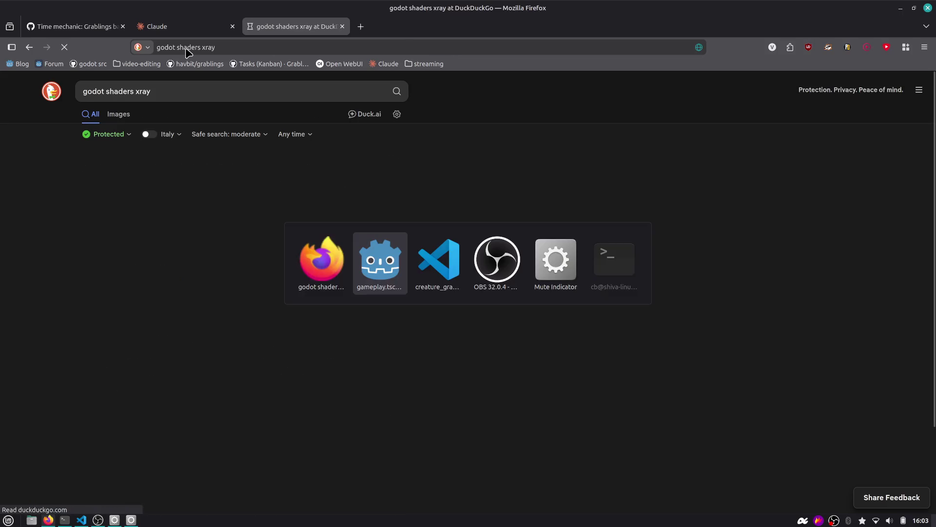
left_click(822, 24)
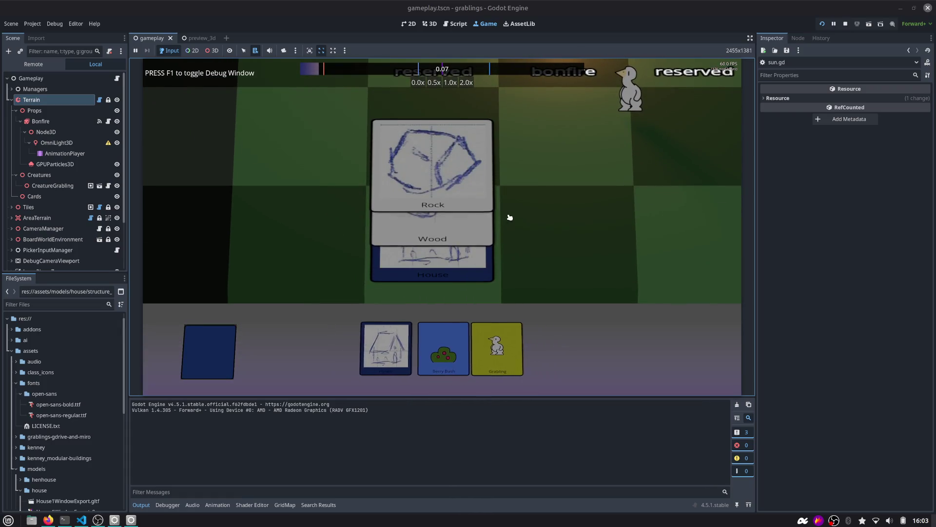
Build a house in the game, take a screenshot, and copy it to the clipboard.
left_click(834, 24)
left_click(469, 227)
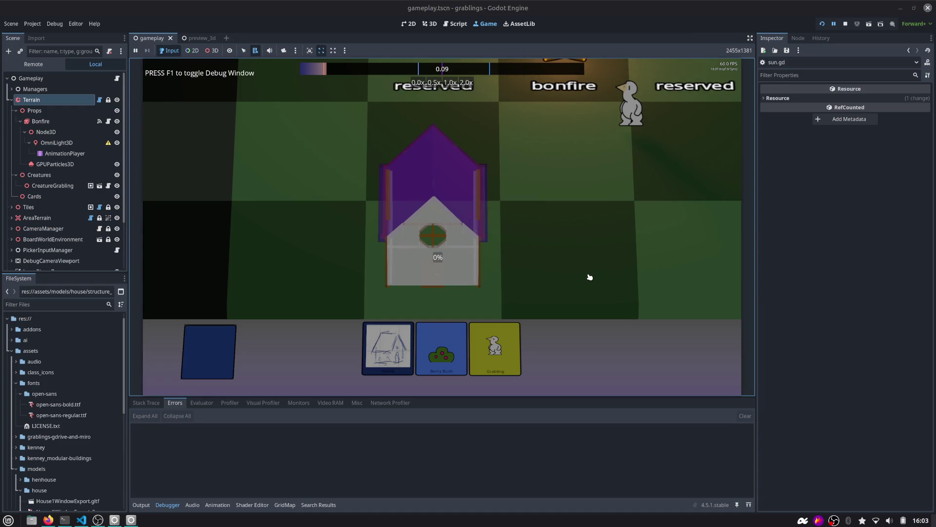
key("Print")
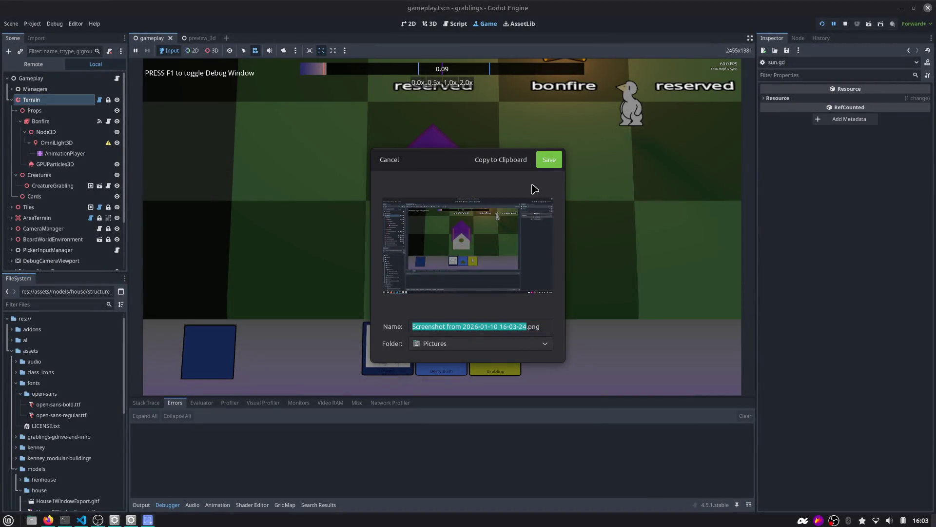
left_click(403, 160)
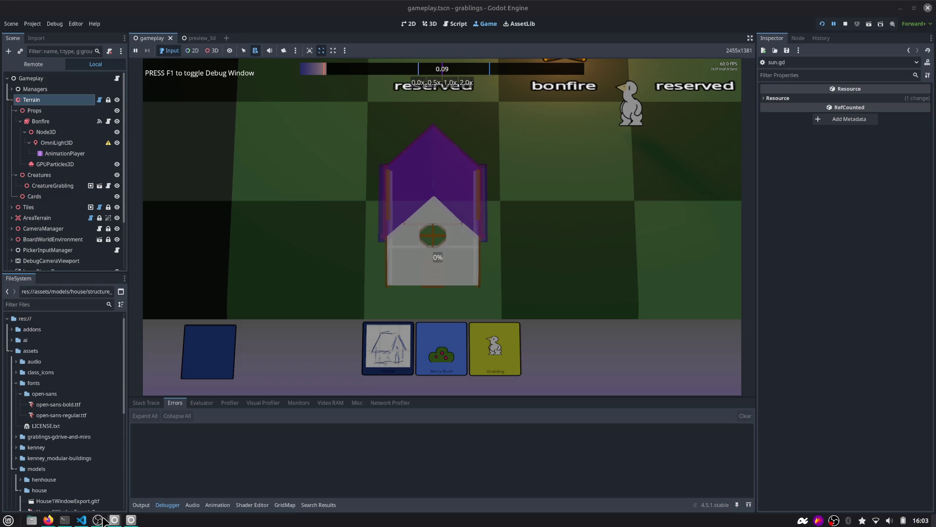
Launch Excalidraw from the application launcher by searching 'exc'.
key("alt+space")
type("kc")
key("BackSpace")
key("BackSpace")
type("x")
key("BackSpace")
type("esxc")
key("BackSpace")
type("xc")
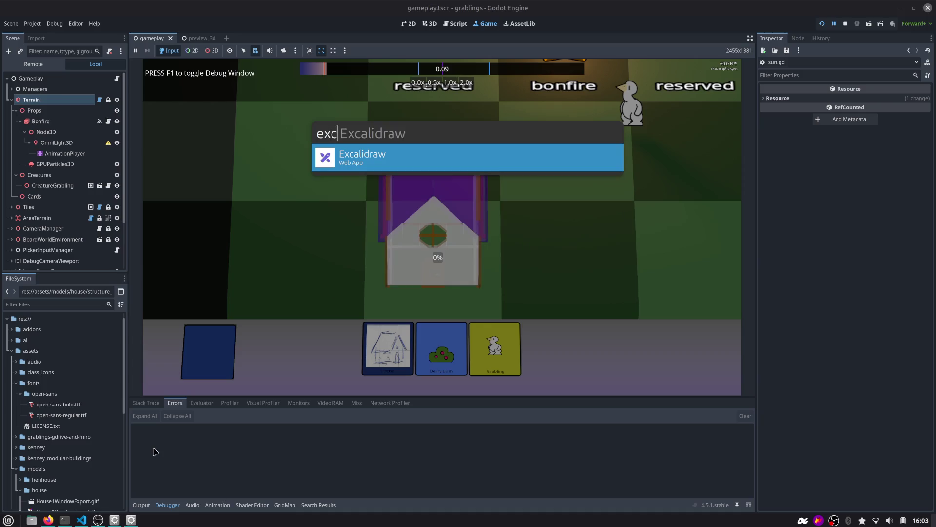
key("Return")
Paste the game screenshot, zoom in on the purple-roofed house, then close Excalidraw.
scroll(239, 292, "down", 5)
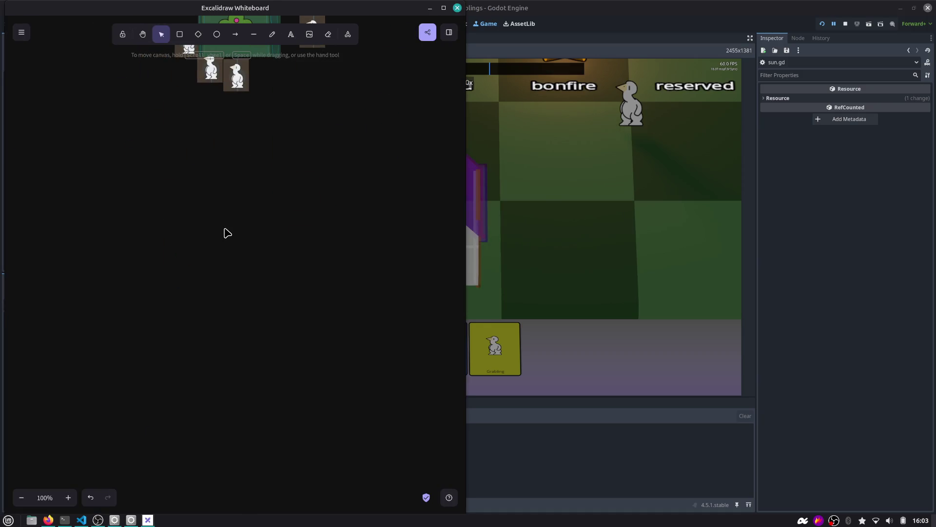
key("ctrl+v")
scroll(223, 221, "up", 10, "ctrl")
scroll(223, 222, "right", 5)
scroll(223, 221, "up", 3)
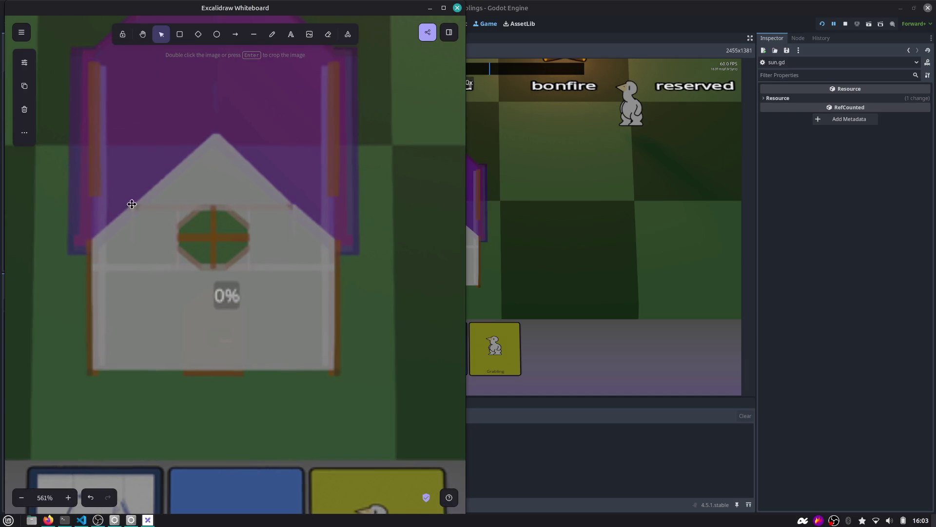
scroll(163, 214, "up", 2, "ctrl")
scroll(162, 212, "up", 1, "ctrl")
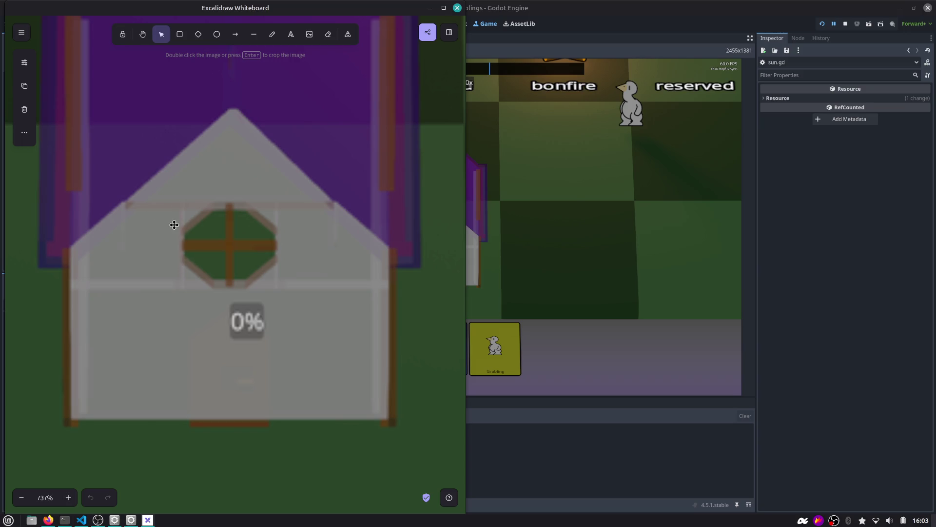
scroll(186, 192, "down", 3)
scroll(188, 194, "up", 3)
scroll(188, 194, "down", 4, "ctrl")
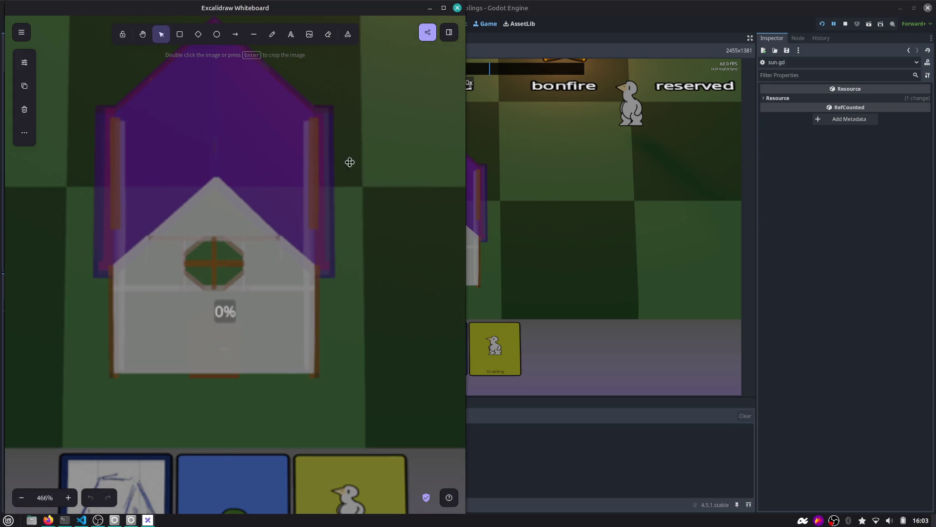
scroll(259, 200, "down", 5, "ctrl")
scroll(236, 163, "up", 2)
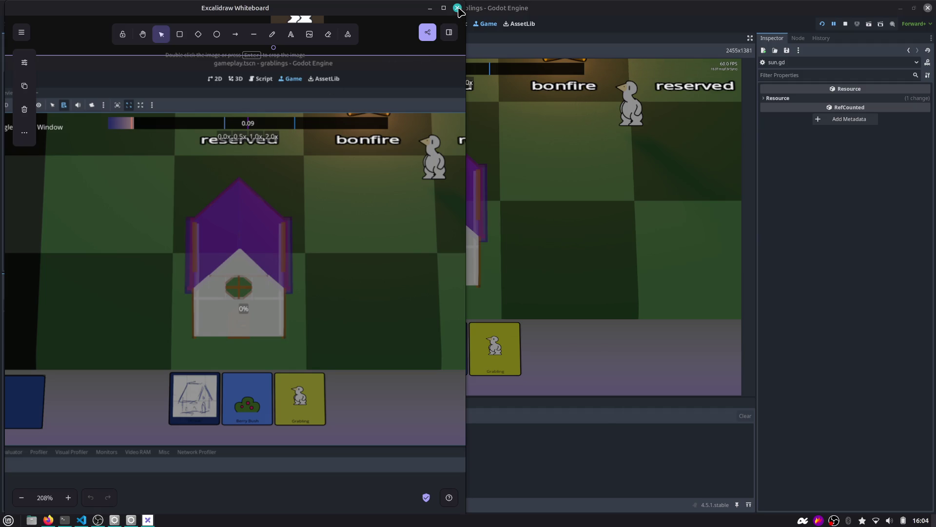
left_click(458, 8)
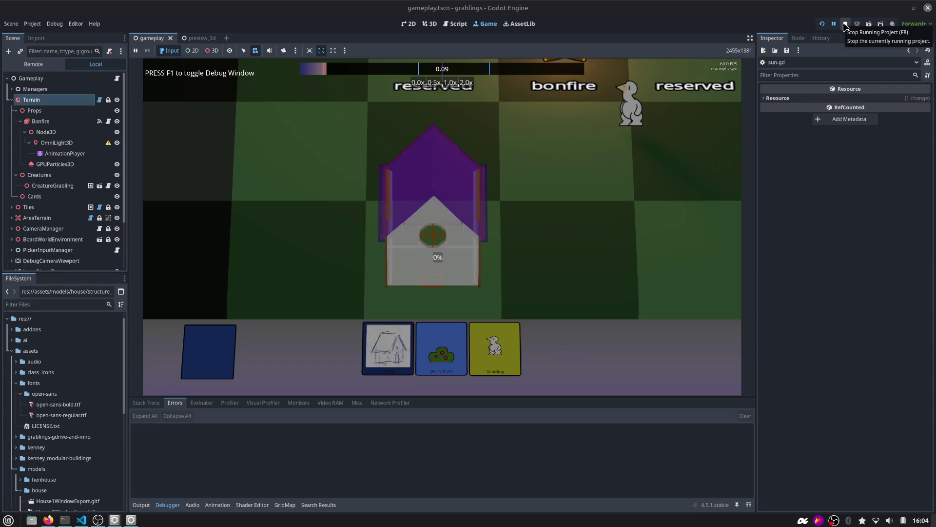
Stop and relaunch the game, then switch to Firefox's 'godot shaders xray' results.
left_click(845, 26)
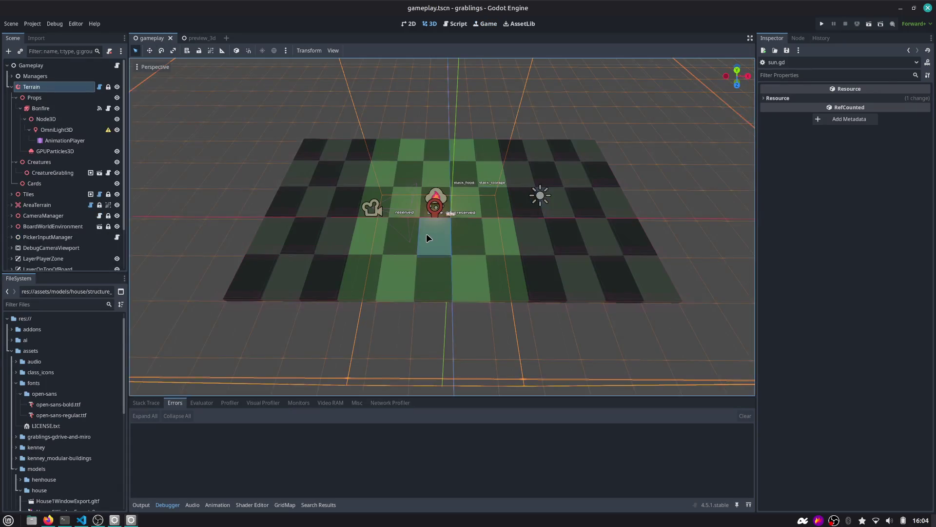
left_click(823, 24)
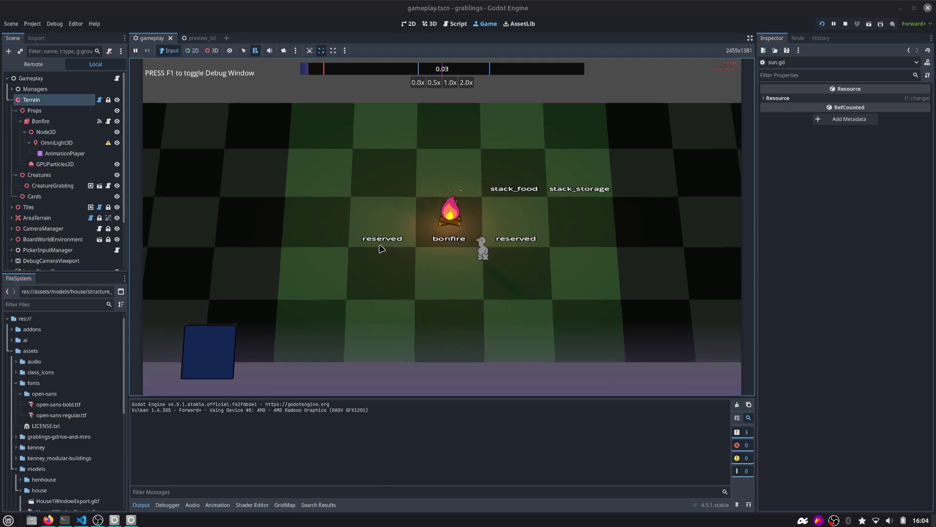
key("alt+Tab")
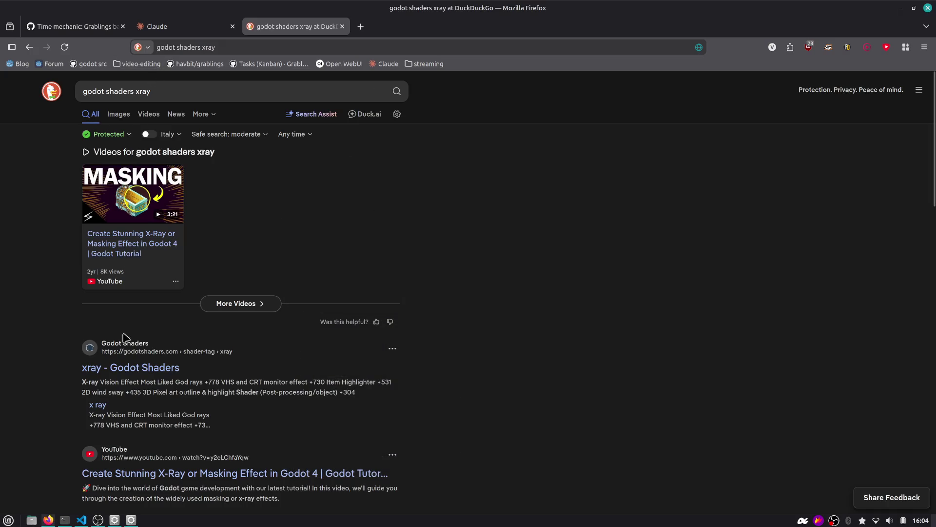
Open the X-ray Vision Effect shader from the Godot Shaders xray results, read it, and return to Godot.
left_click(129, 367)
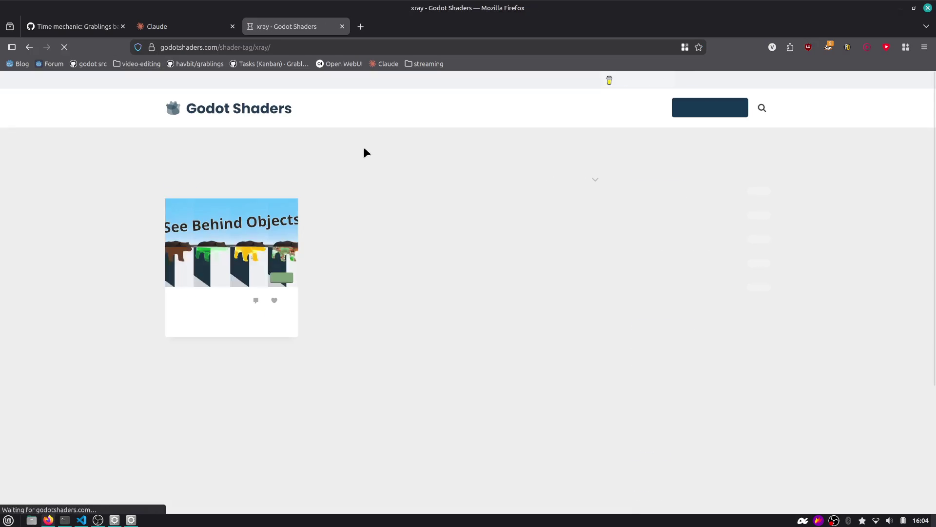
left_click(218, 294)
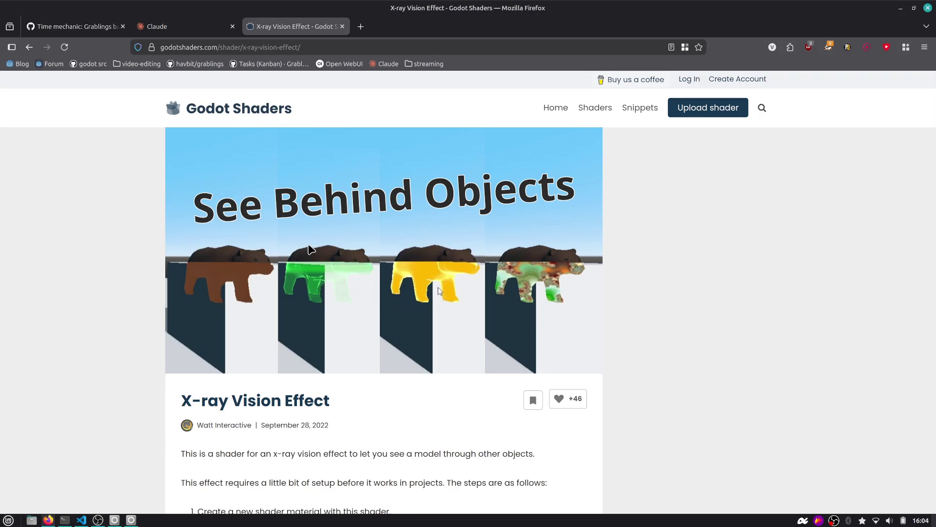
scroll(350, 218, "down", 2)
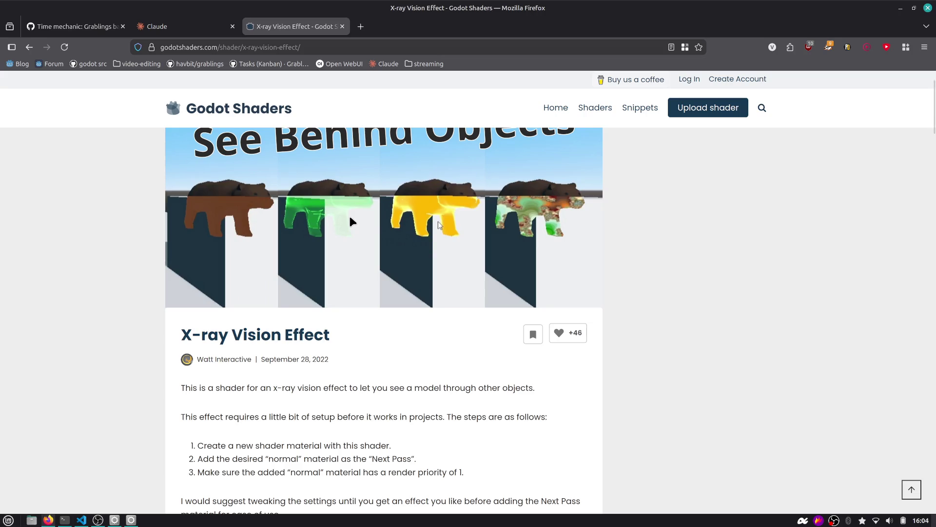
scroll(350, 215, "down", 4)
scroll(350, 216, "up", 4)
key("alt+Tab")
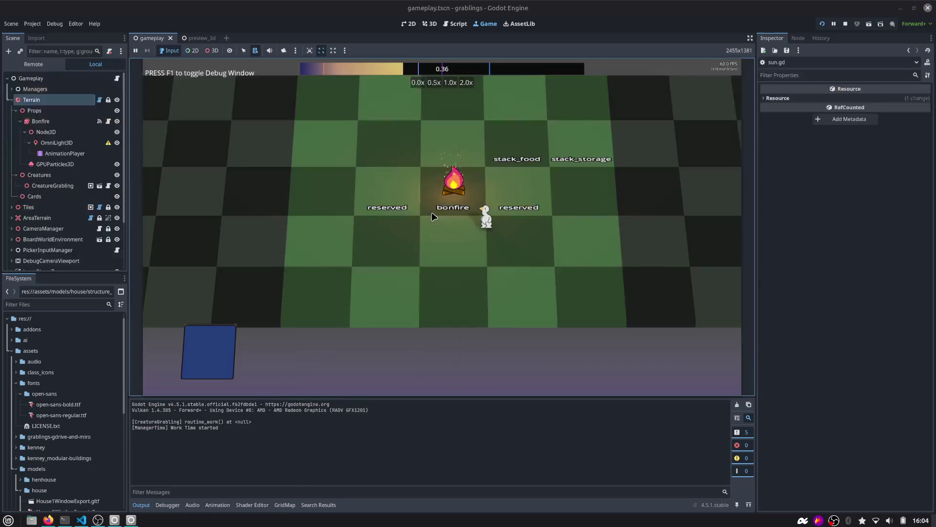
Restart the game and pile Wood, Rock and both House cards onto stack_storage.
key("F5")
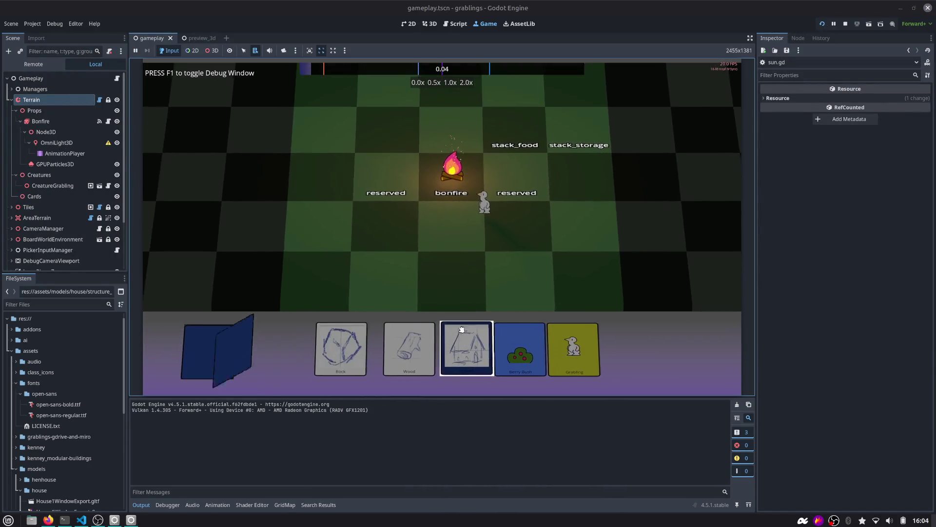
left_click_drag(416, 347, 476, 192)
left_click_drag(400, 343, 466, 195)
left_click_drag(444, 347, 466, 195)
left_click_drag(388, 354, 475, 204)
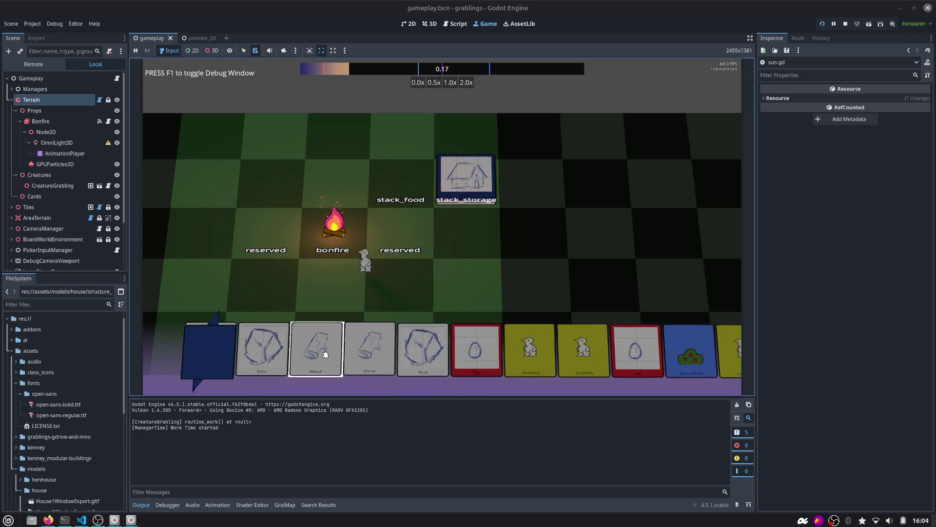
Reload the scene and stack House, Rock and Wood cards on stack_storage.
key("r")
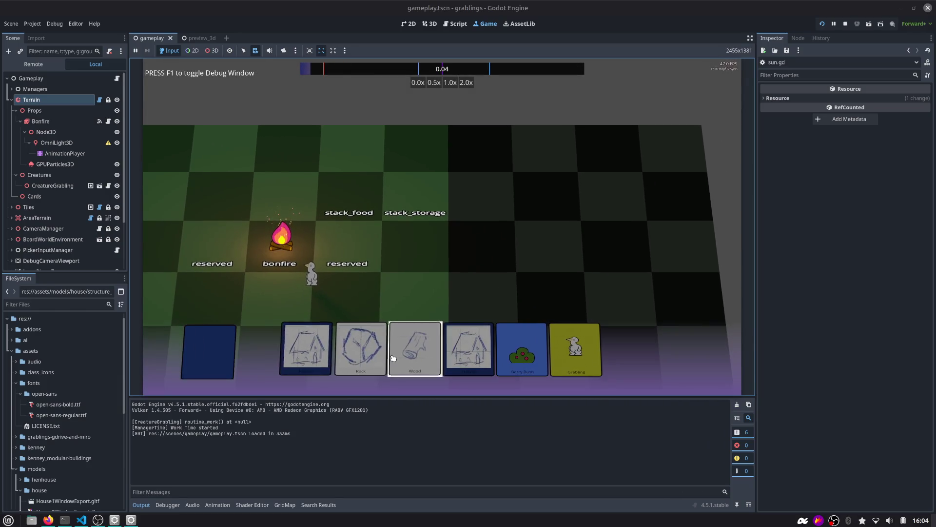
left_click_drag(462, 345, 417, 251)
left_click_drag(384, 347, 416, 253)
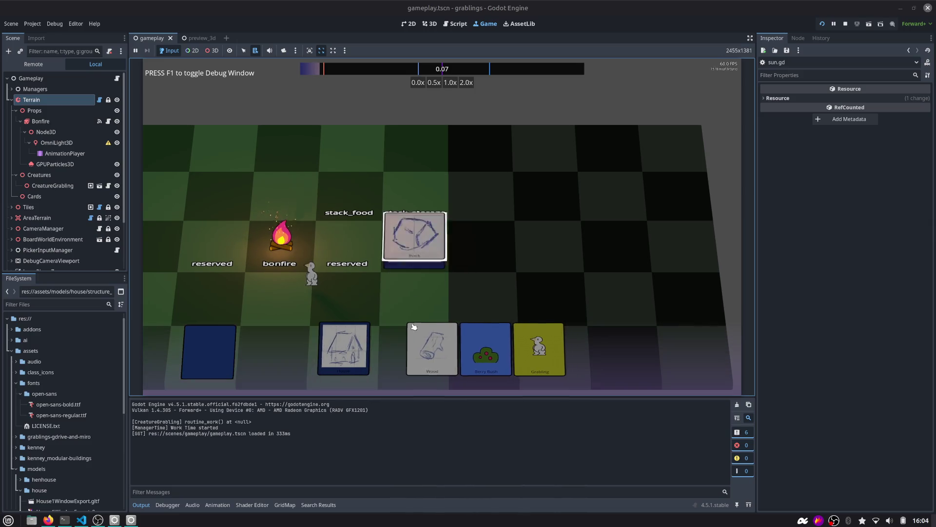
left_click_drag(431, 347, 416, 254)
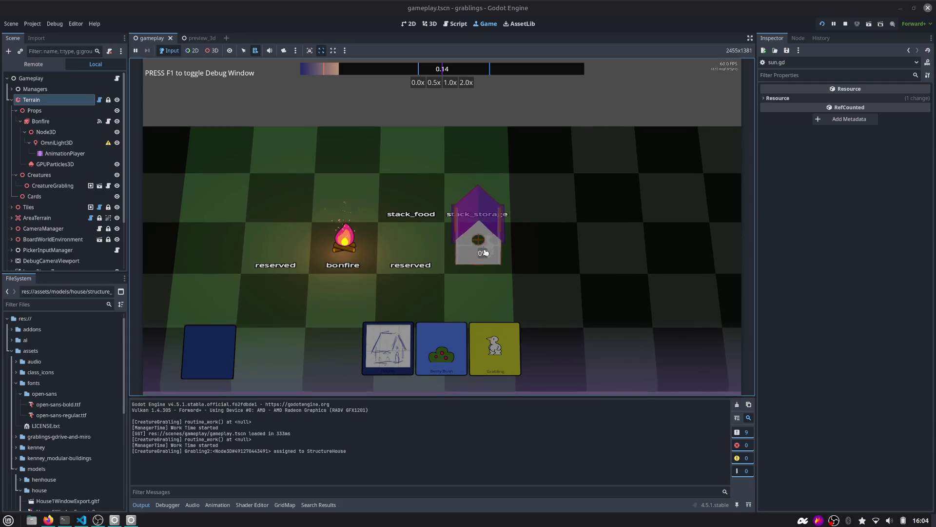
Play Grabling, Berry Bush and House cards on the unfinished house, then place a grabling beside it.
left_click_drag(497, 336, 478, 224)
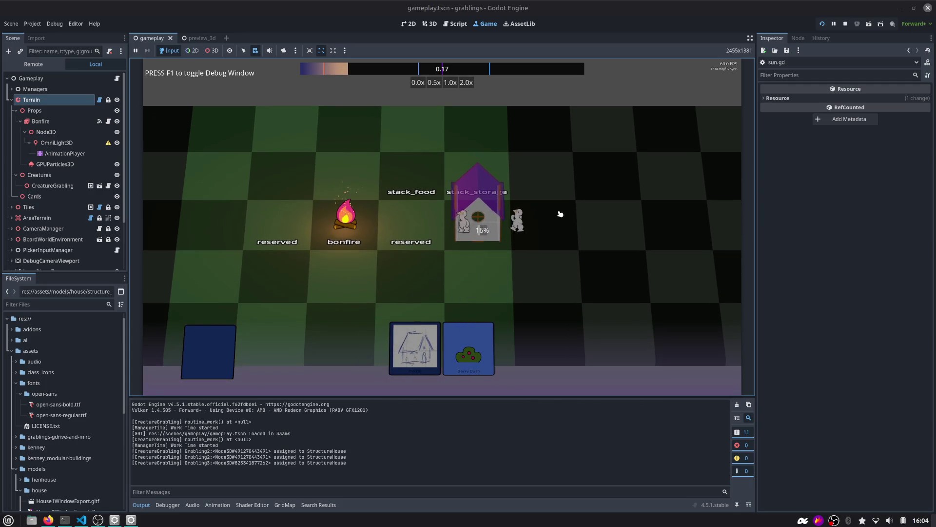
left_click_drag(469, 349, 477, 217)
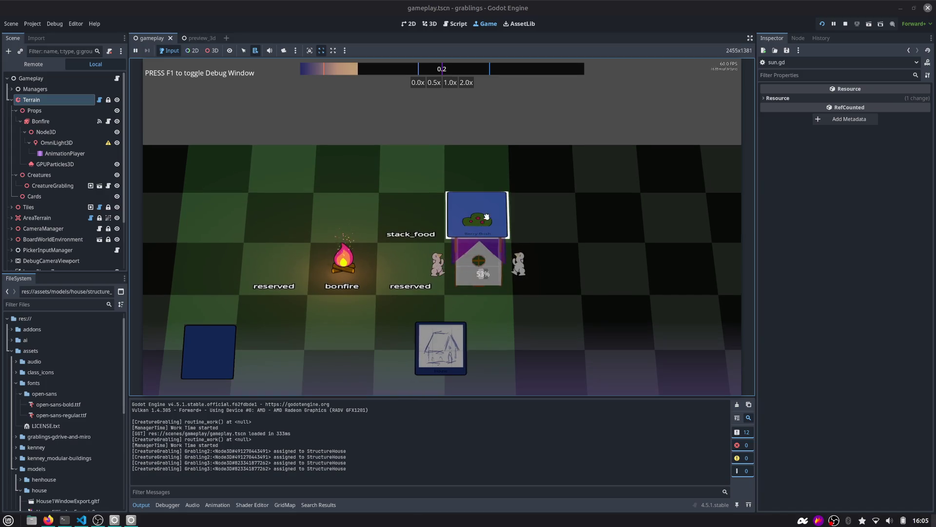
left_click_drag(445, 357, 479, 204)
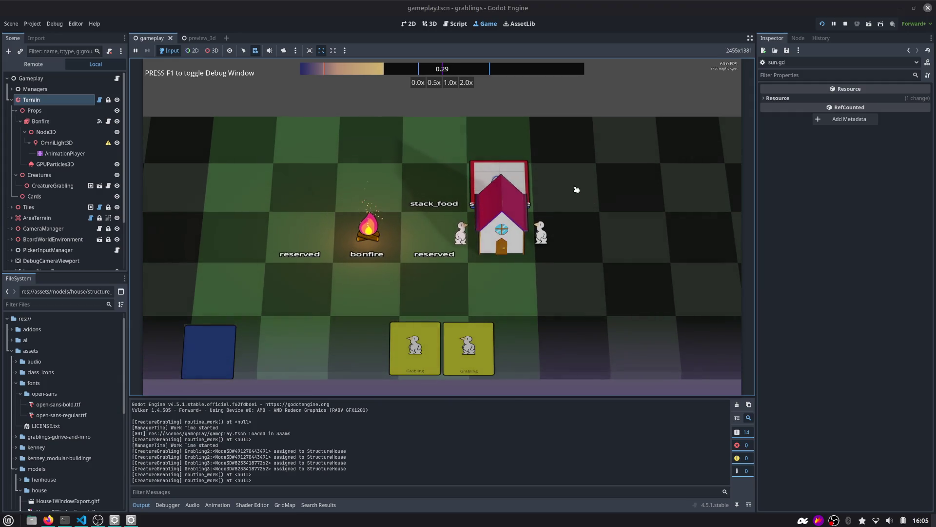
mouse_move(507, 180)
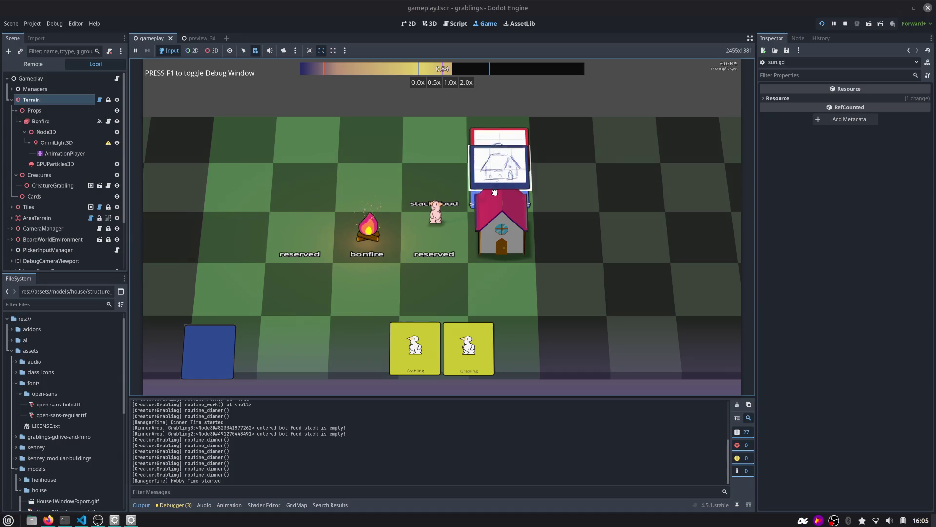
left_click_drag(439, 213, 499, 221)
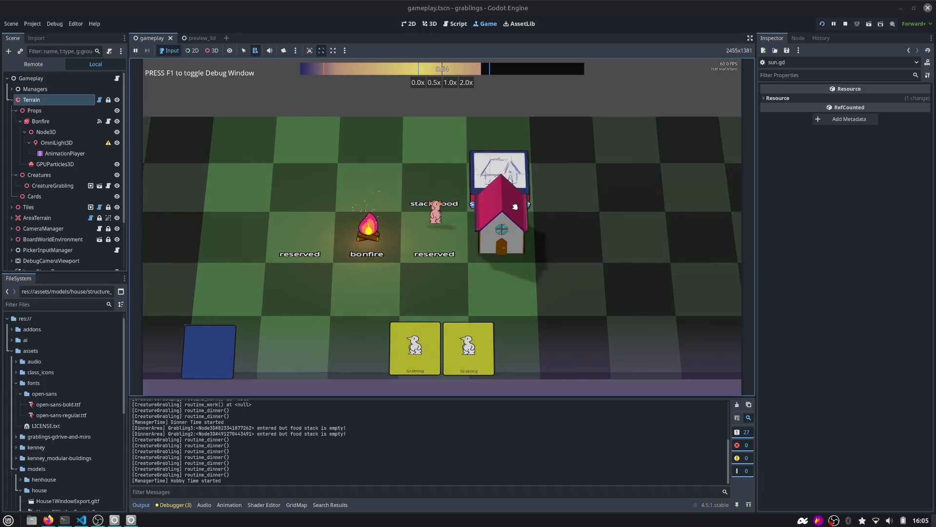
Move the Berry Bush and blueprint card off the house, placing the bush left of the bonfire.
left_click(511, 225)
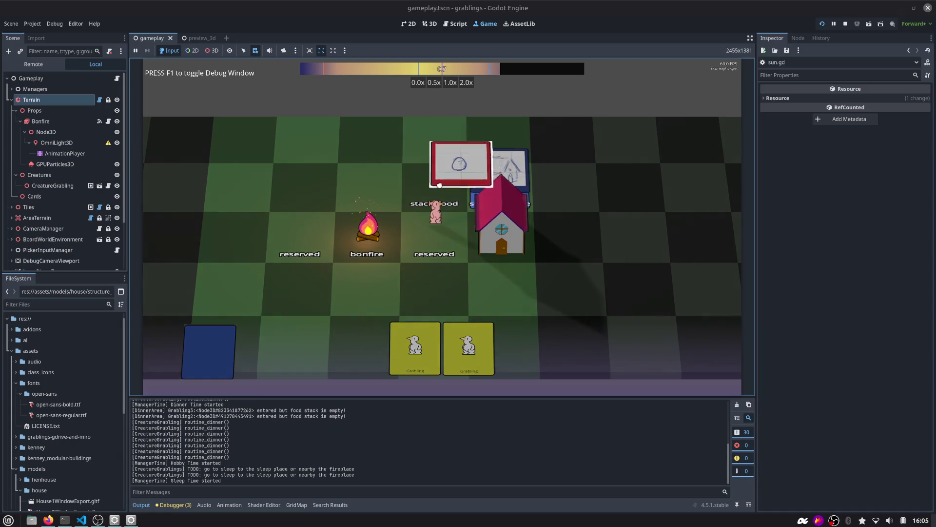
left_click_drag(501, 176, 345, 277)
mouse_move(487, 195)
left_mouse_down()
mouse_move(446, 220)
mouse_move(234, 224)
left_mouse_up()
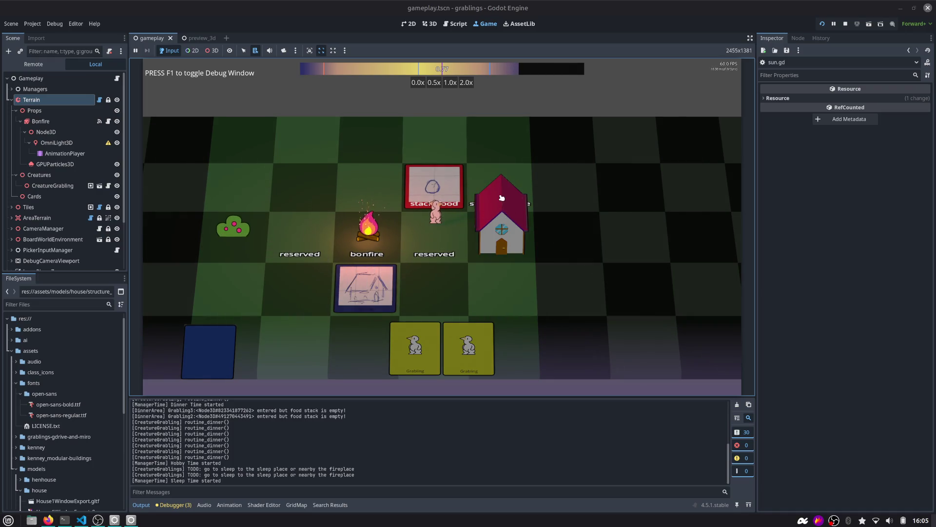
scroll(501, 197, "up", 5)
key("F1")
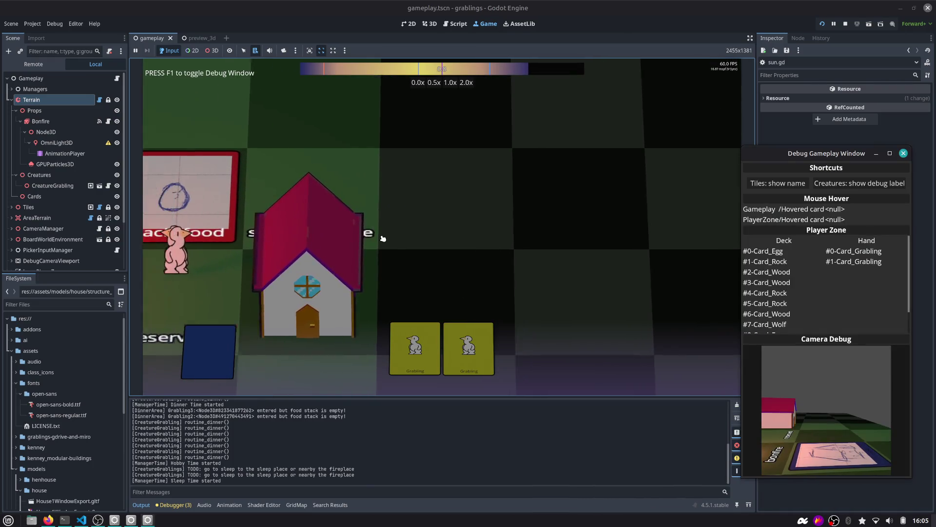
key("F1")
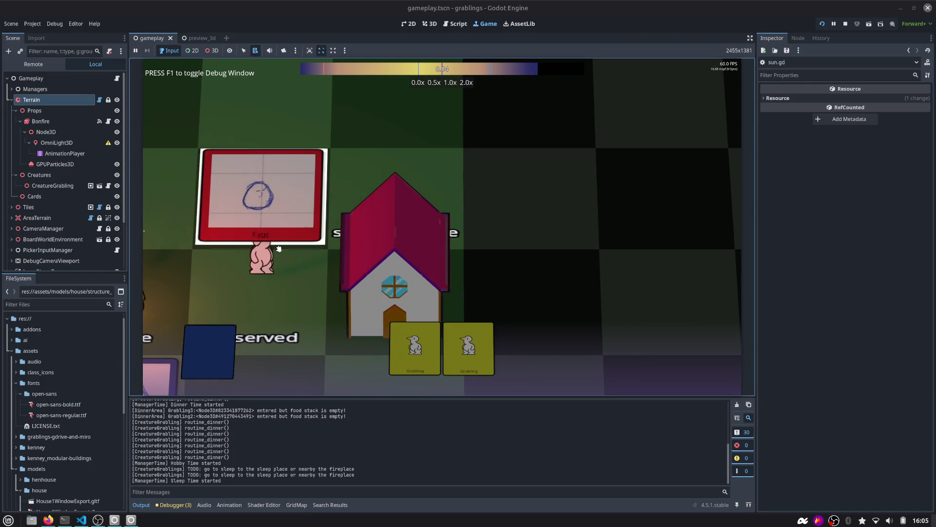
key("a")
key("s")
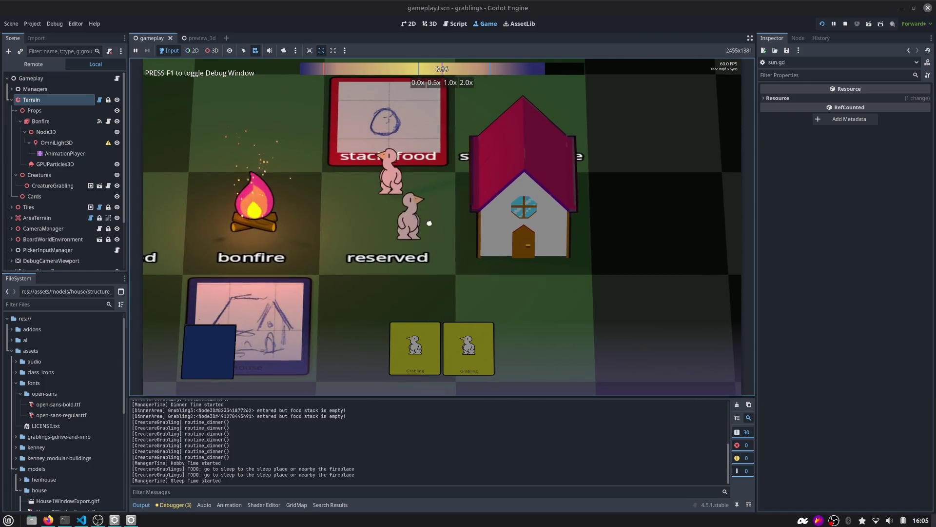
Assign two grablings to the house, put the House card back, and stop the game.
left_click_drag(429, 223, 531, 186)
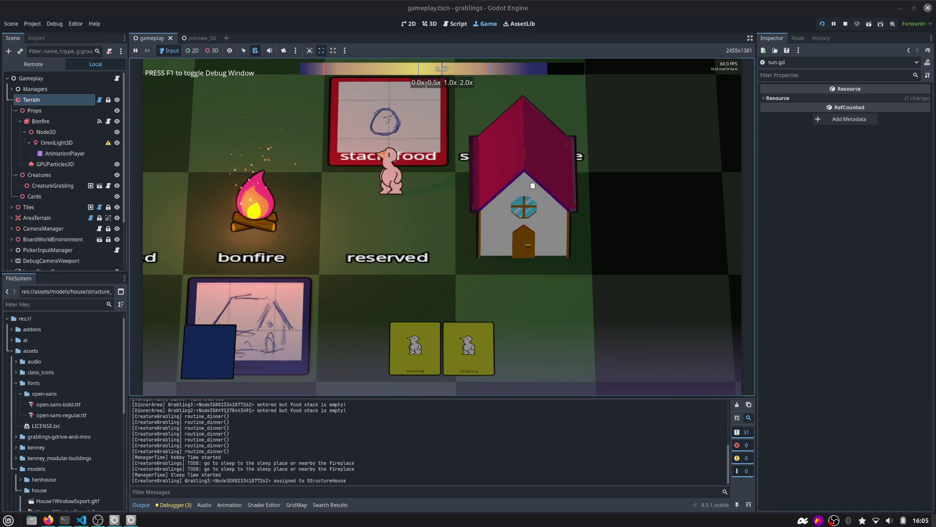
mouse_move(453, 204)
left_mouse_down()
mouse_move(429, 199)
mouse_move(485, 192)
left_mouse_up()
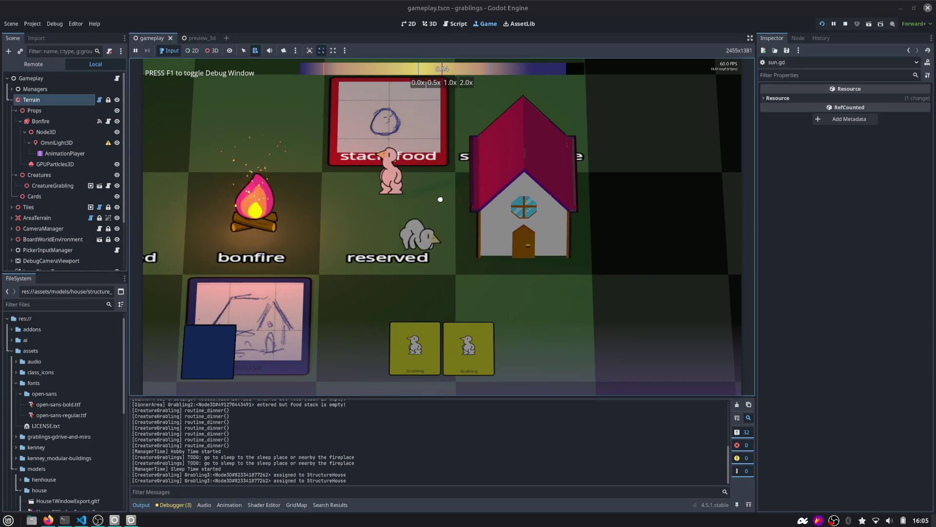
scroll(73, 176, "down", 3)
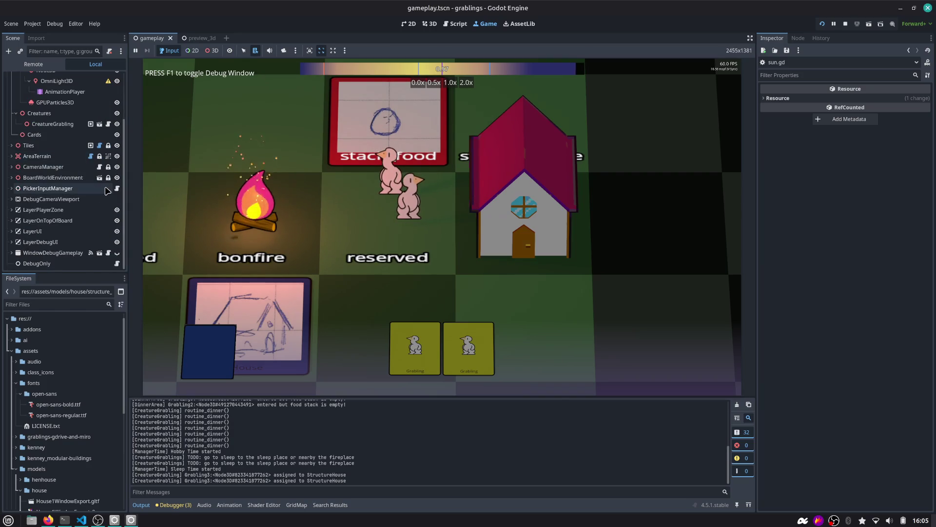
mouse_move(280, 317)
left_mouse_down()
mouse_move(515, 204)
mouse_move(527, 142)
mouse_move(488, 195)
mouse_move(214, 205)
mouse_move(274, 161)
mouse_move(412, 159)
mouse_move(292, 161)
mouse_move(570, 244)
mouse_move(400, 303)
mouse_move(455, 129)
mouse_move(453, 317)
mouse_move(400, 351)
mouse_move(376, 200)
mouse_move(483, 132)
left_mouse_up()
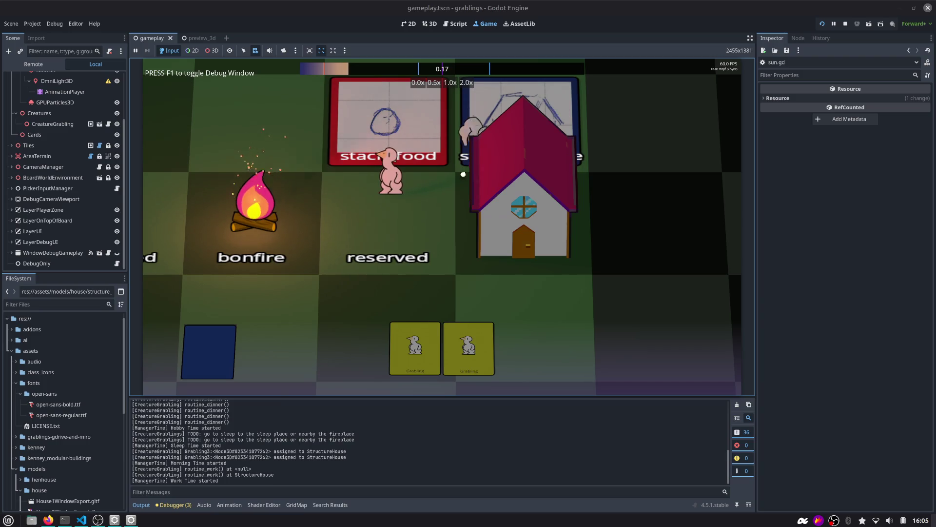
scroll(459, 190, "down", 5)
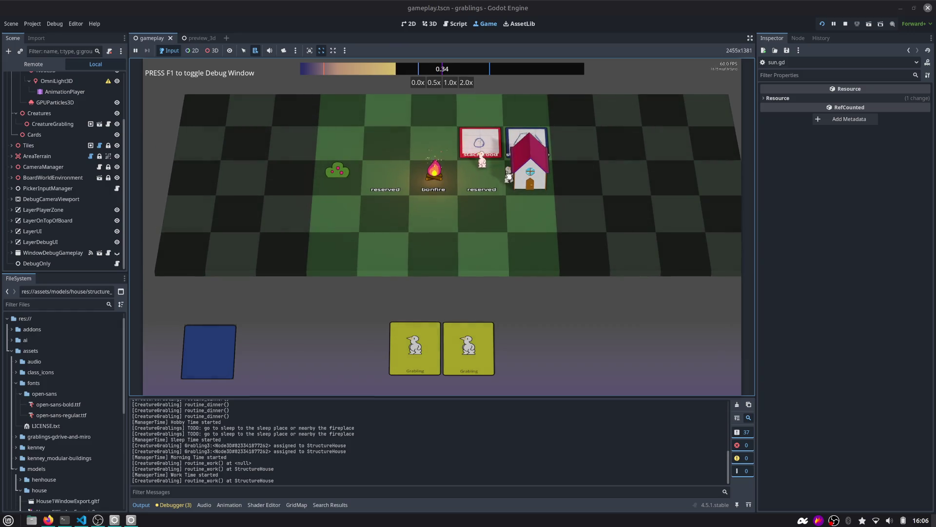
left_click(846, 24)
key("alt+Tab")
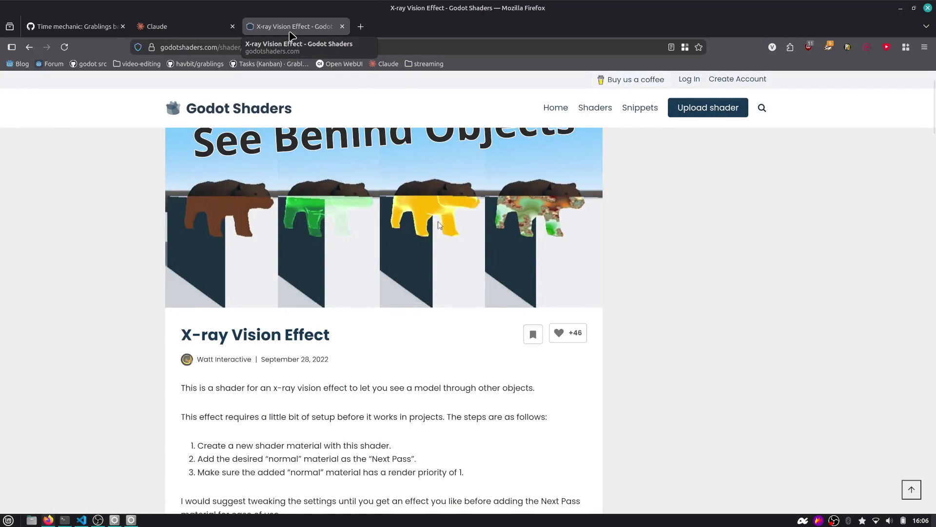
left_click(201, 46)
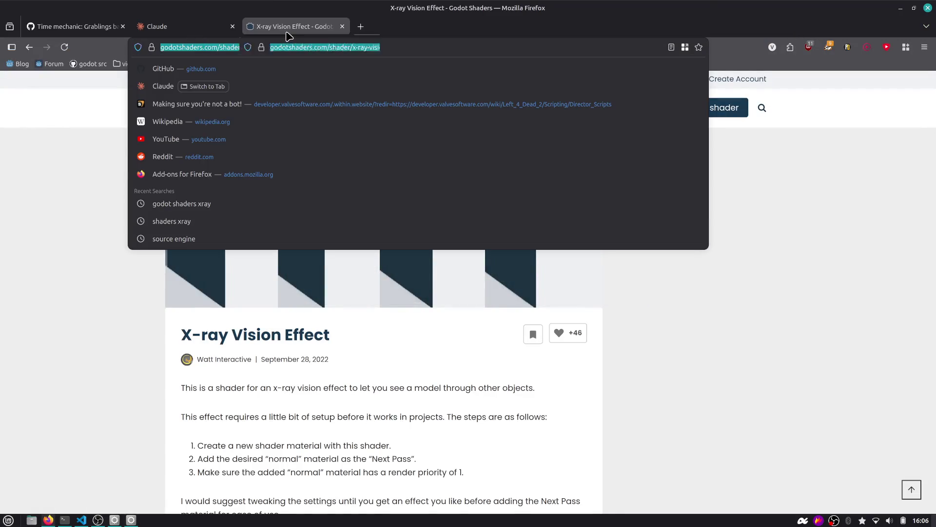
key("Escape")
key("alt+Tab")
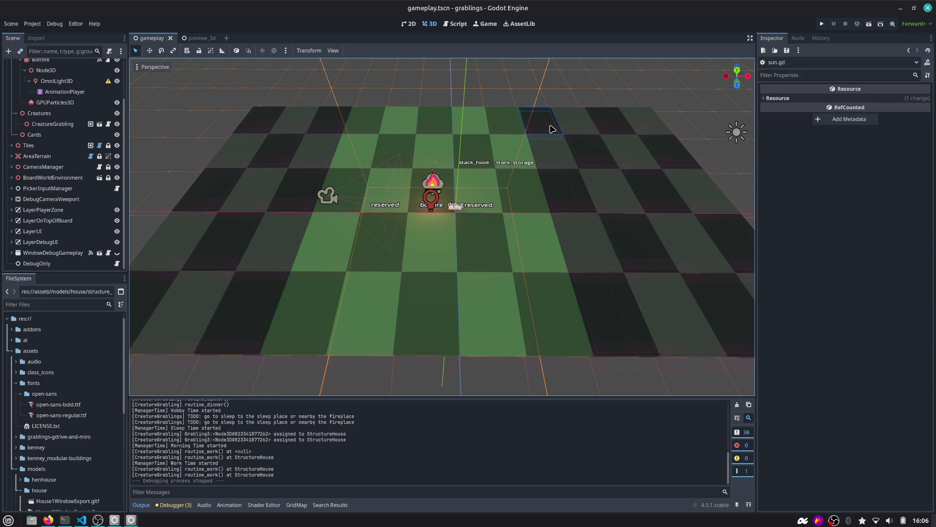
Expand PickerInputManager, select PickerCreatures, and return to sun.gd in the script editor.
scroll(551, 129, "down", 5)
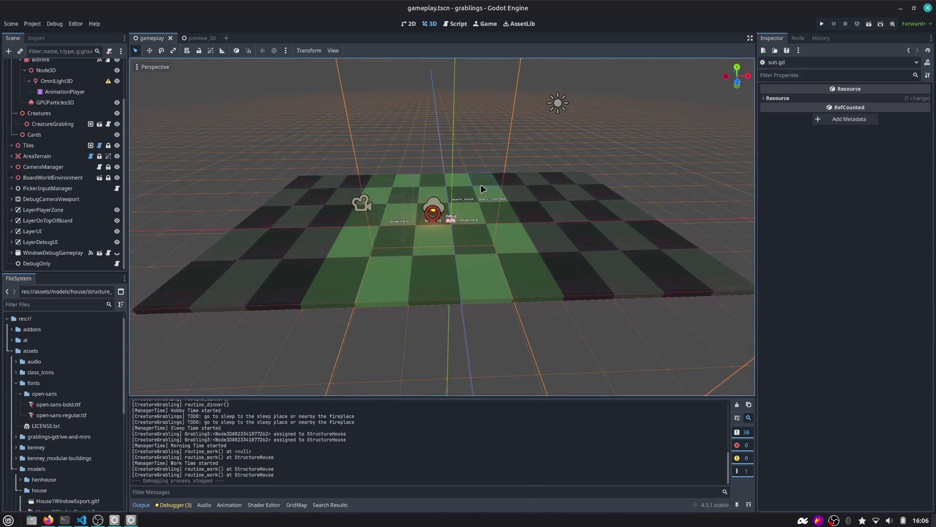
scroll(480, 193, "up", 5)
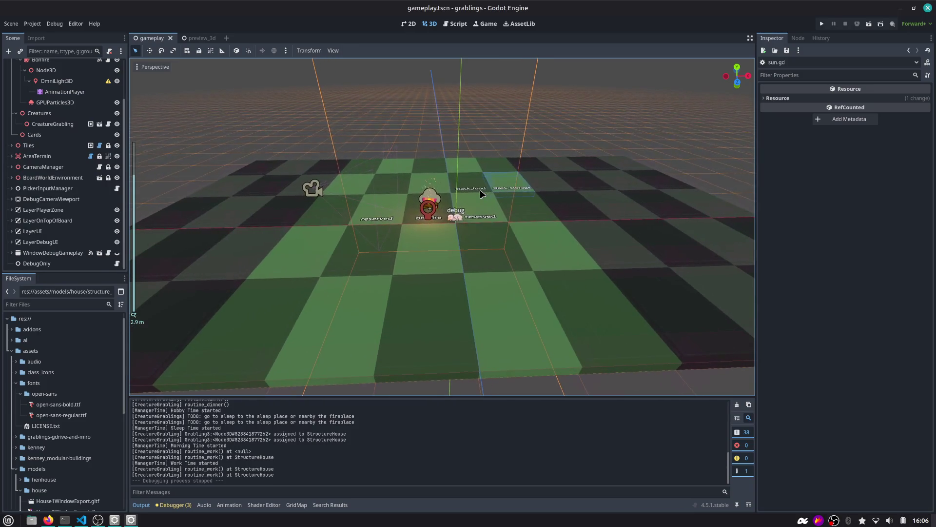
scroll(480, 194, "down", 1)
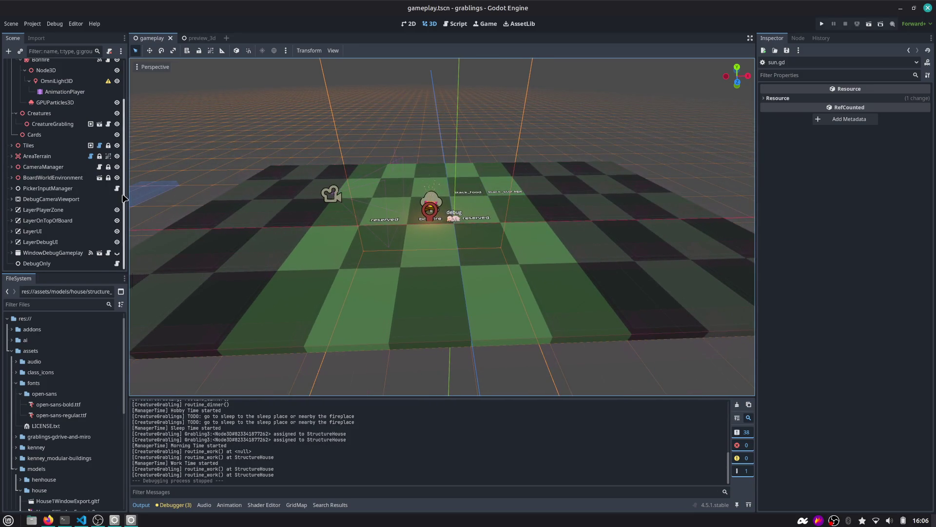
scroll(73, 170, "up", 4)
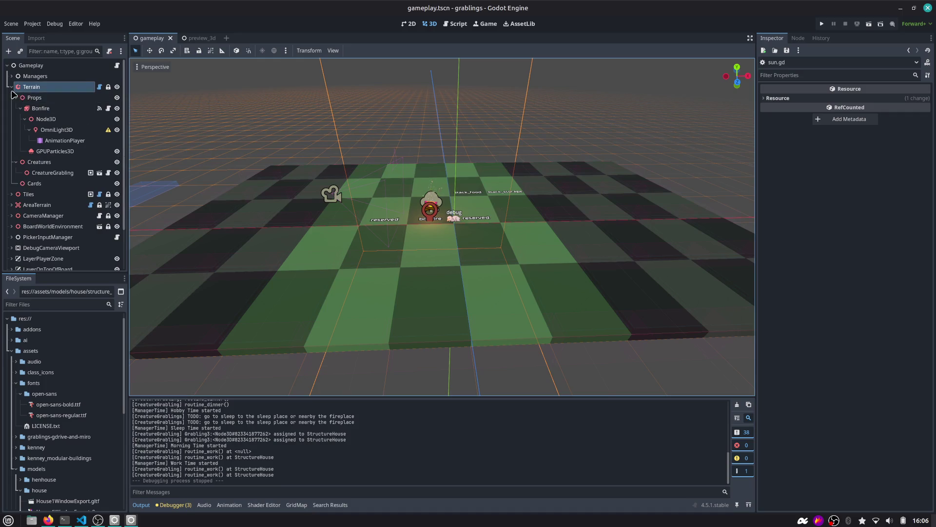
left_click(11, 95)
key("Escape")
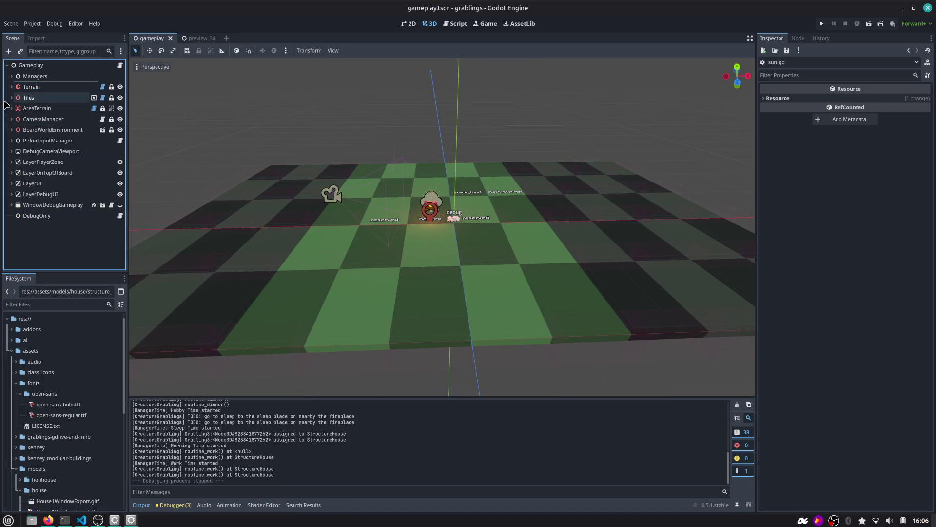
left_click(12, 141)
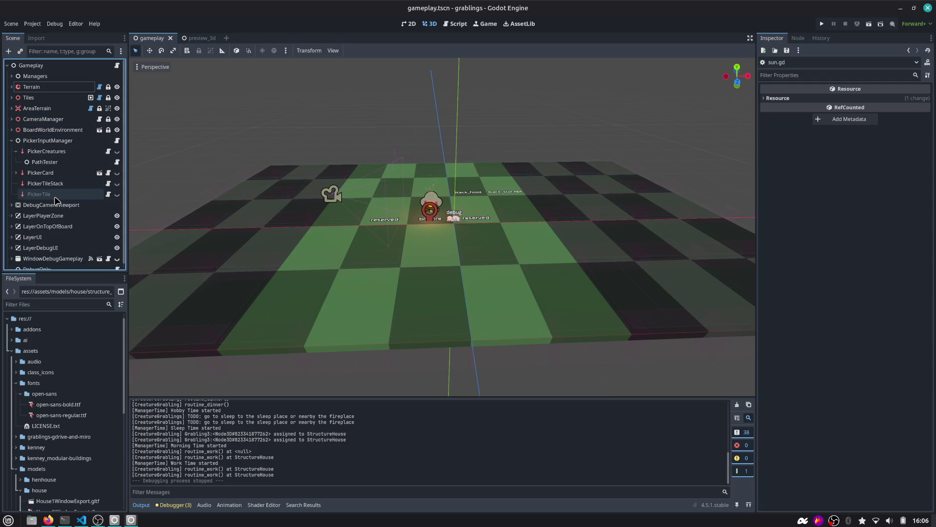
left_click(47, 152)
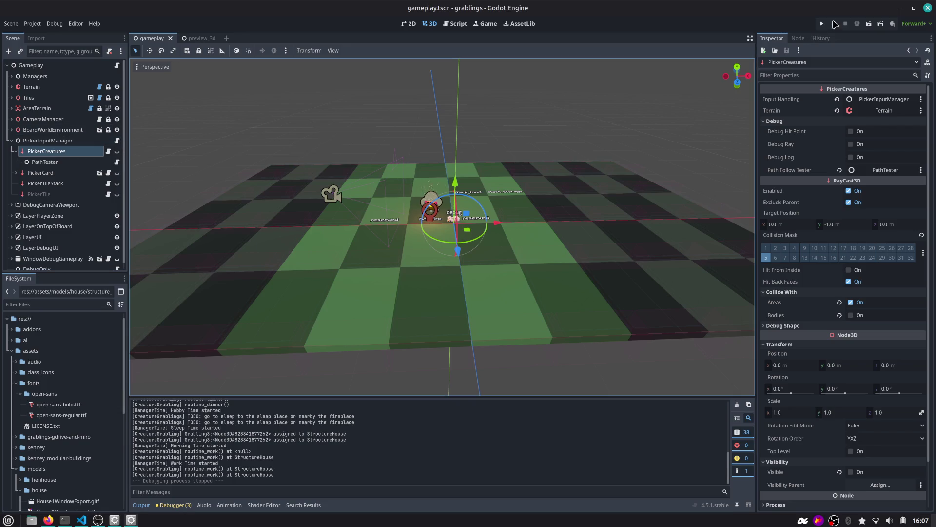
left_click(456, 23)
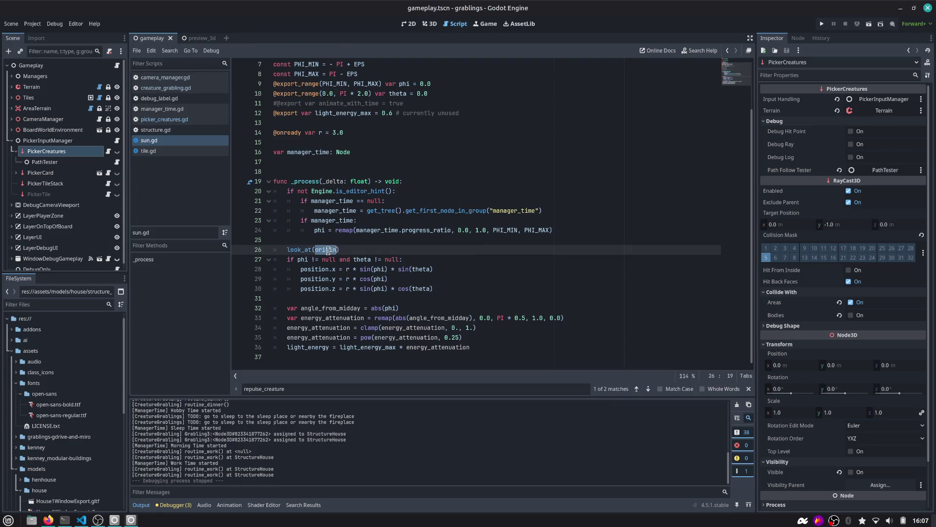
Inspect the PHI_MIN, PHI_MAX, EPS and phi definitions in sun.gd.
double_click(507, 232)
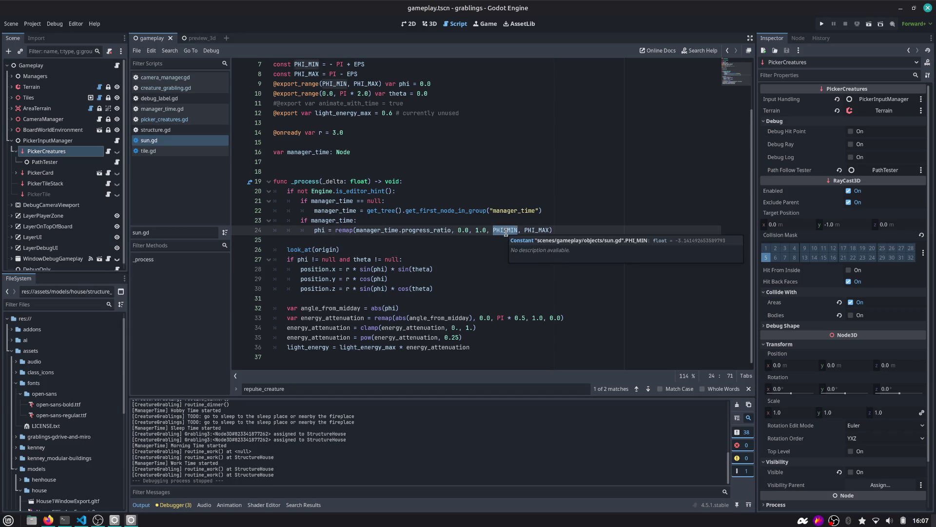
scroll(506, 232, "up", 1)
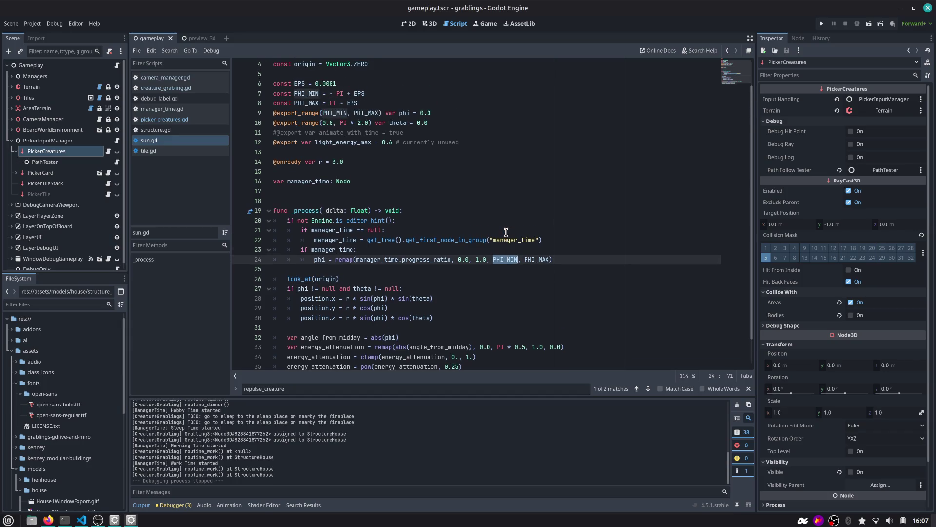
double_click(306, 104)
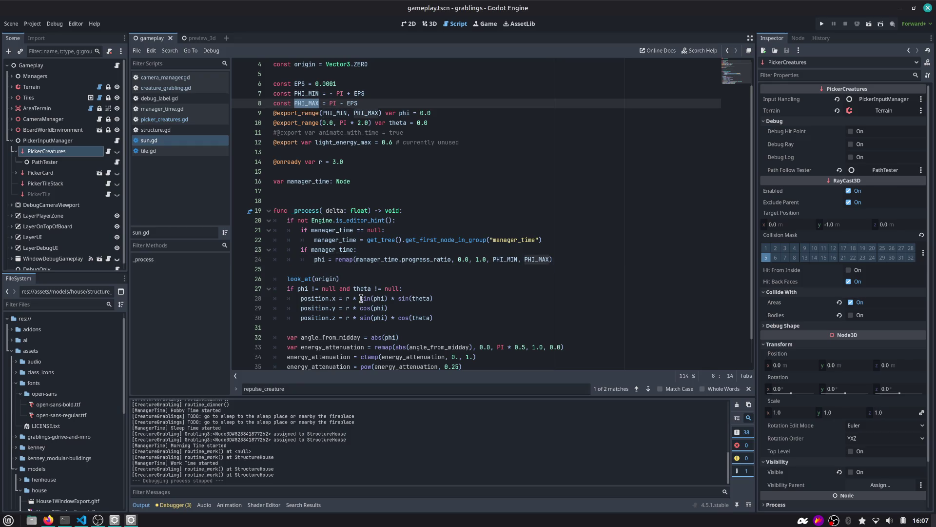
left_click(335, 83)
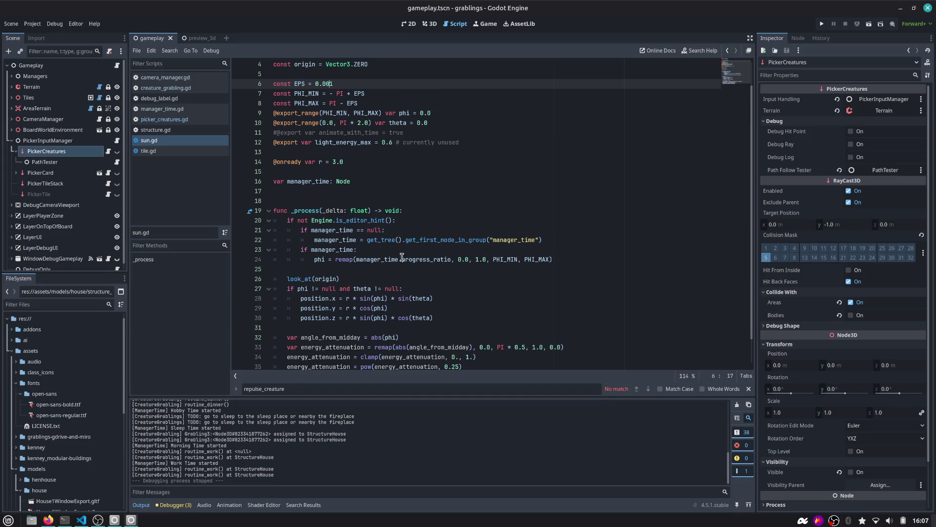
double_click(321, 259)
scroll(325, 260, "down", 1)
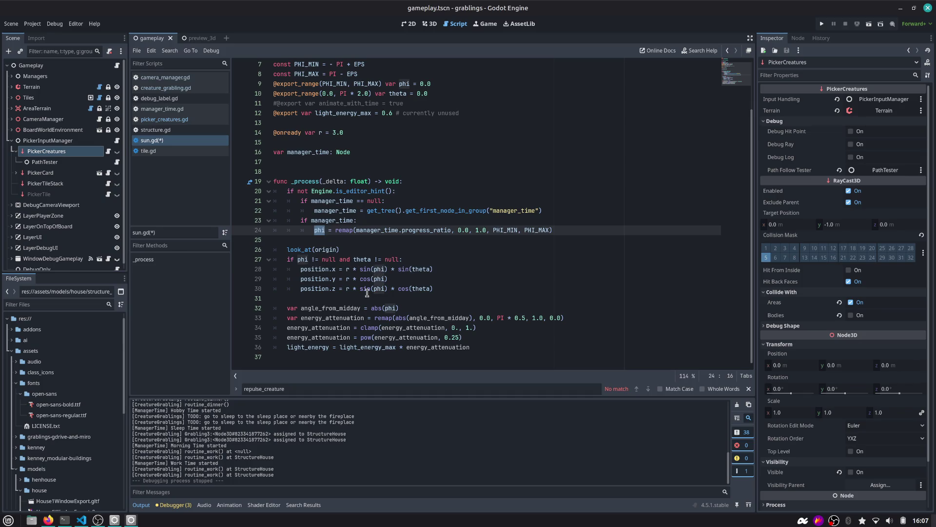
Move look_at(origin) below the position x, y, z assignments, then run the game.
double_click(312, 252)
double_click(313, 251)
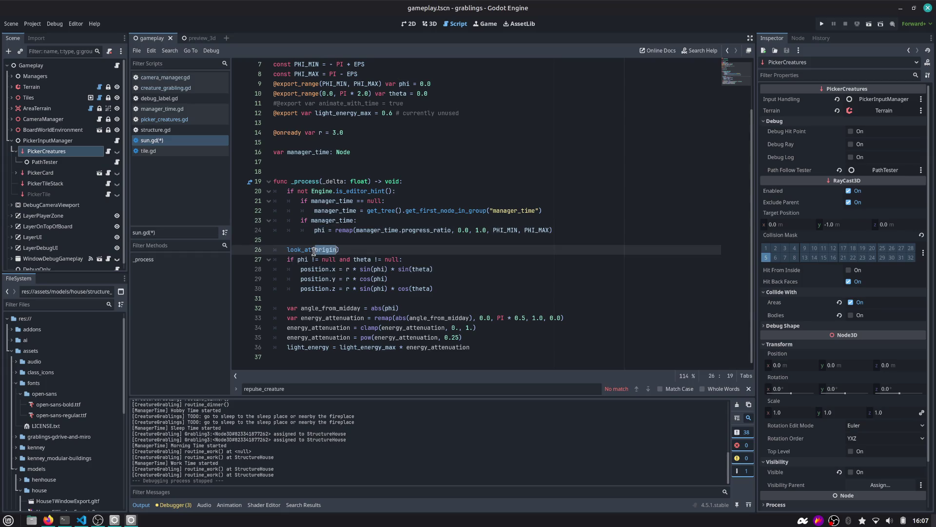
mouse_move(313, 251)
scroll(391, 125, "up", 2)
scroll(432, 264, "down", 2)
key("ctrl+shift+k")
key("Down")
key("Down")
key("Down")
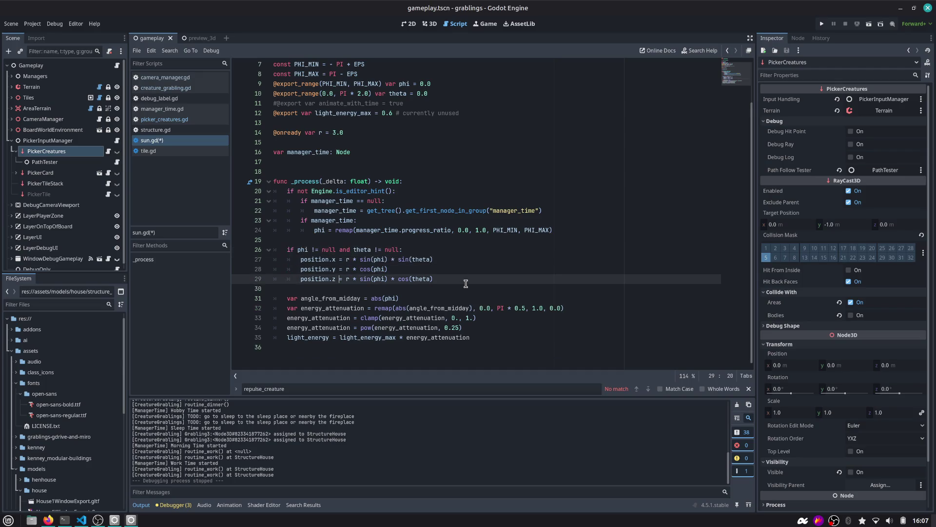
type("look_at(origin)")
key("ctrl+shift+k")
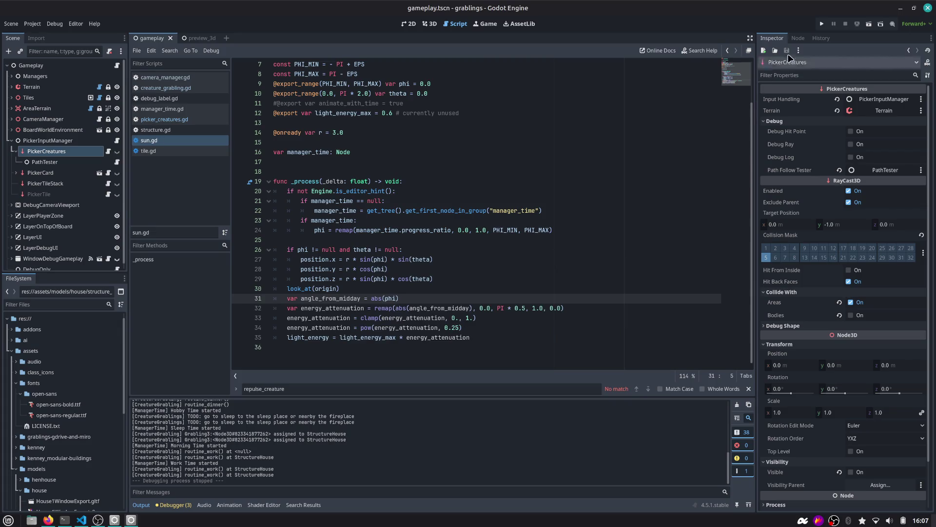
left_click(822, 23)
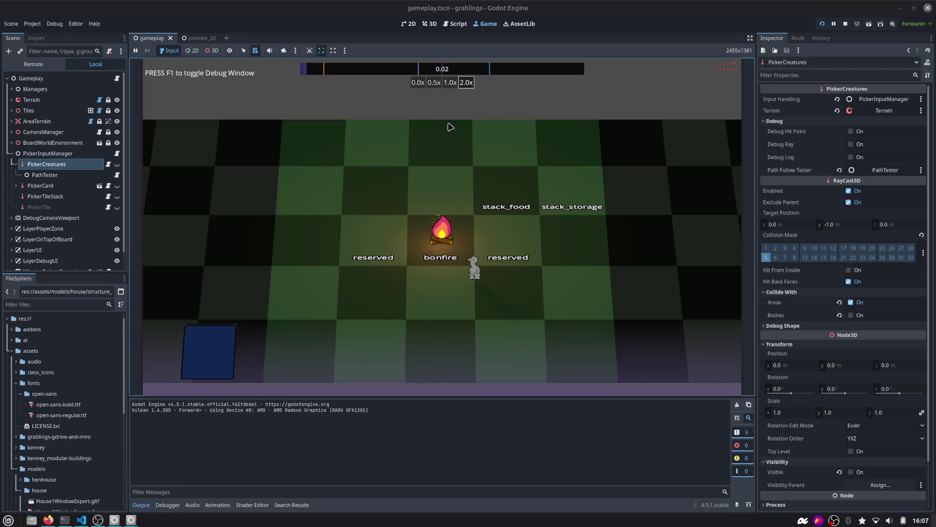
Enlarge the debugger panel and filter the Scene dock for 'sun'.
left_click(167, 505)
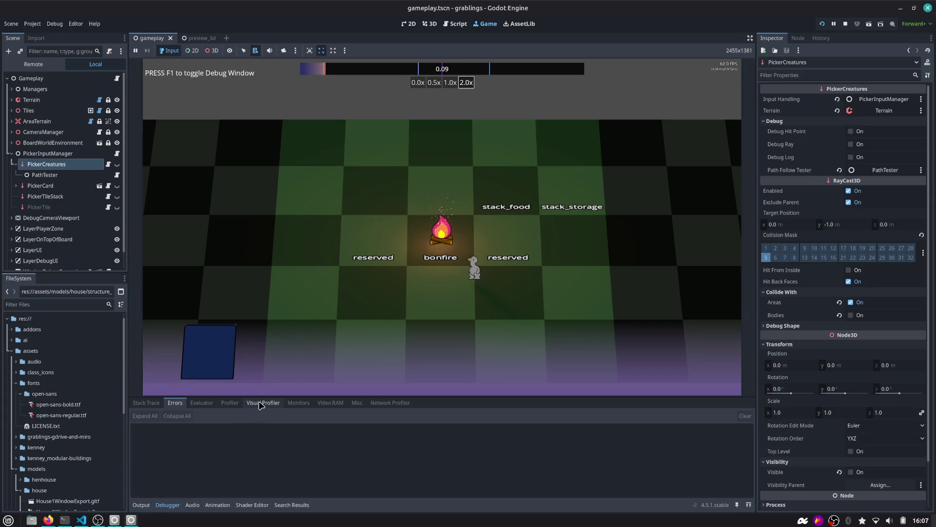
left_click_drag(262, 397, 263, 355)
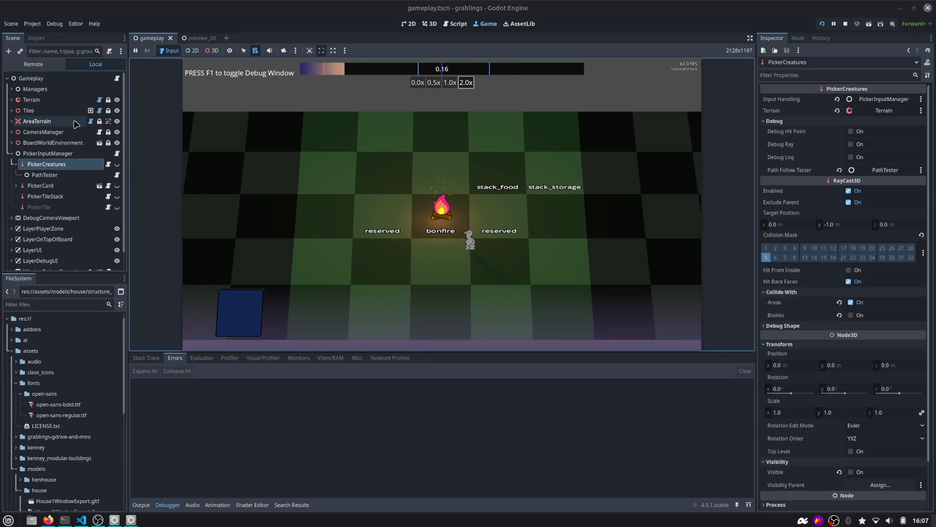
left_click(44, 50)
type("sun")
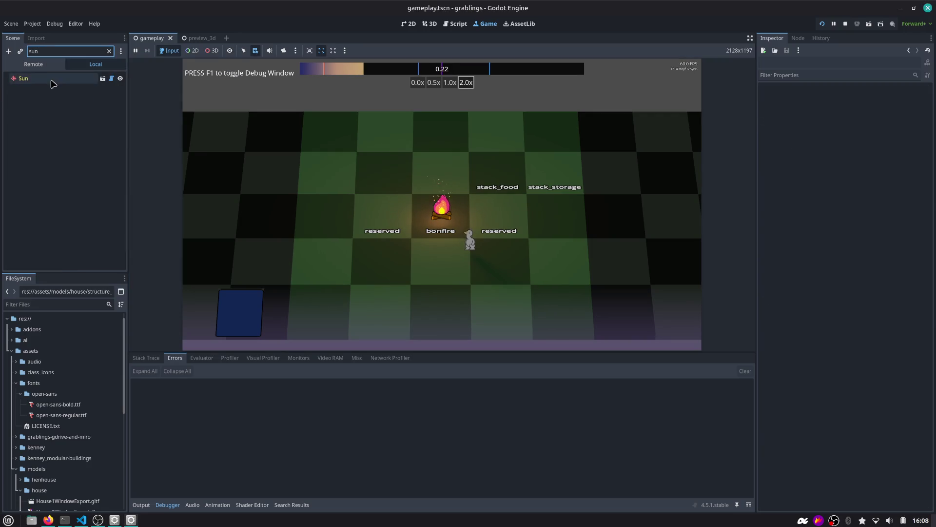
left_click(54, 78)
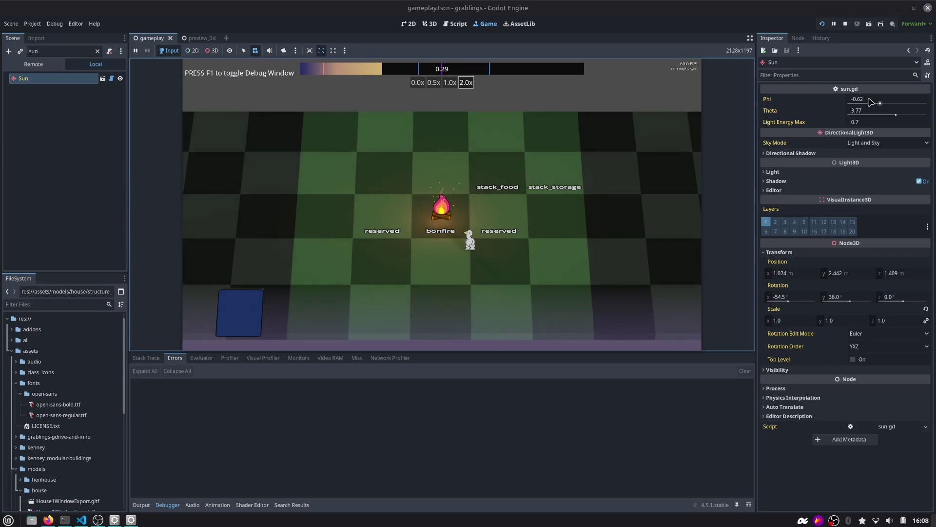
Inspect the live Sun node in the Remote tree as its Phi climbs to 2.673, then check the output log.
left_click(33, 64)
left_click(53, 78)
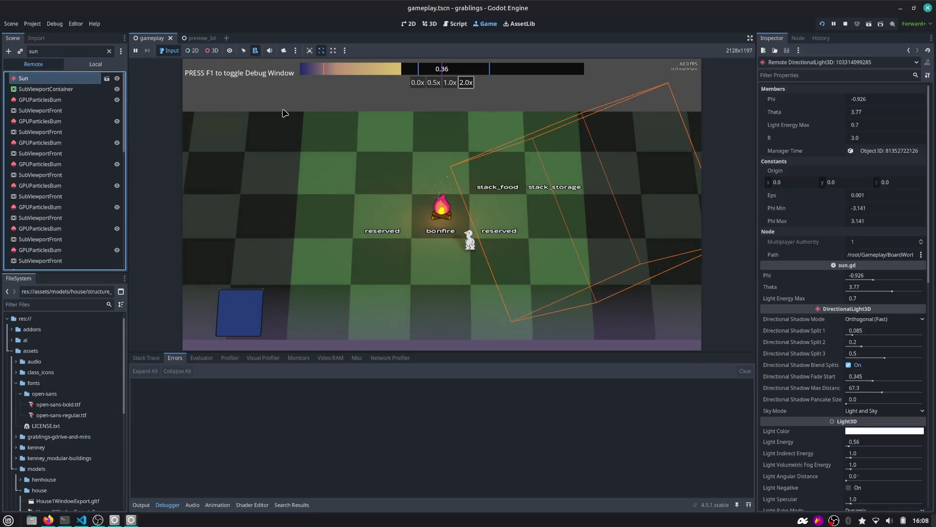
scroll(578, 177, "down", 5)
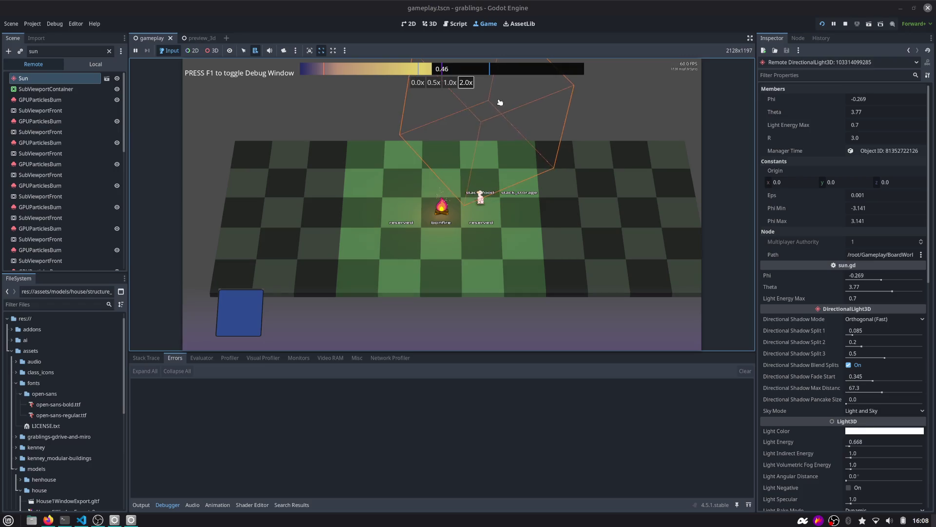
scroll(467, 106, "up", 2)
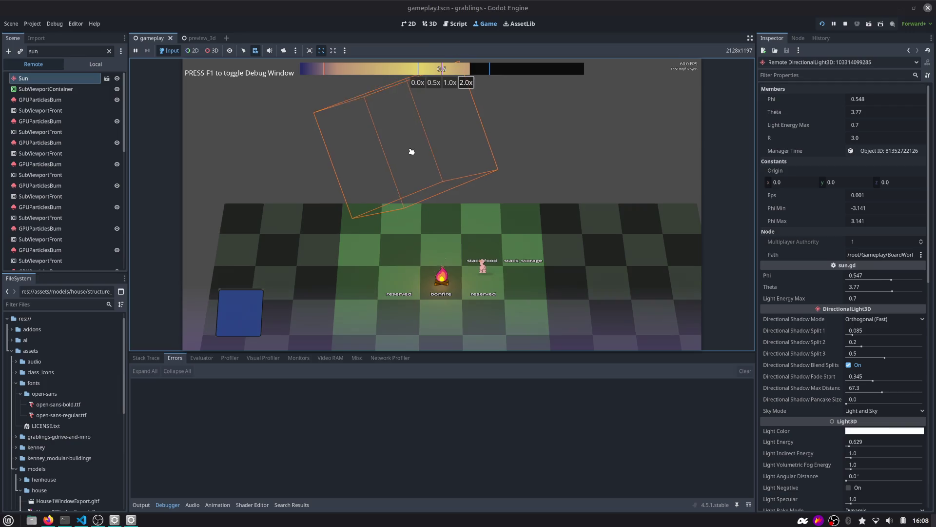
scroll(413, 150, "down", 2)
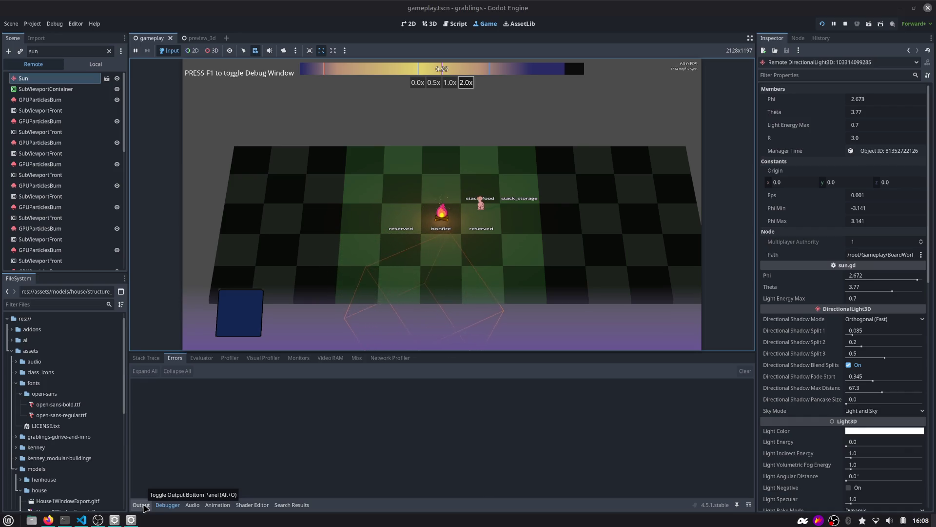
left_click(142, 505)
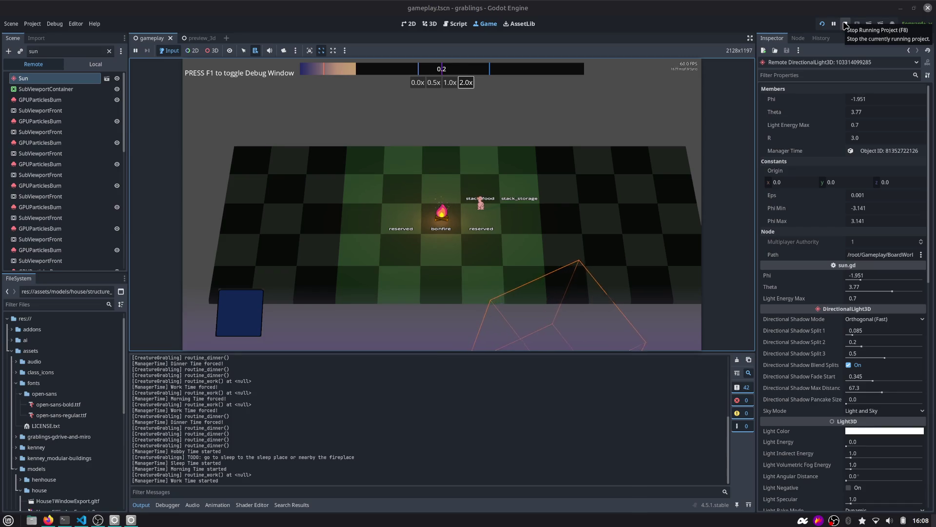
Stop the game, review look_at on line 30 and phi on line 27 in sun.gd, then switch to Firefox.
left_click(845, 25)
left_click(376, 181)
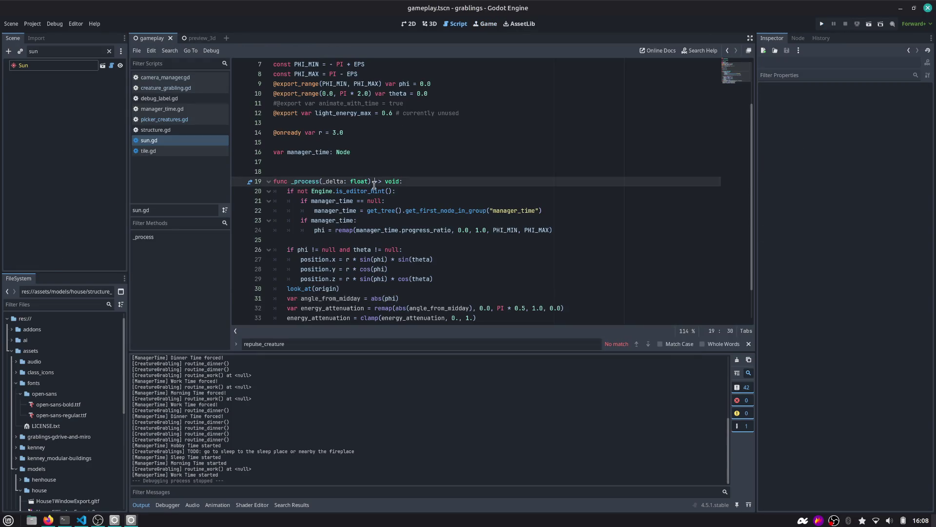
scroll(371, 228, "down", 1)
left_click(321, 249)
double_click(305, 250)
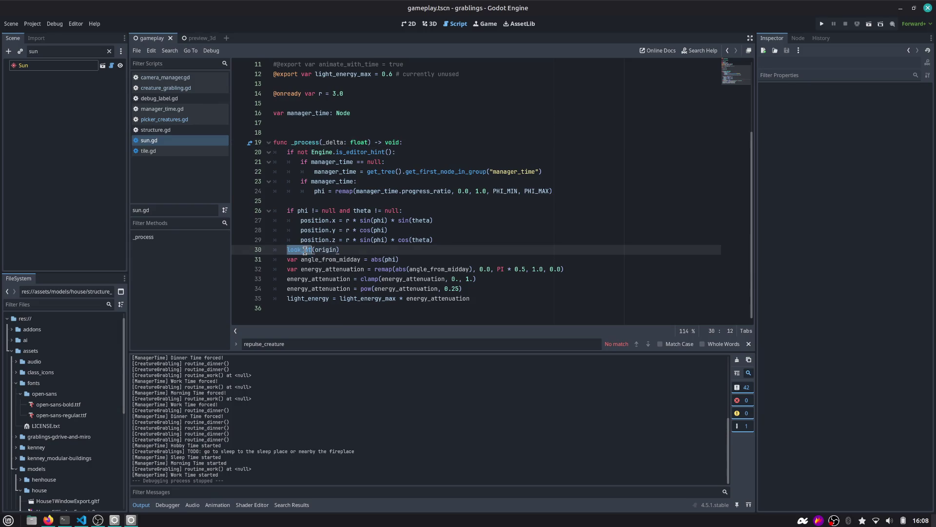
double_click(376, 221)
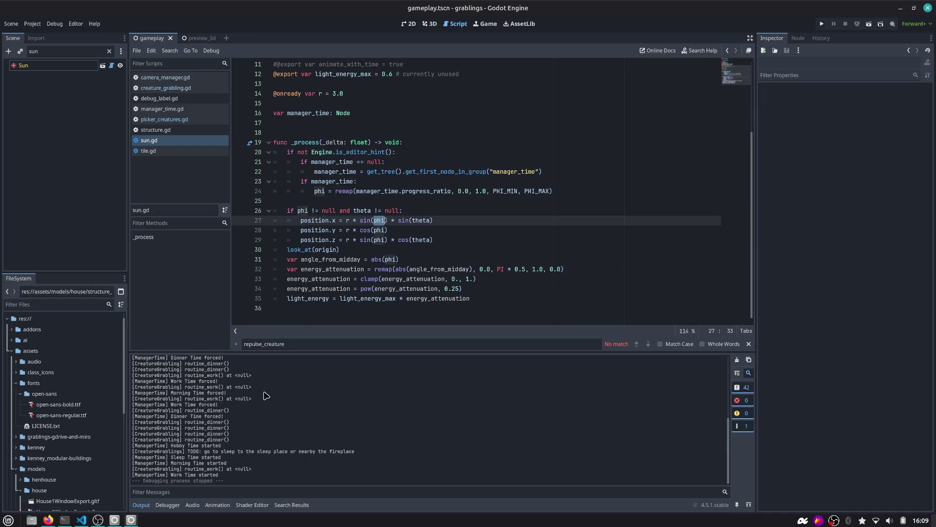
key("alt+Tab")
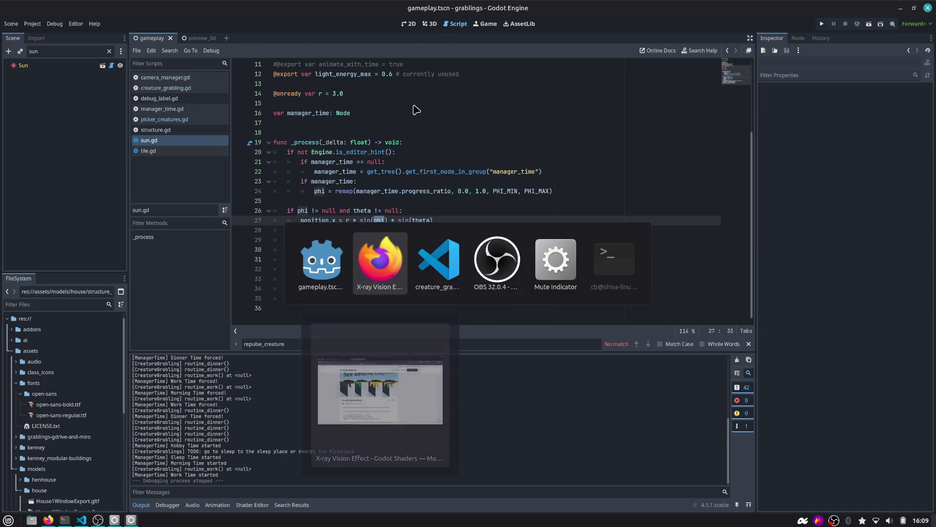
key("ctrl+shift+Tab")
key("ctrl+shift+Tab")
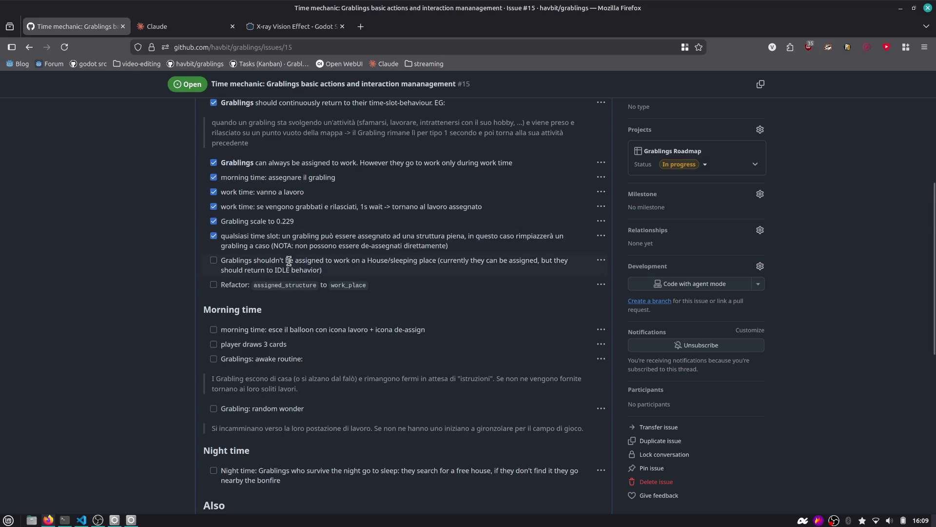
Open the Grablings Roadmap Kanban board in a tab beside the issue and nudge the Energy points card toward In progress.
left_click_drag(227, 260, 367, 262)
scroll(229, 239, "up", 5)
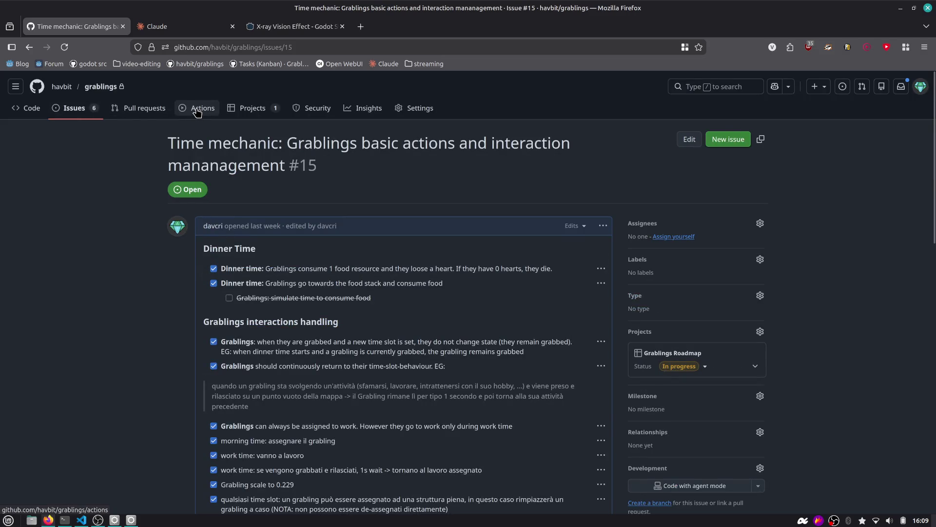
middle_click(259, 65)
mouse_move(404, 26)
left_mouse_down()
mouse_move(150, 25)
mouse_move(166, 27)
left_mouse_up()
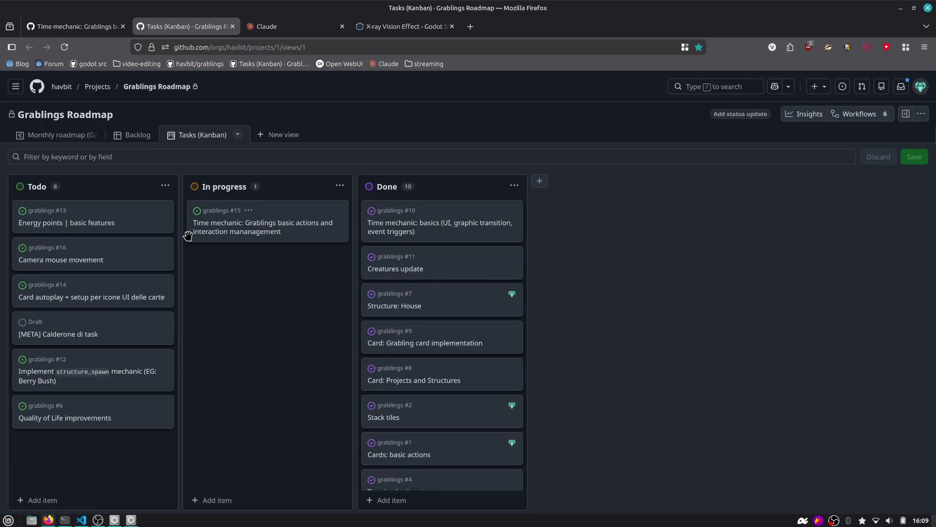
mouse_move(125, 223)
left_mouse_down()
mouse_move(257, 209)
mouse_move(278, 218)
mouse_move(108, 207)
left_mouse_up()
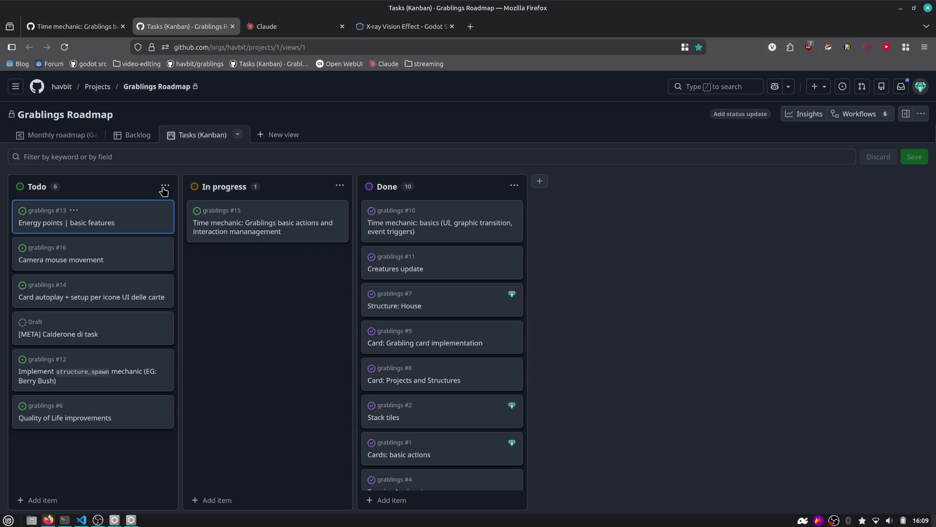
Back on issue #15, select the unchecked House/sleeping place task text.
left_click(73, 26)
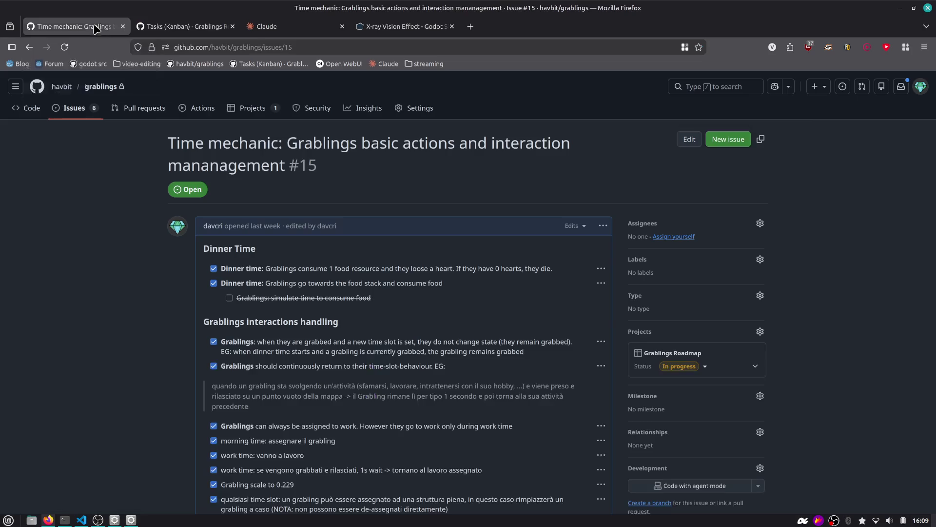
scroll(291, 227, "down", 5)
scroll(291, 227, "down", 2)
scroll(278, 191, "up", 4)
scroll(273, 209, "down", 5)
left_click(274, 229)
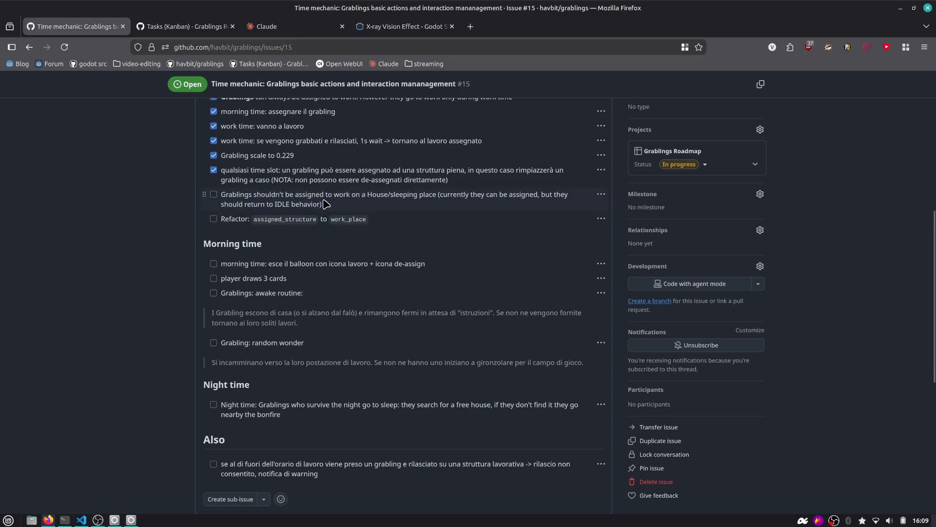
left_click_drag(327, 198, 358, 208)
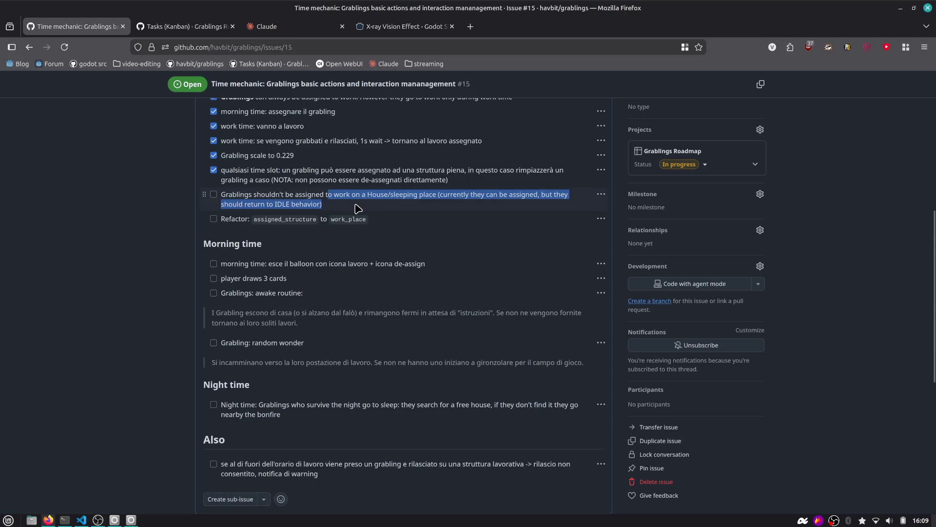
left_click(359, 209)
mouse_move(245, 194)
left_mouse_down()
mouse_move(336, 204)
mouse_move(468, 197)
left_mouse_up()
left_click(346, 217)
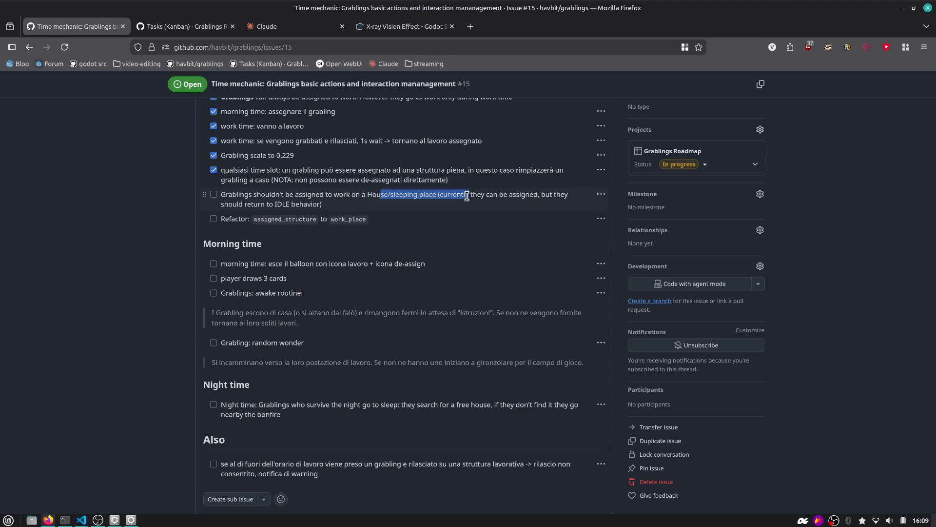
key("alt+Tab")
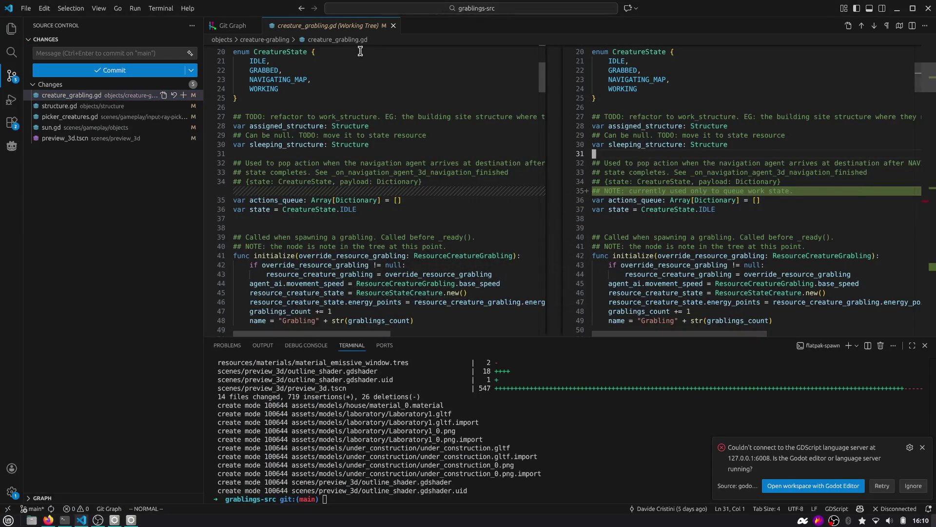
Reopen the working-tree diff of creature_grabling.gd from Source Control and scroll through it.
key("ctrl+w")
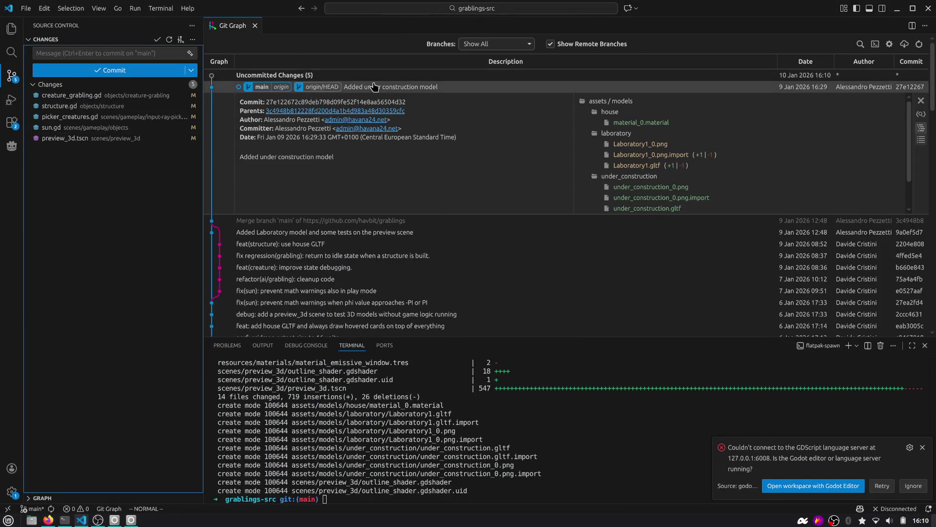
left_click(115, 96)
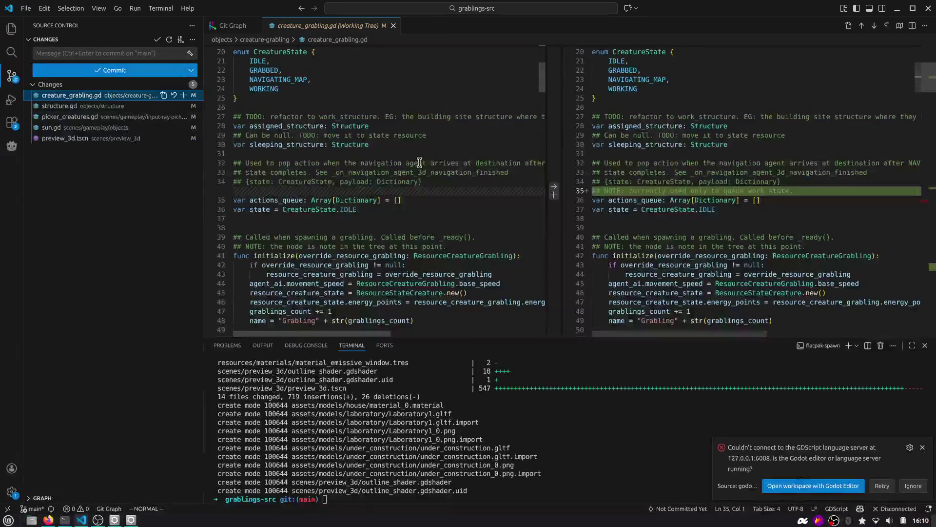
left_click_drag(918, 88, 922, 202)
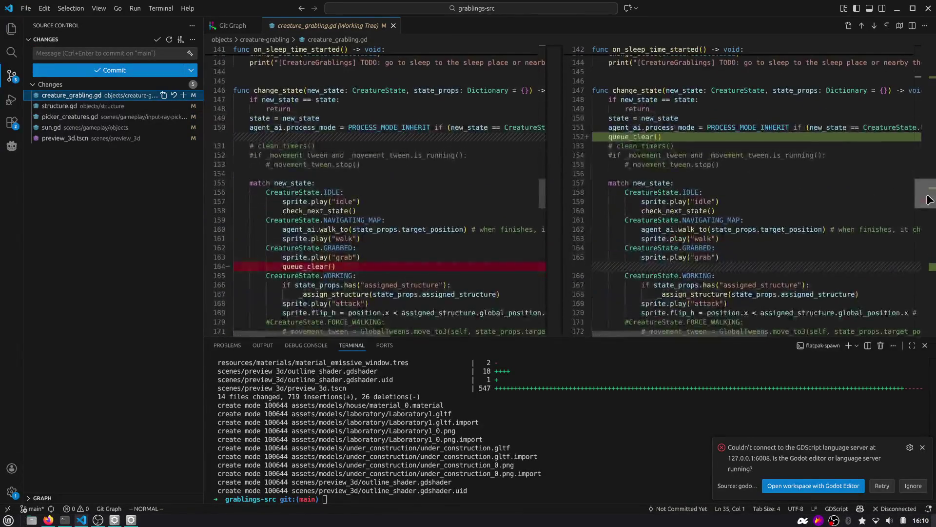
Write the commit message '- clear actions queue on every state change'.
left_click(144, 55)
key("Return")
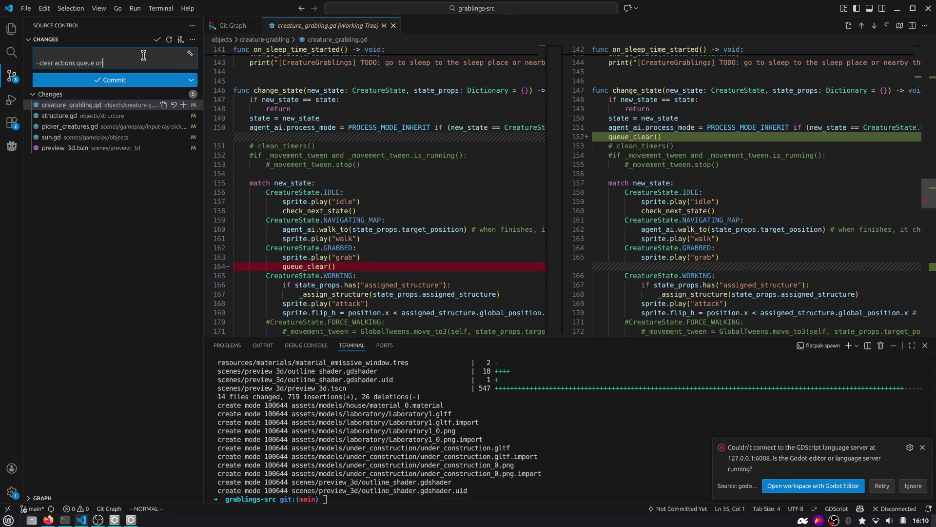
key("ctrl+Left")
type("stat")
key("Return")
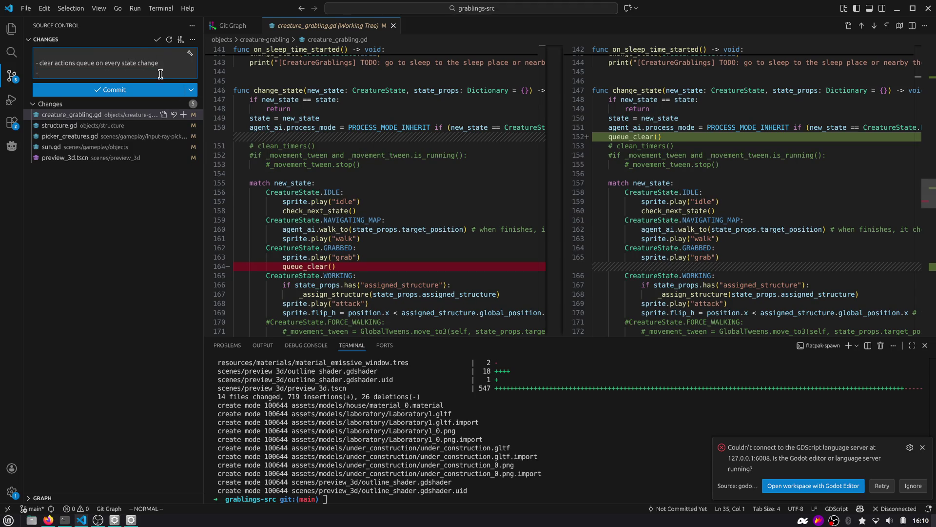
scroll(696, 195, "down", 20)
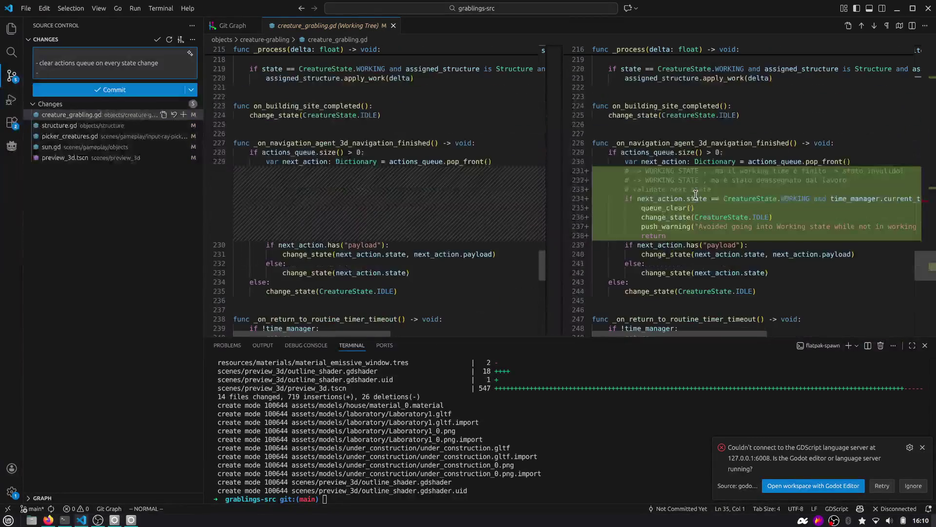
Delete the obsolete working-time comment on line 231 using Vim motions.
scroll(693, 193, "down", 2)
scroll(686, 188, "right", 3)
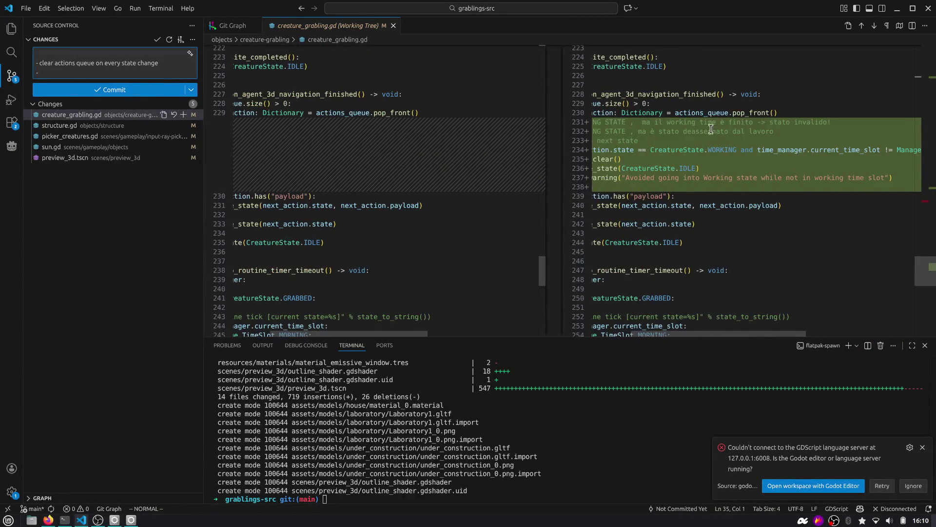
scroll(809, 128, "left", 3)
left_click(829, 123)
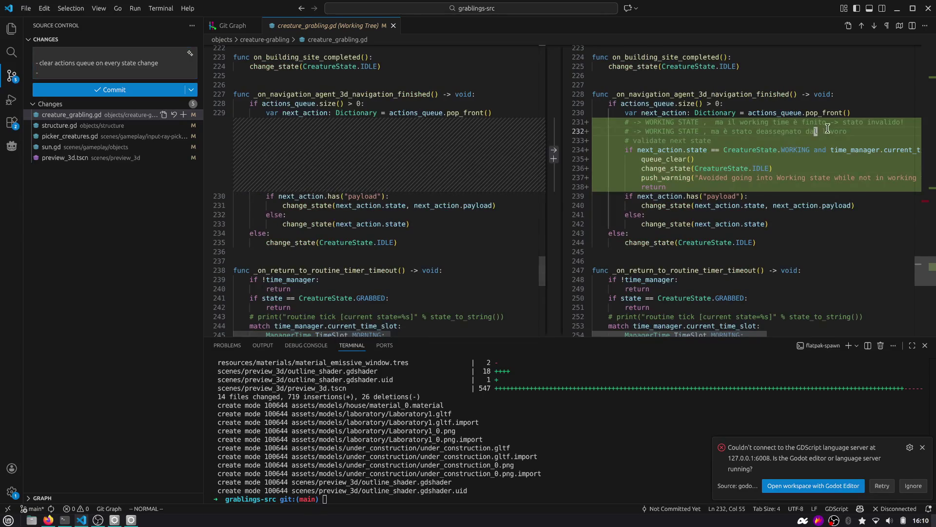
key("^")
key("w")
key("v")
key("e")
key("e")
key("e")
key("e")
key("e")
key("Escape")
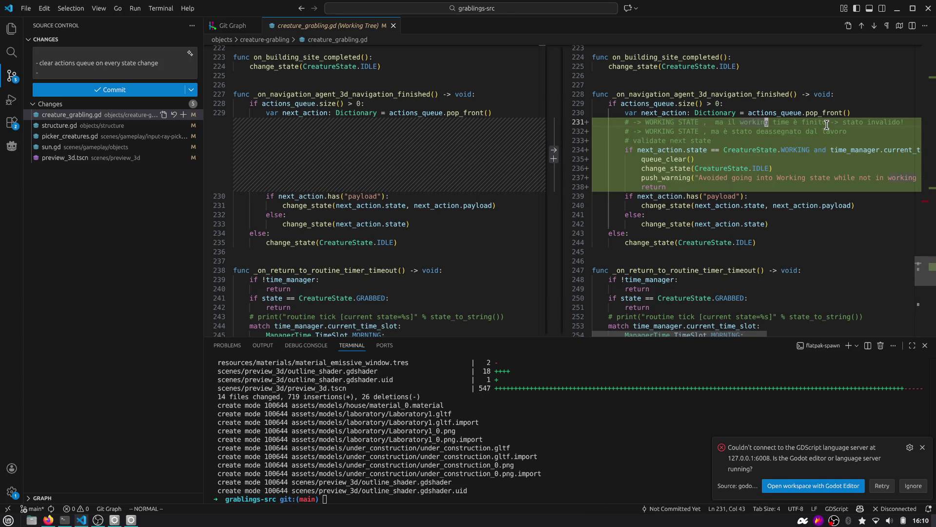
key("d")
key("d")
key("w")
key("w")
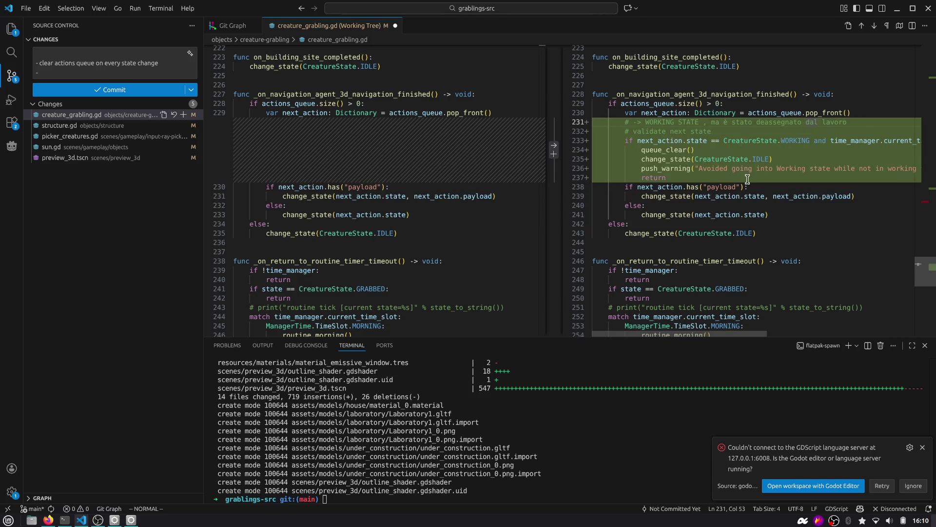
Select the leftover line 231 comment and open a new line after return.
scroll(806, 148, "right", 5)
scroll(806, 149, "left", 5)
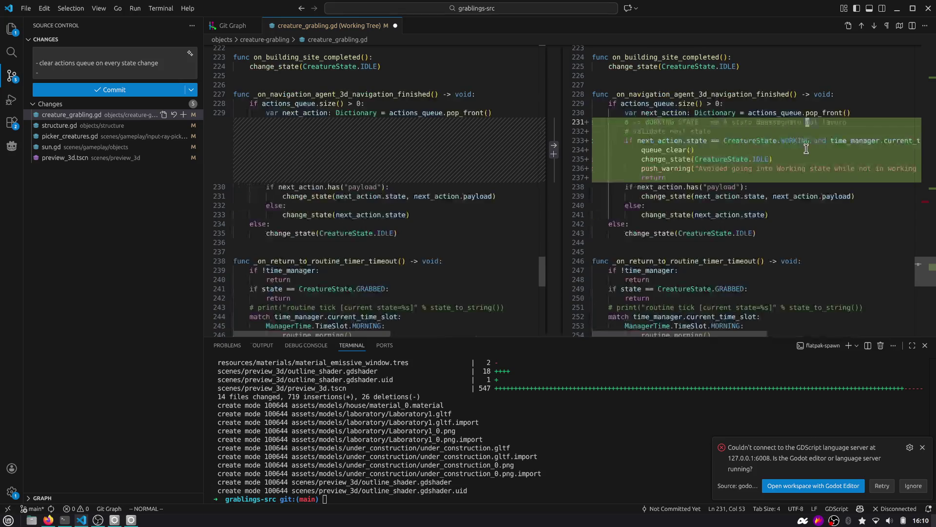
left_click_drag(632, 120, 848, 121)
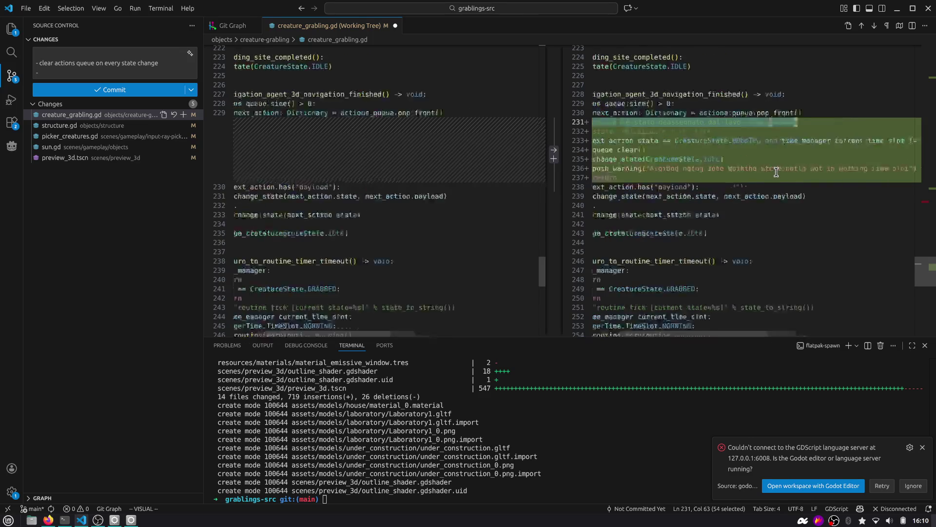
left_click(701, 177)
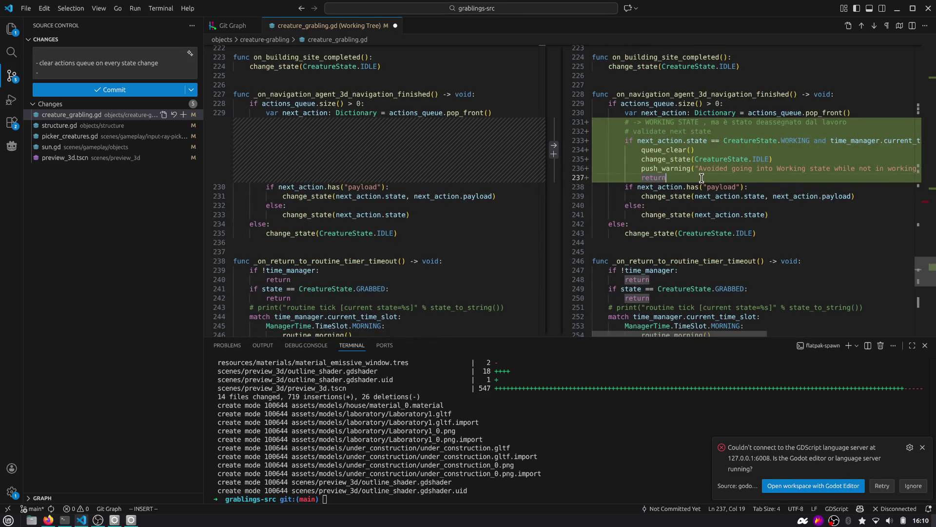
key("Return")
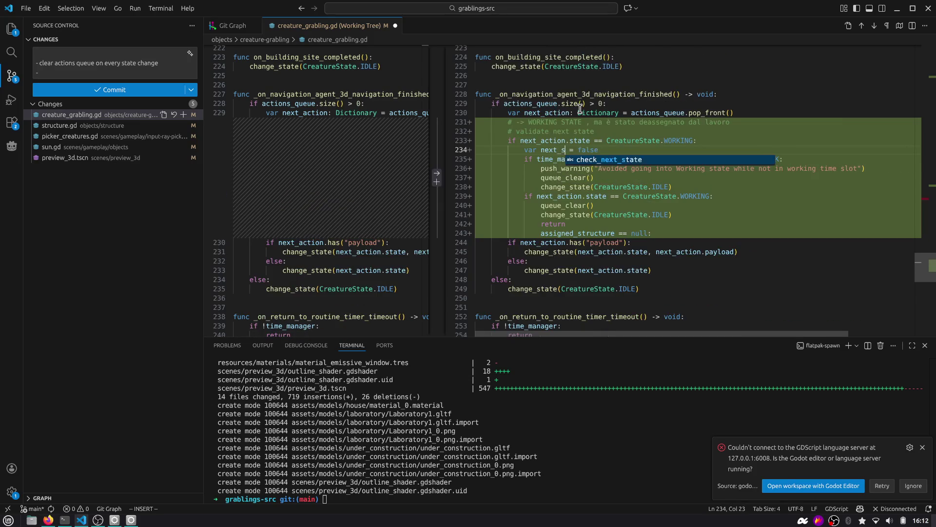
Complete the next_state_valid = true declaration, then delete it and the following blank line.
key("shift+c")
type("d = true")
key("Escape")
key("j")
key("o")
key("Escape")
key("k")
key("k")
key("d")
key("d")
key("j")
key("d")
key("d")
key("j")
key("j")
key("j")
key("w")
Copy the return line into the first block and move the assigned_structure line into the second block.
key("j")
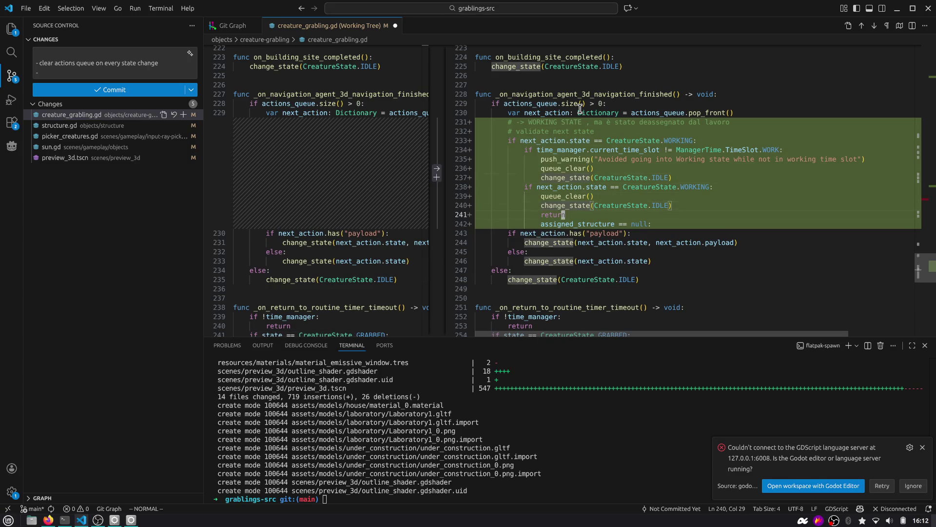
key("y")
key("y")
key("k")
key("k")
key("k")
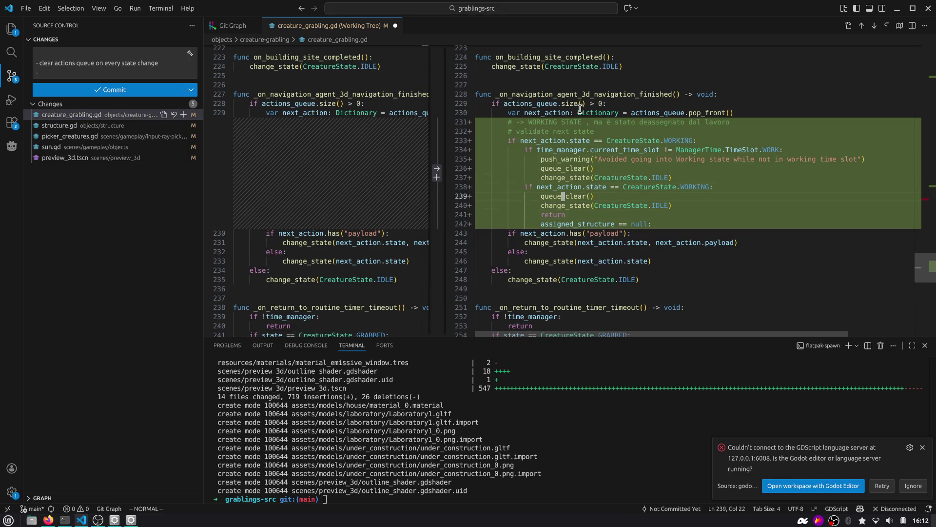
key("P")
key("j")
key("j")
key("j")
key("d")
key("d")
key("k")
key("k")
key("k")
key("k")
key("k")
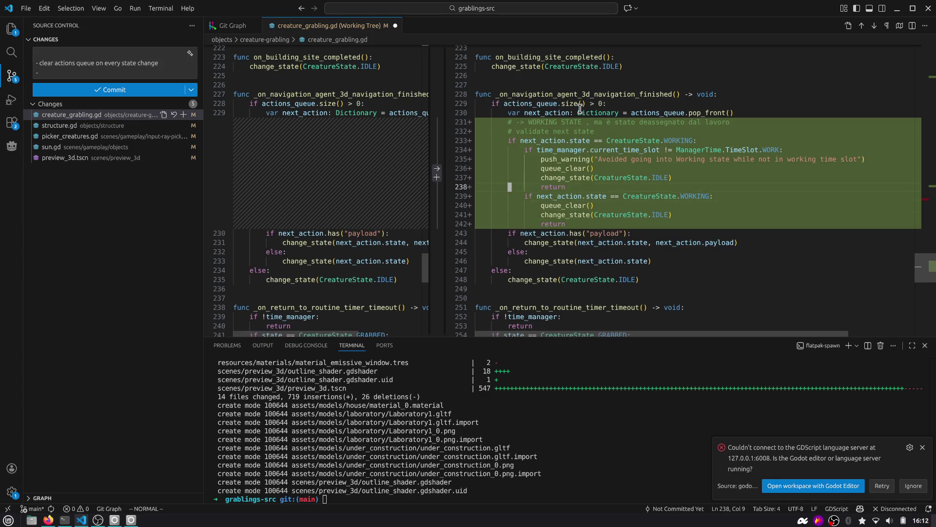
key("P")
key("j")
key("j")
key("j")
key("p")
key("k")
key("k")
key("k")
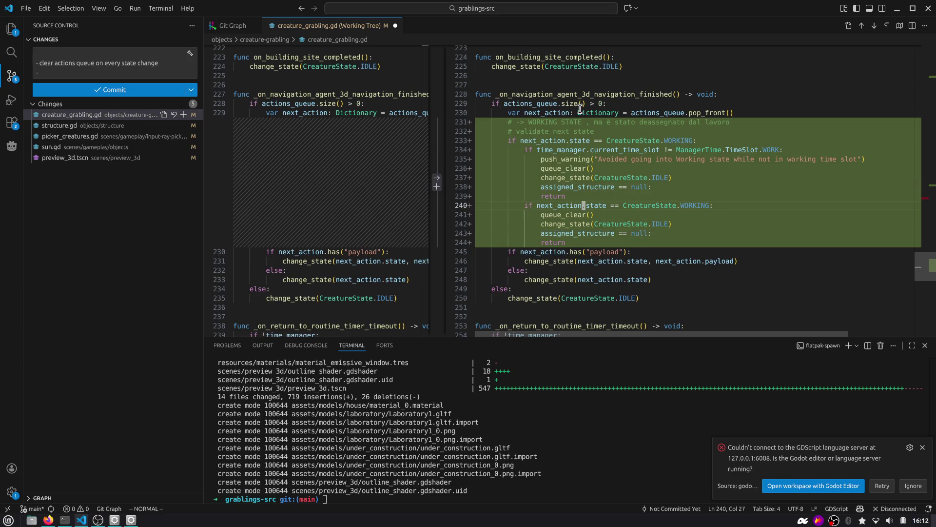
key("e")
key("e")
key("l")
key("k")
Delete the duplicate WORKING condition on line 240 and select the WORK time-slot condition.
left_click_drag(574, 140, 711, 140)
left_click_drag(536, 204, 708, 204)
key("d")
left_click_drag(779, 148, 538, 150)
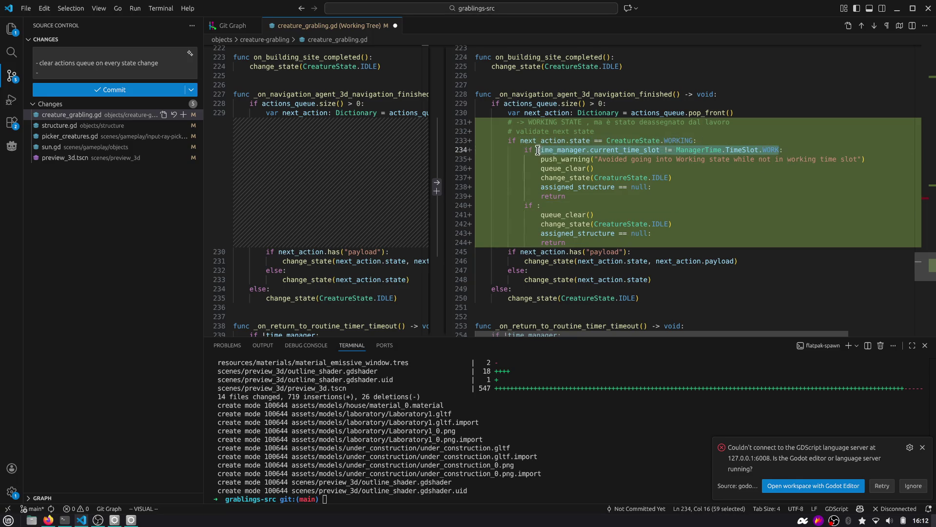
key("Escape")
key("$")
key("b")
key("v")
key("e")
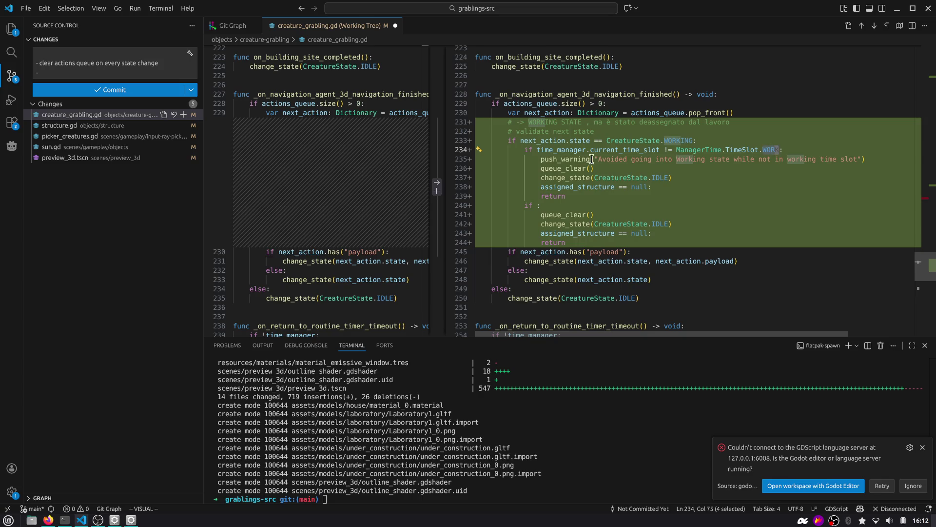
Move down past the warning and queue_clear lines and delete the stray assigned_structure null line.
left_click(545, 162)
key("e")
key("v")
key("e")
key("e")
key("e")
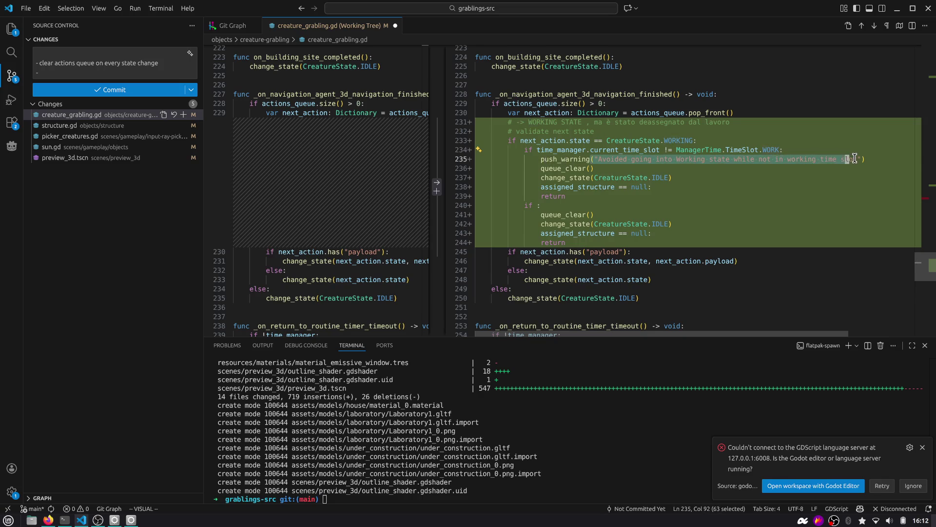
key("Escape")
key("j")
key("shift+f")
key("c")
key("j")
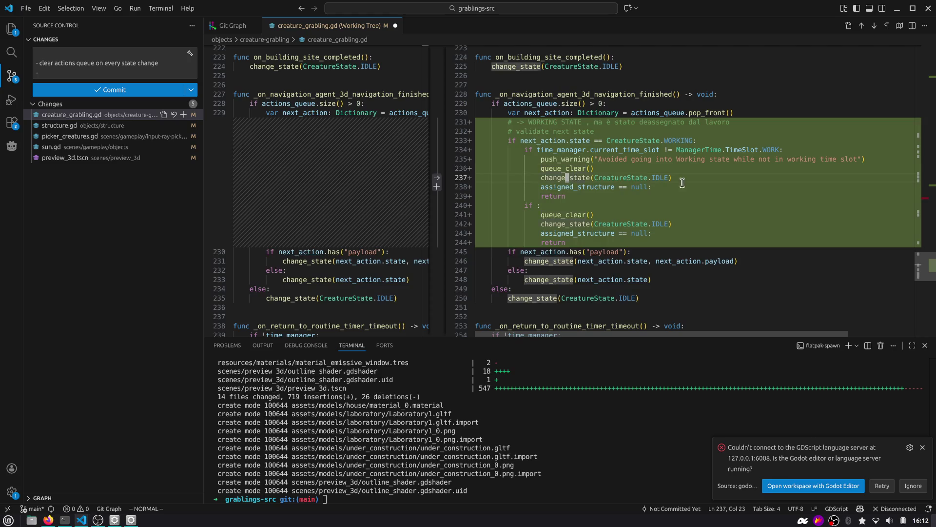
double_click(551, 186)
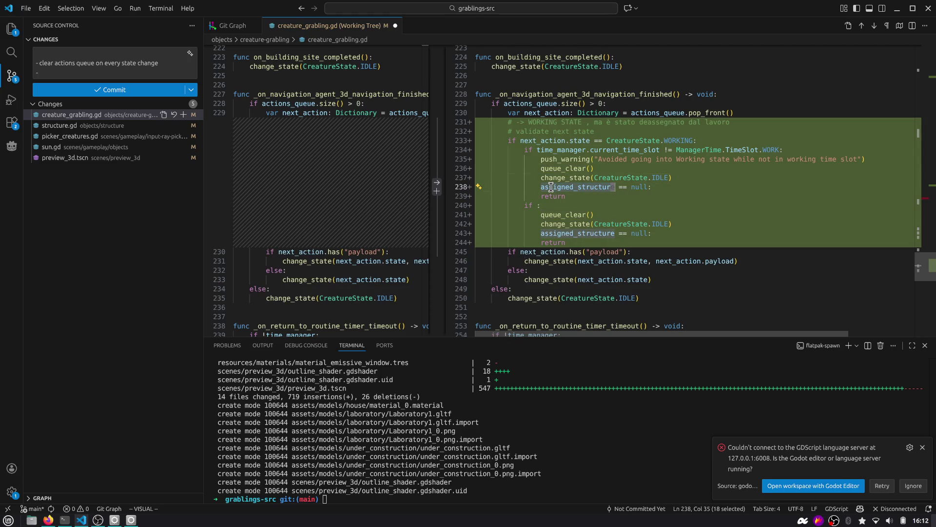
key("Escape")
key("d")
key("d")
key("j")
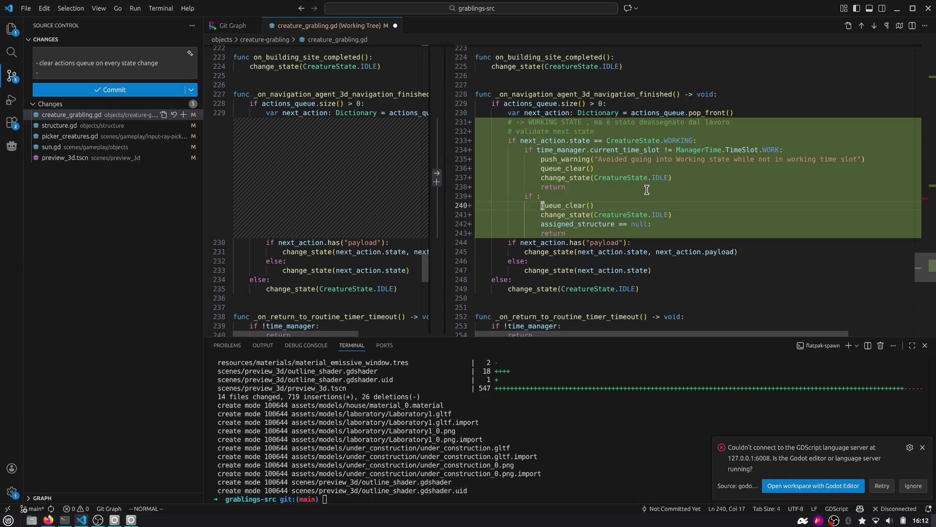
Paste the null check under the empty if, drop the colon, and join into 'if assigned_structure == null:'.
key("l")
key("Escape")
key("p")
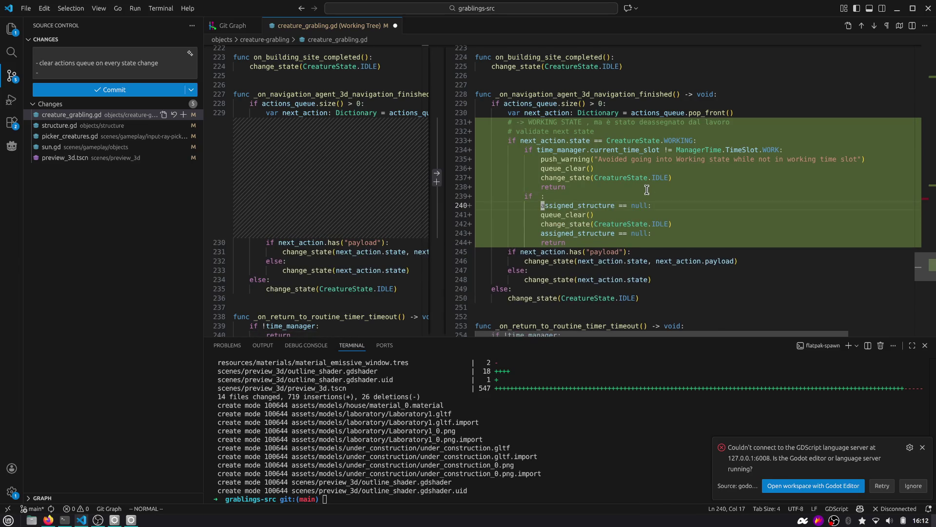
type("sf")
key("Escape")
key("j")
key("Escape")
key("k")
key("shift+j")
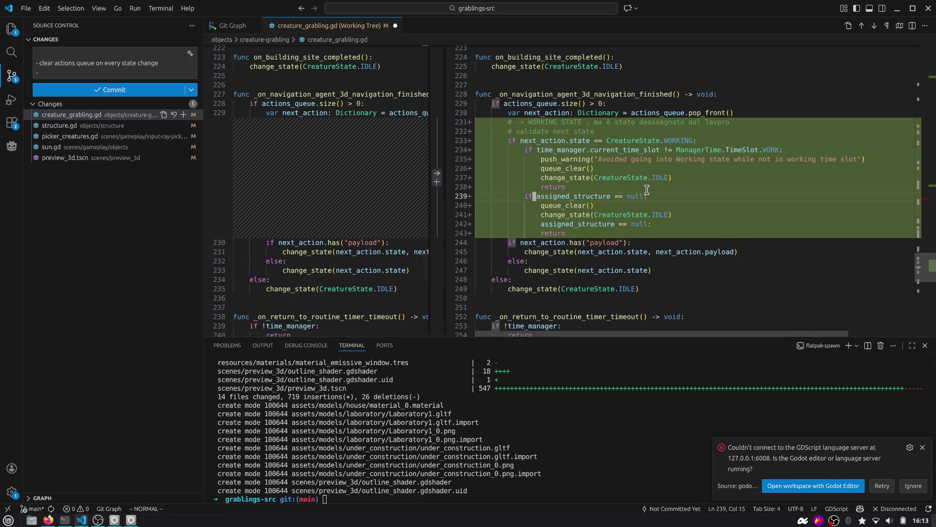
Delete the leftover null check line and paste a copy of the push_warning line under the new if.
double_click(587, 196)
left_click(634, 223)
key("d")
key("d")
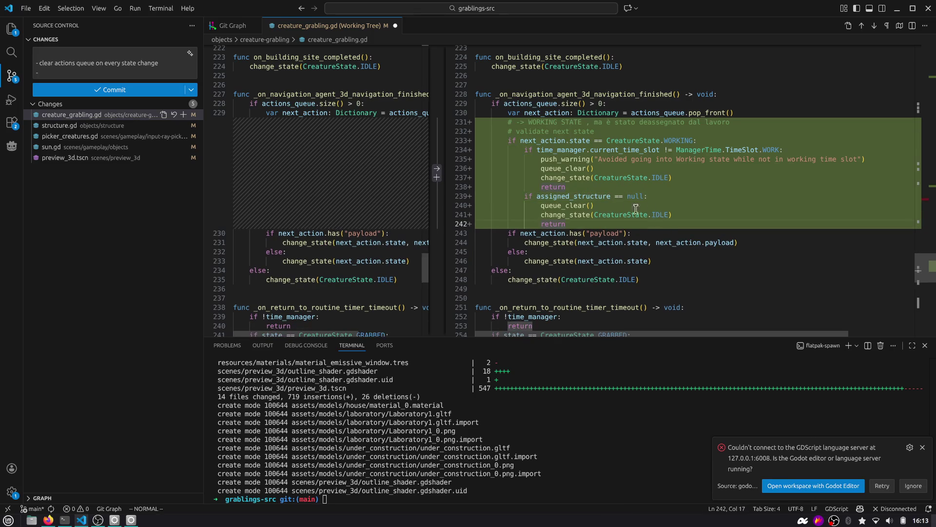
left_click(612, 161)
key("j")
key("j")
key("j")
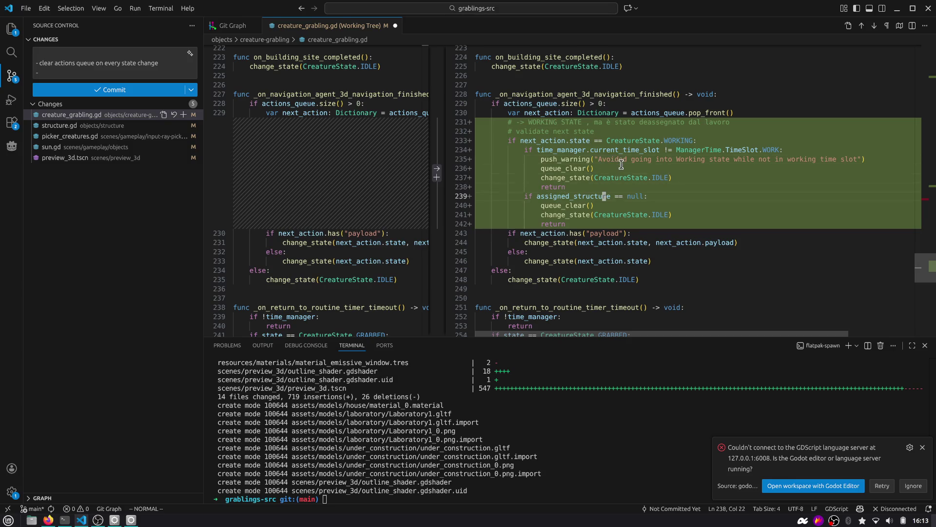
key("p")
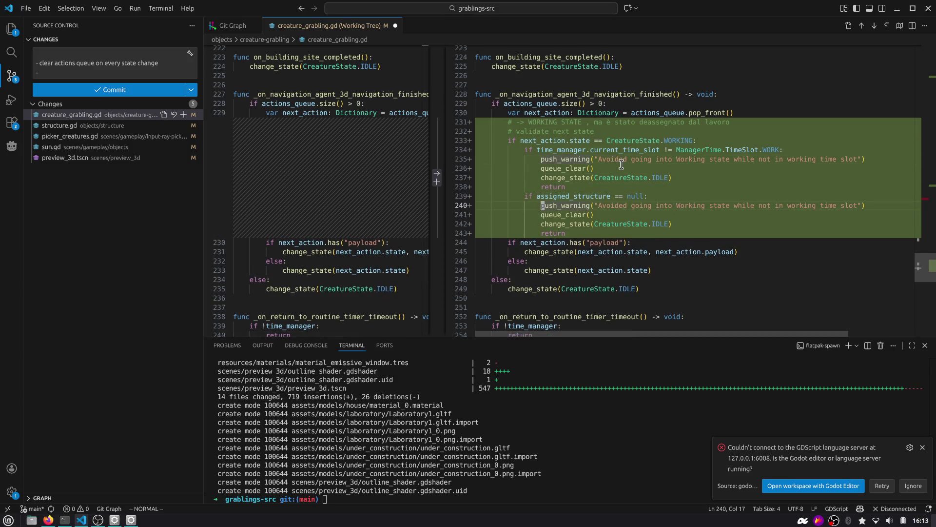
Rewrite the copied warning to 'Avoided going into Working state because assigned_structure is null'.
key("w")
key("w")
key("v")
key("l")
key("l")
key("l")
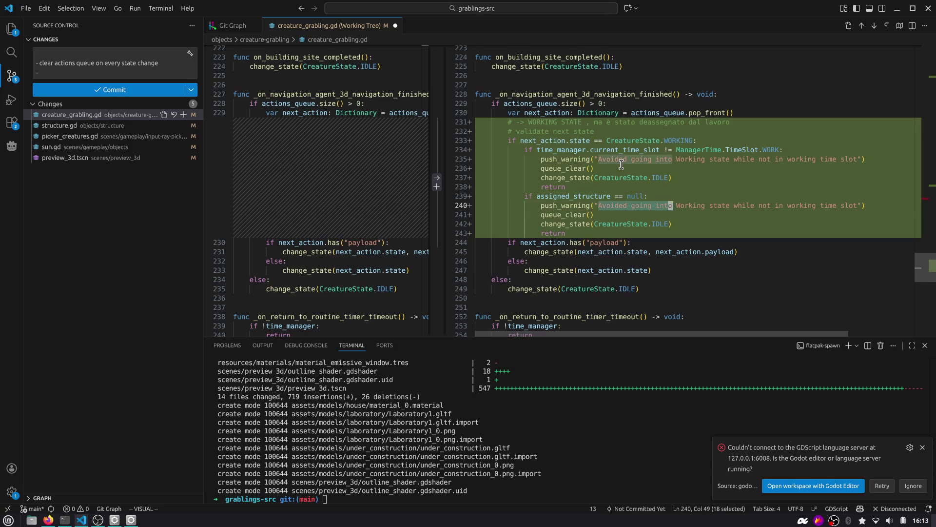
key("l")
key("l")
key("l")
type("cAvoid")
type("going into")
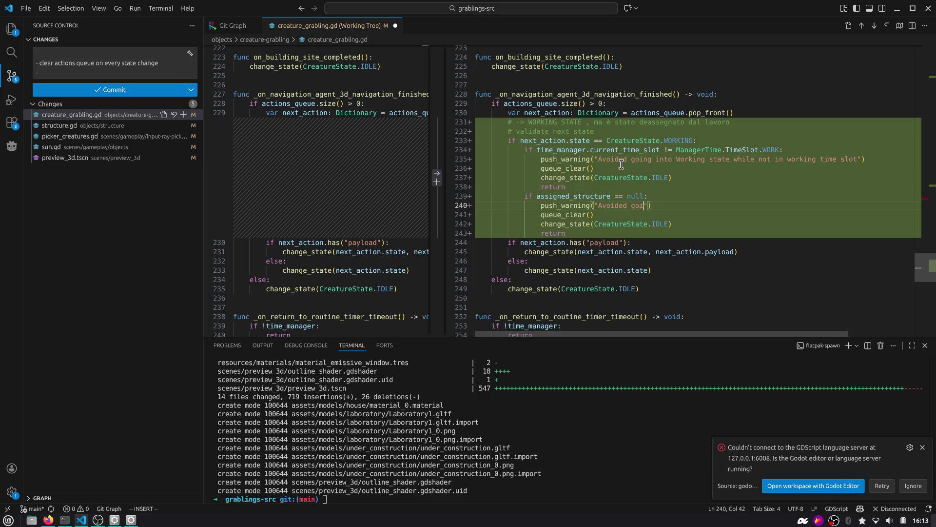
type("ing state")
type(" when")
key("ctrl+shift+Left")
type("without")
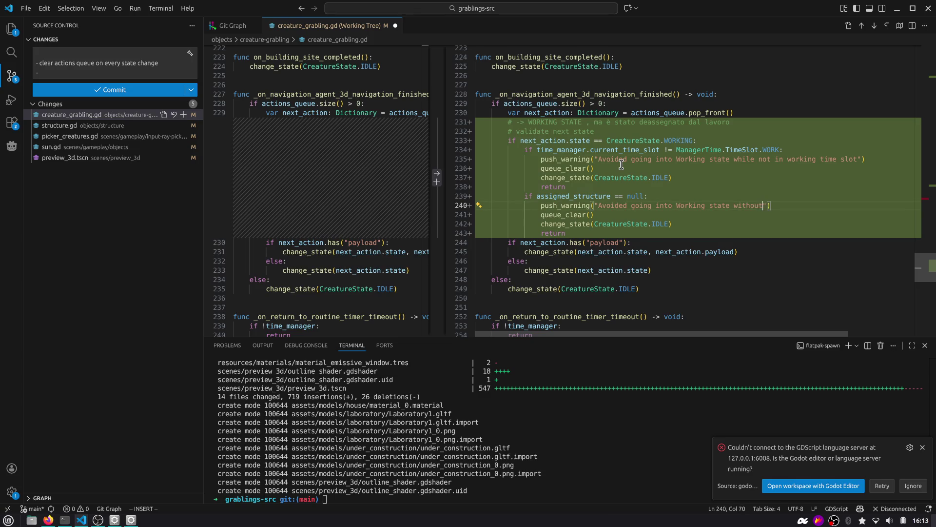
key("ctrl+shift+Left")
key("ctrl+shift+Left")
key("ctrl+shift+Left")
key("BackSpace")
key("BackSpace")
type(", ")
type("signed_str")
key("Escape")
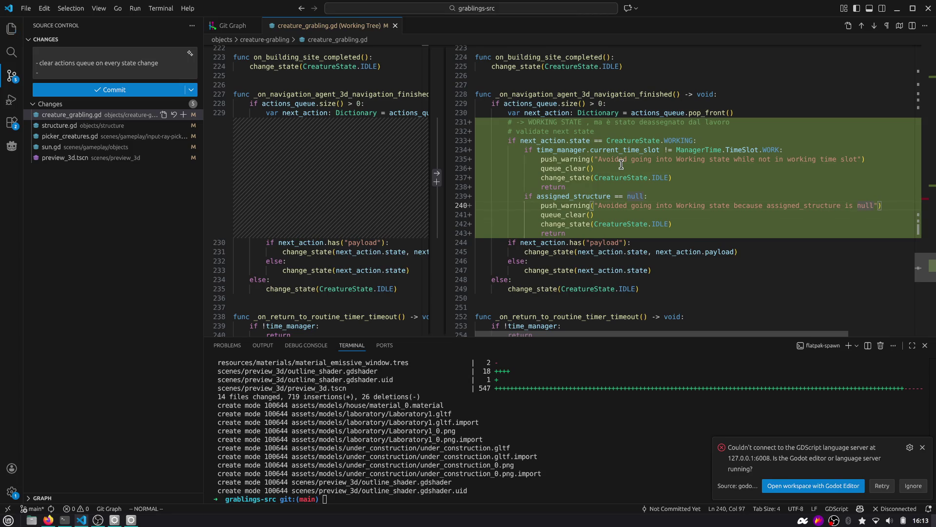
Move past the change_state and return lines to the old Italian comment line.
key("j")
key("j")
left_click(578, 234)
left_click(618, 124)
Delete the old Italian comment line, then select and review the validation block.
key("d")
key("d")
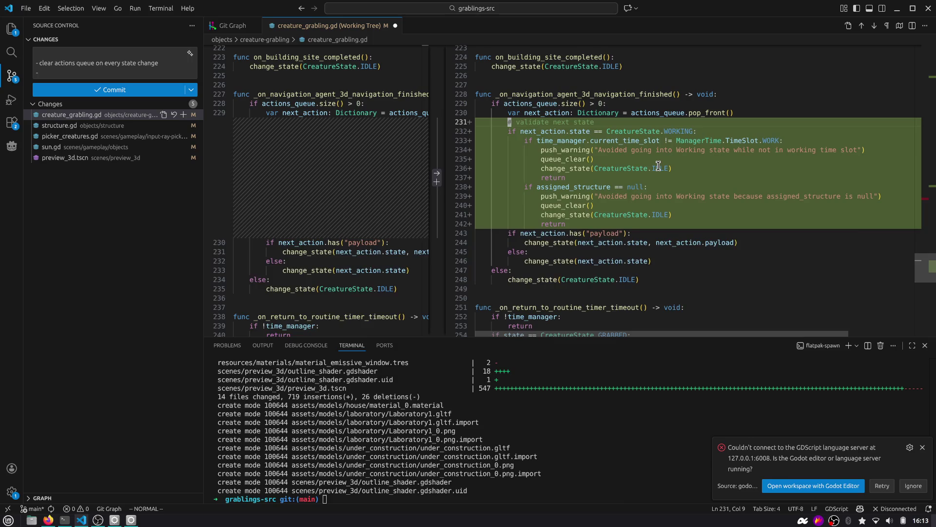
key("j")
key("j")
key("j")
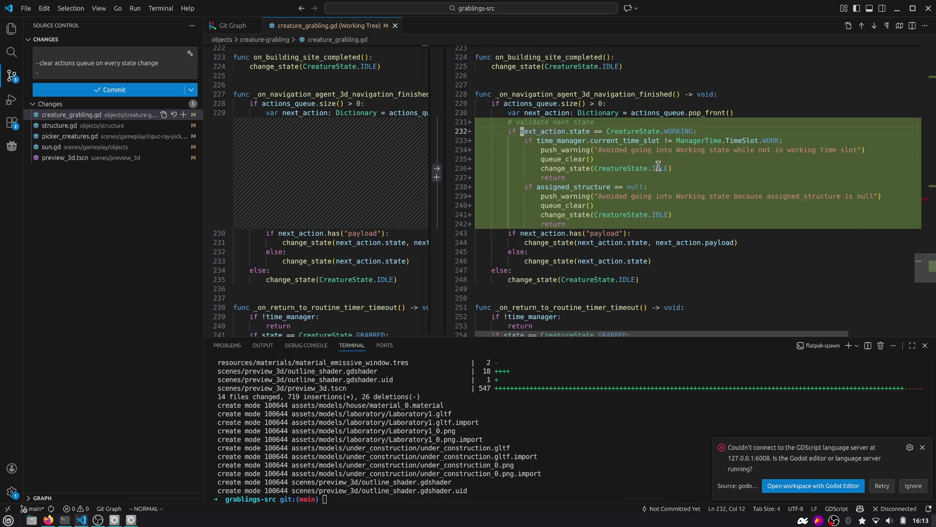
key("$")
key("v")
key("k")
key("k")
key("k")
key("k")
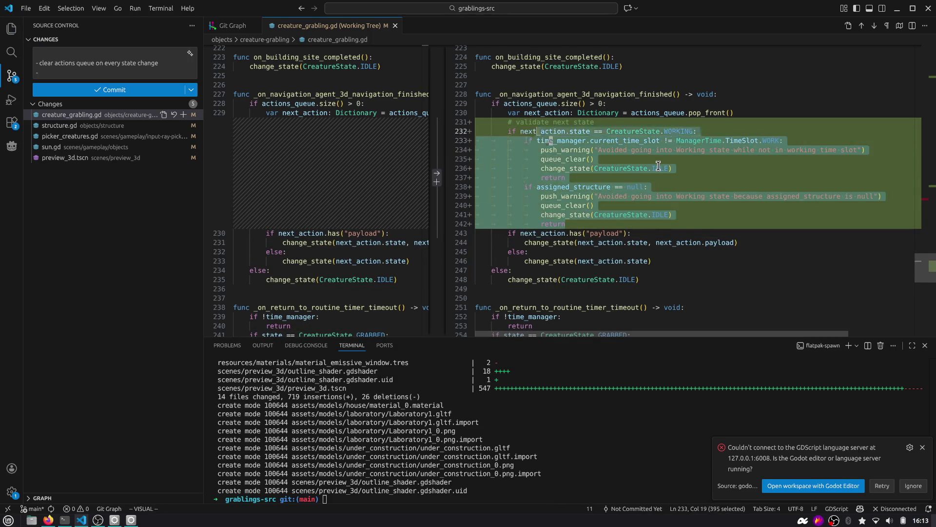
key("0")
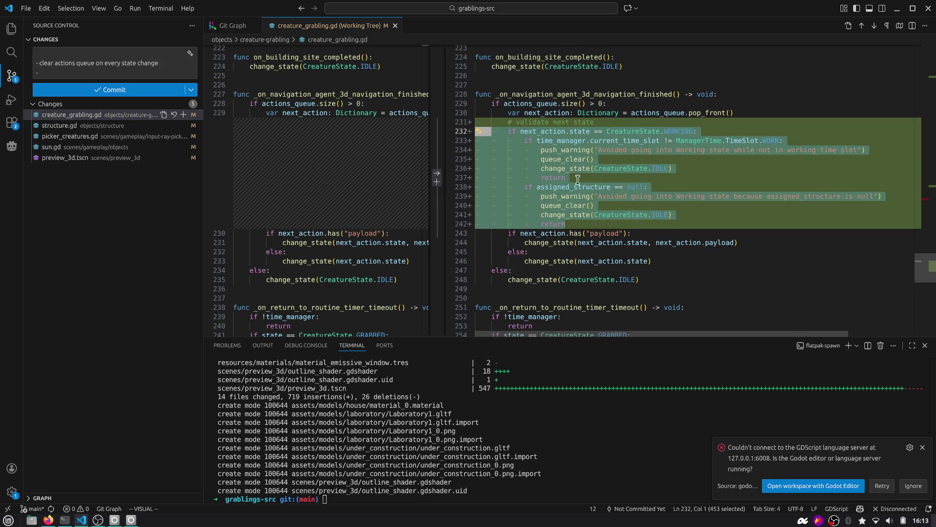
left_click(690, 142)
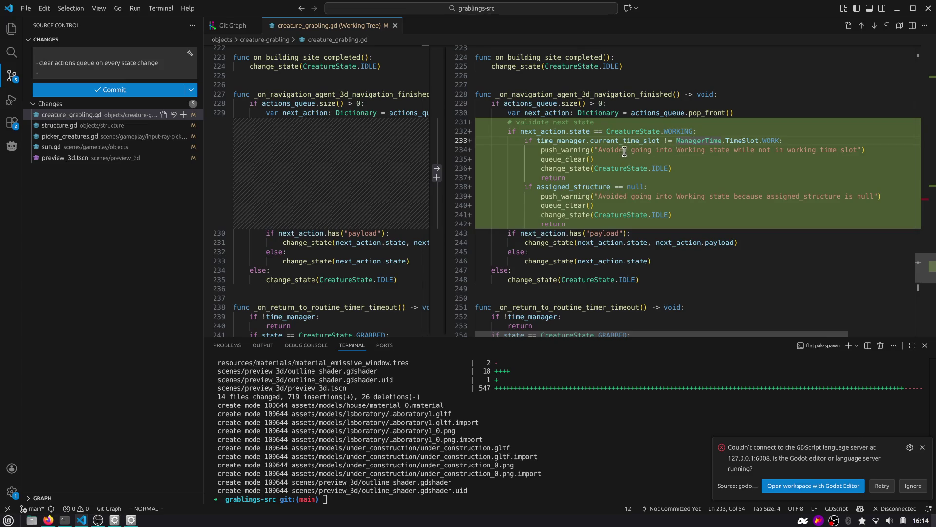
Start the commit message's second line, '- validate next state', in Source Control.
scroll(585, 190, "down", 1)
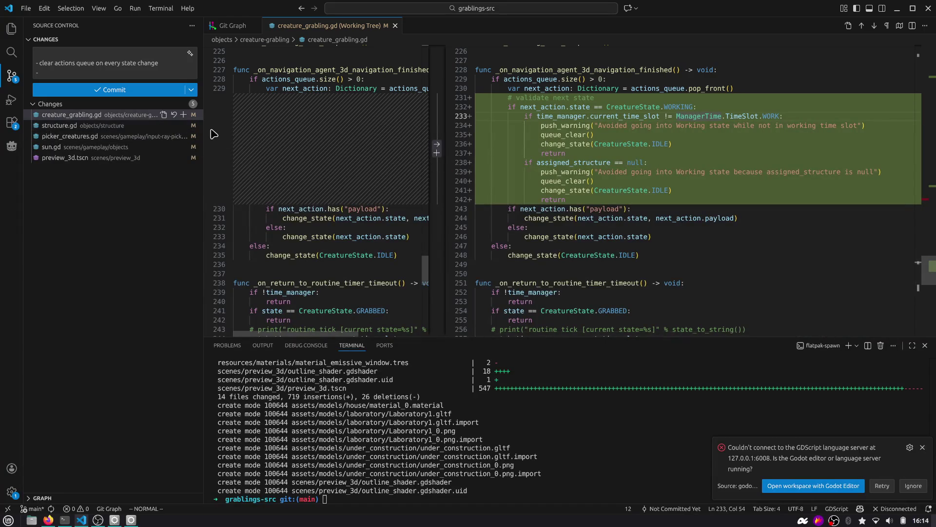
scroll(582, 146, "up", 20)
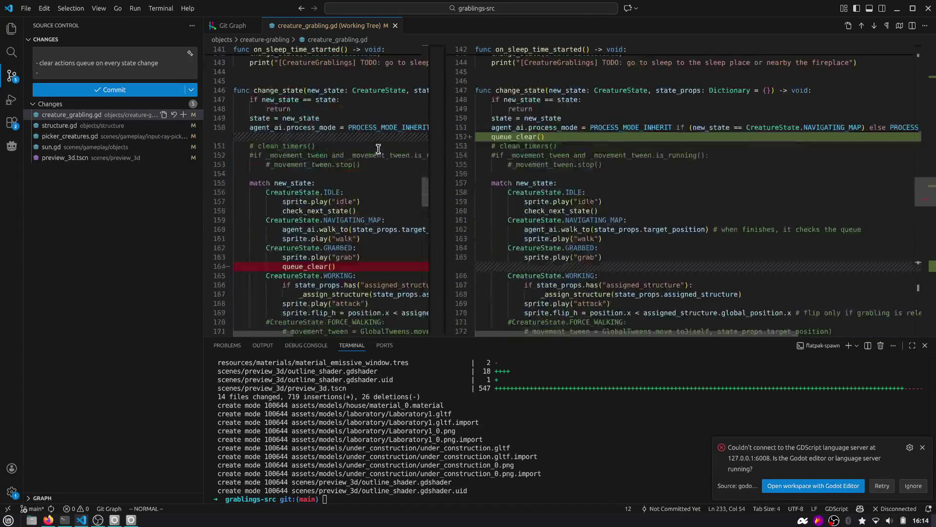
scroll(439, 146, "up", 20)
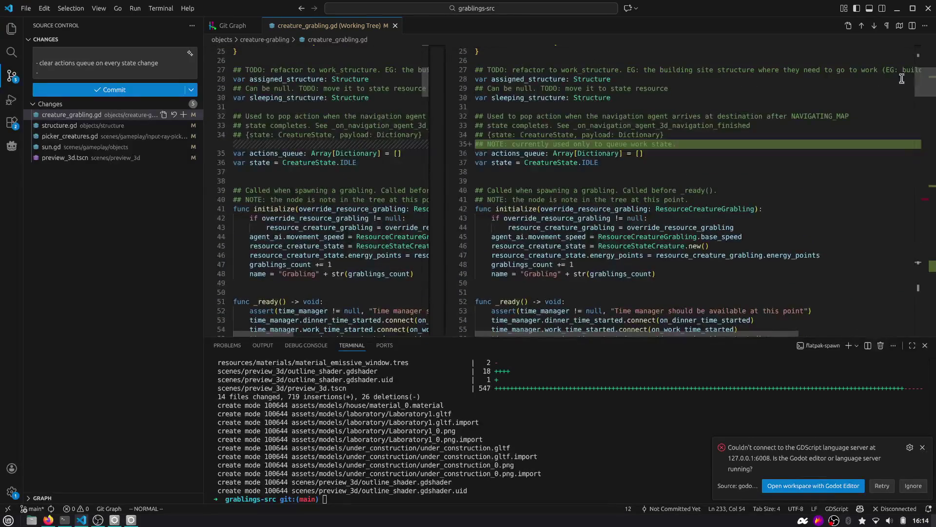
left_click(146, 73)
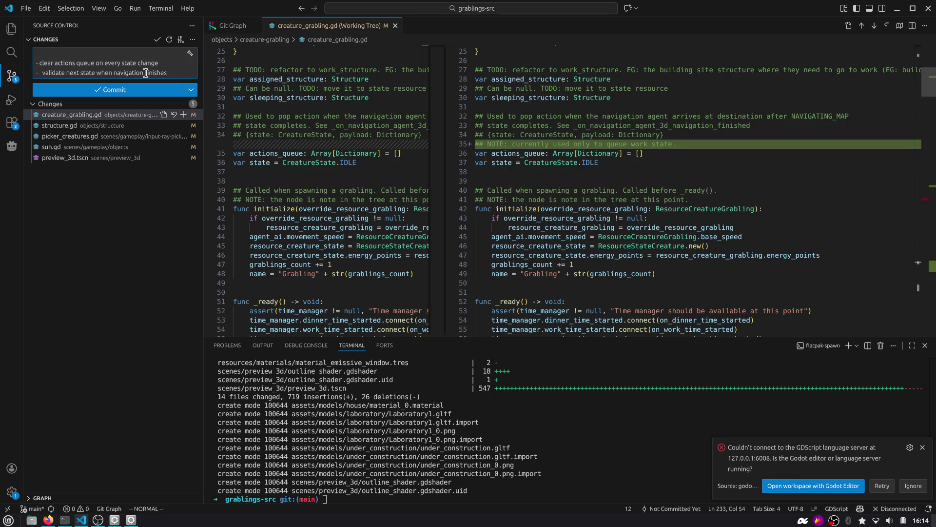
Reword the second commit point to end 'before changing state to the queued one', then stage creature_grabling.gd.
key("ctrl+shift+Left")
key("ctrl+shift+Left")
key("ctrl+shift+Left")
type("bef")
key("ctrl+BackSpace")
type("po")
key("ctrl+BackSpace")
type("changing state to")
type(" the")
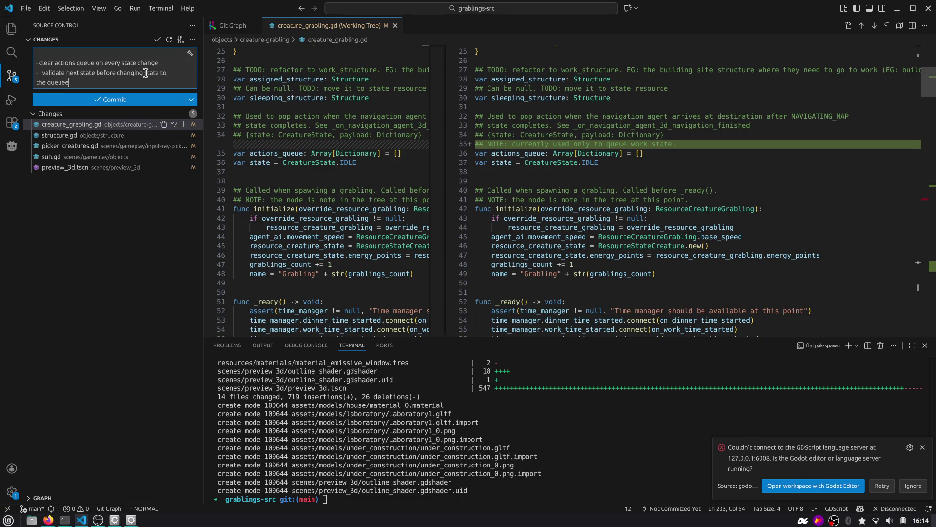
key("Return")
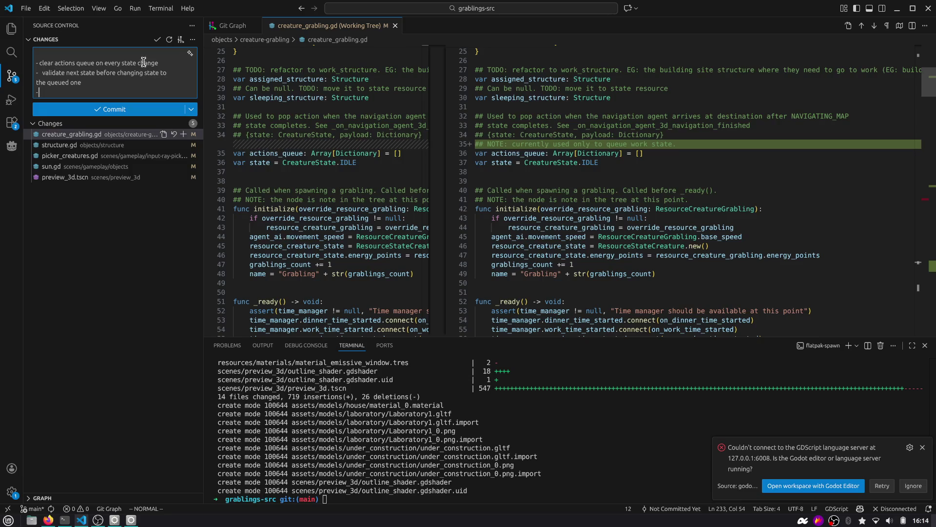
left_click(183, 134)
Review the structure.gd accepts_grabling_worker change and stage structure.gd.
left_click(138, 158)
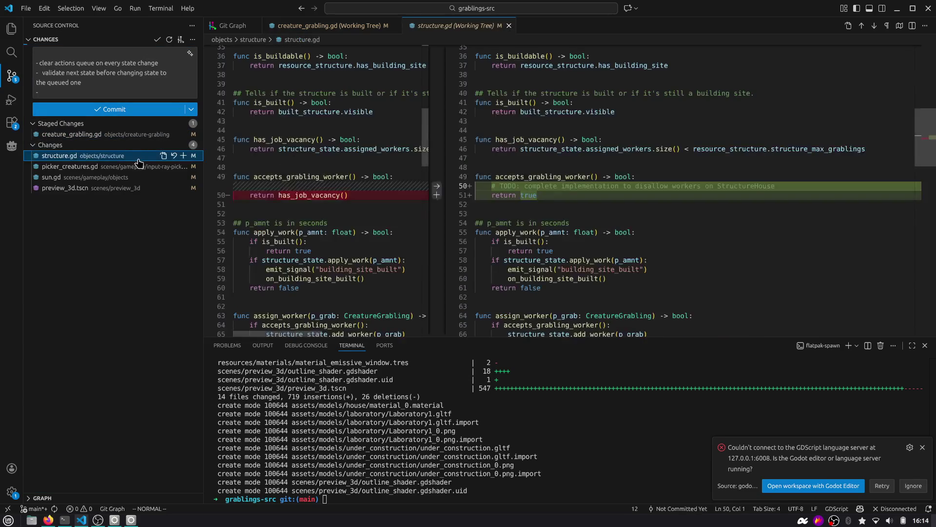
left_click_drag(557, 195, 455, 178)
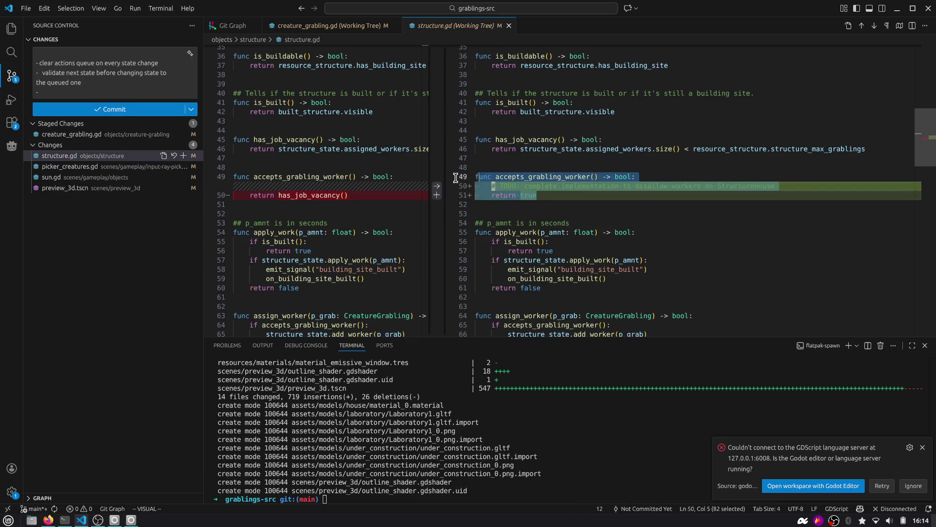
left_click(184, 156)
Delete the blank line before the worker-replacement toast in picker_creatures.gd and open it as a regular file.
left_click(96, 166)
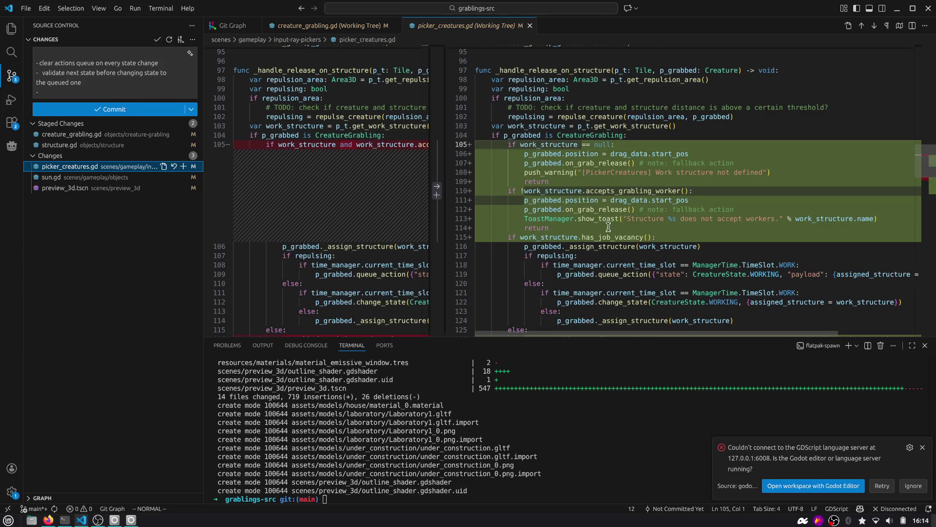
scroll(564, 144, "down", 8)
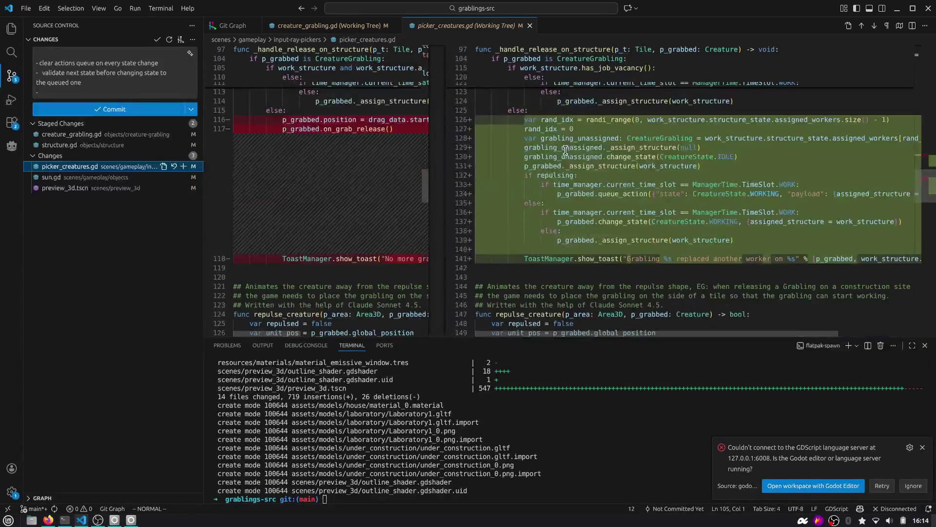
left_click(599, 248)
key("d")
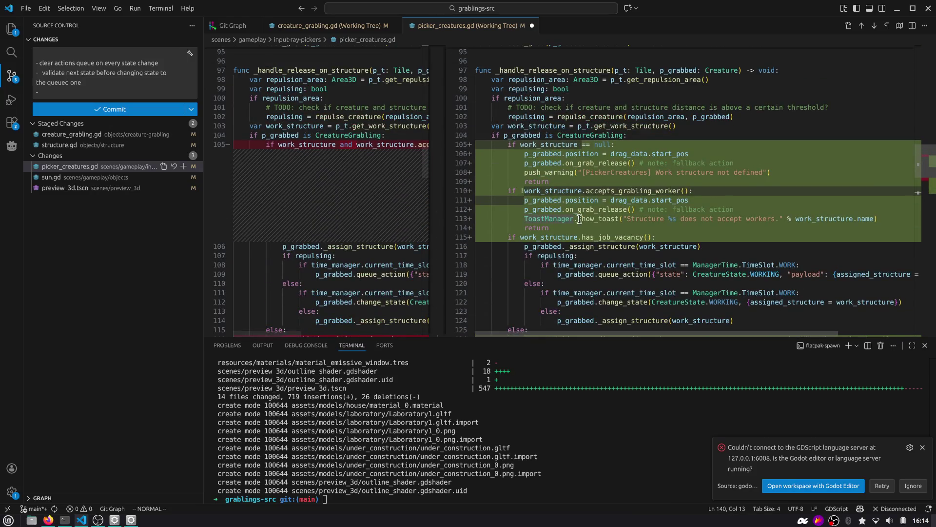
scroll(558, 196, "down", 5)
scroll(557, 196, "down", 2)
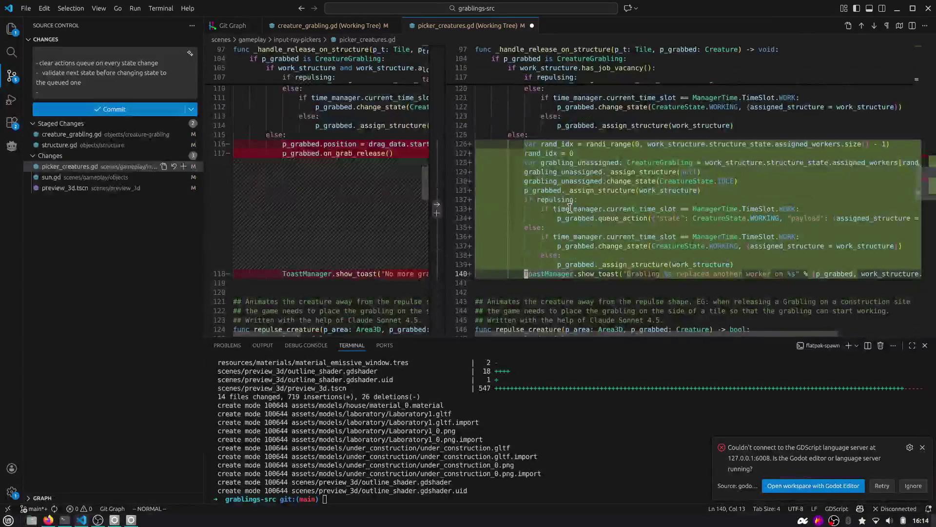
left_click(848, 29)
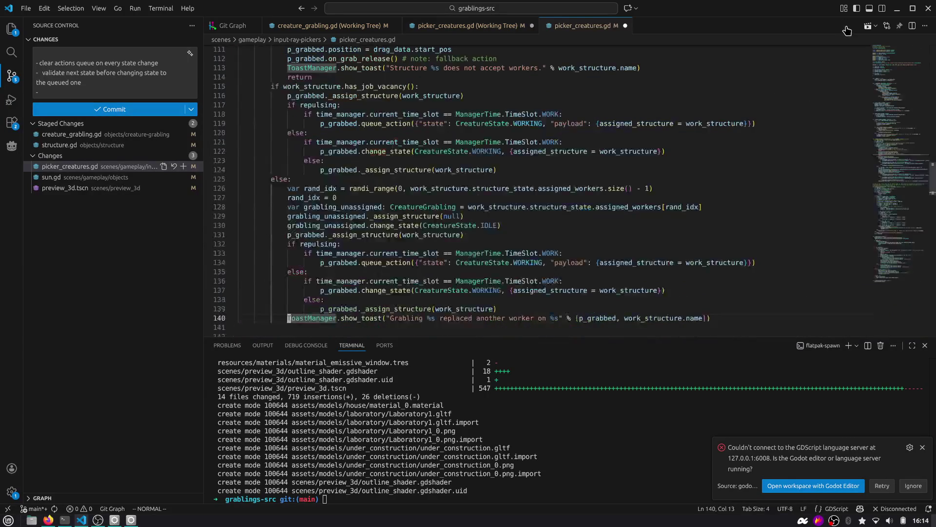
Save picker_creatures.gd, close the working-tree diff, and review release handler lines 105–114.
scroll(454, 207, "down", 3)
key("ctrl+s")
left_click(493, 26)
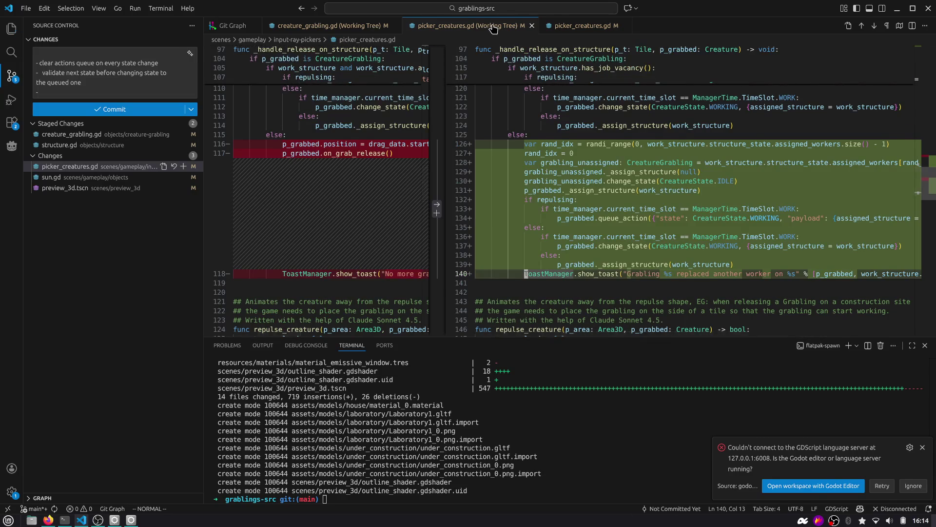
left_click(531, 25)
left_click(409, 234)
scroll(576, 239, "up", 3)
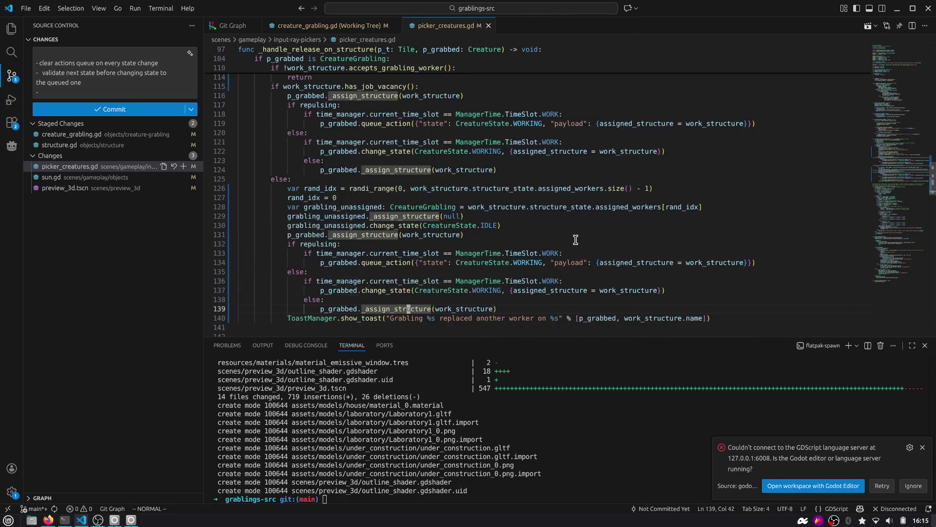
left_click(316, 216)
scroll(294, 104, "up", 4)
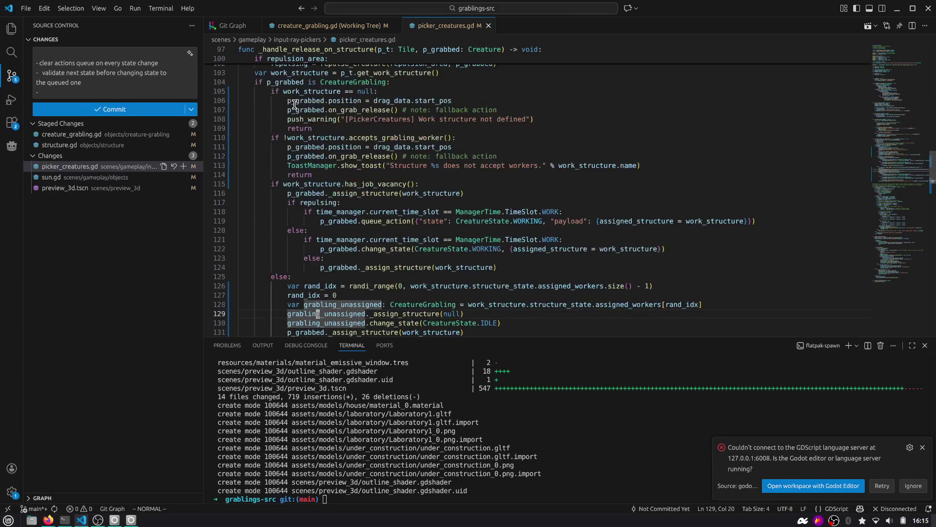
mouse_move(271, 91)
left_mouse_down()
mouse_move(278, 132)
mouse_move(488, 165)
mouse_move(312, 174)
left_mouse_up()
scroll(385, 180, "down", 3)
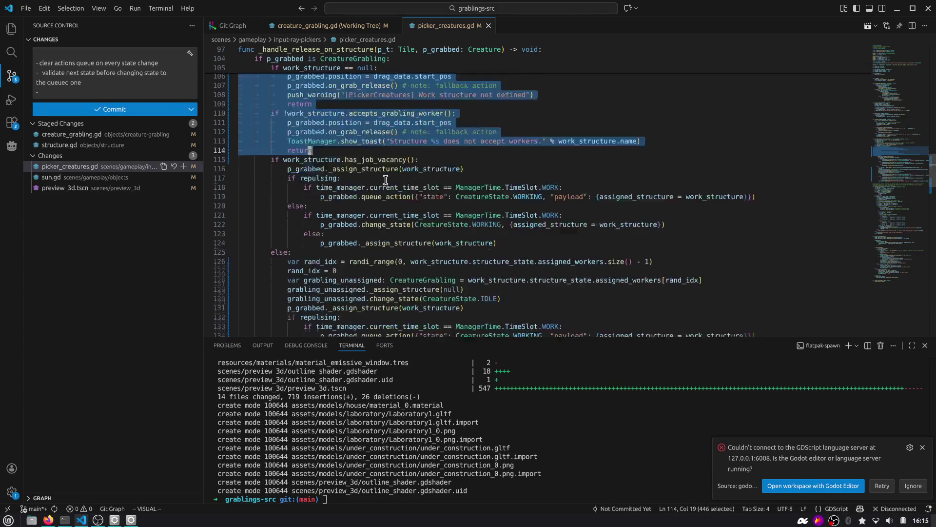
scroll(386, 180, "down", 2)
Add the stub 'func _handle_start_working(p_repulsing, p_grb, p_work_structure) -> void:' with a pass body.
type("func _handle_start_working(")
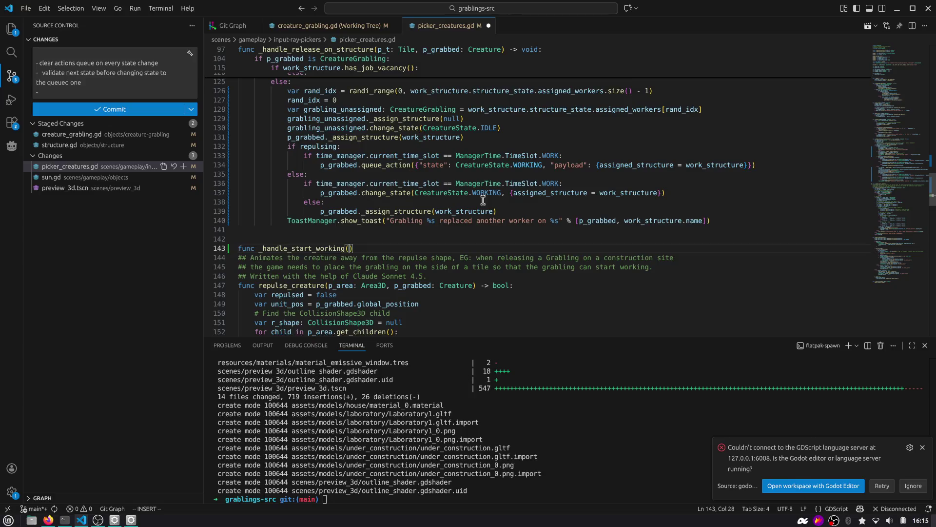
type("p_repu")
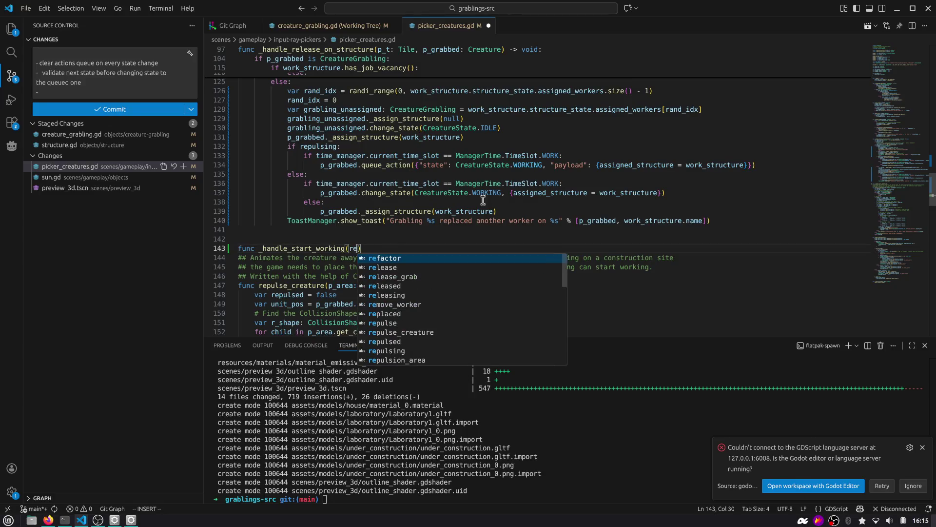
type("lsi")
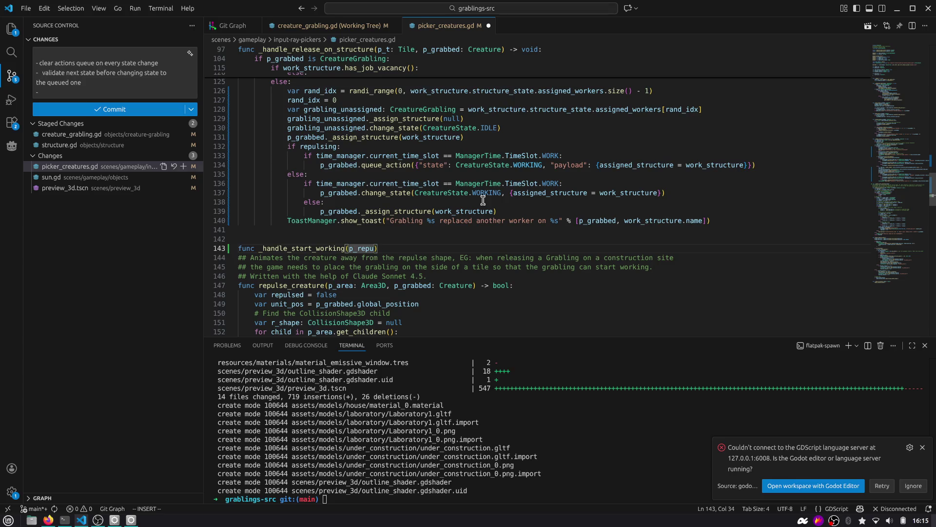
type("ng, p_gr")
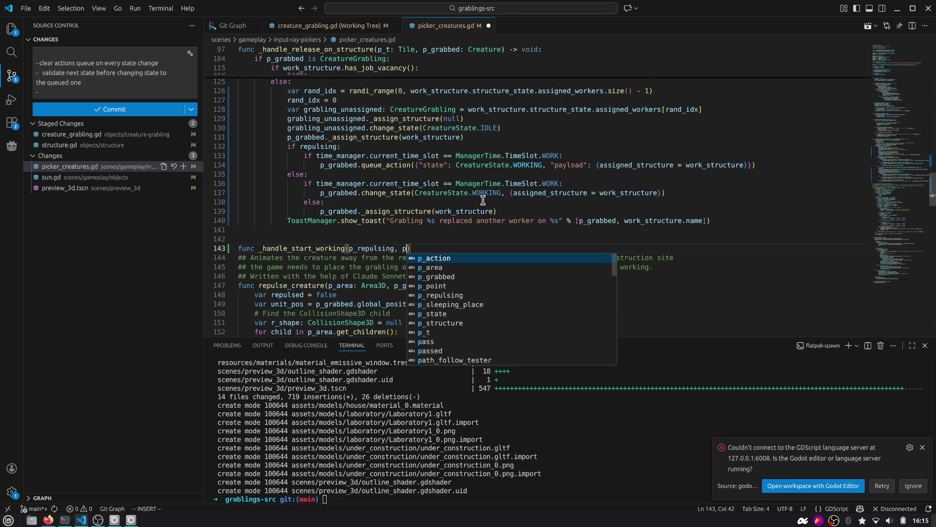
type("abb")
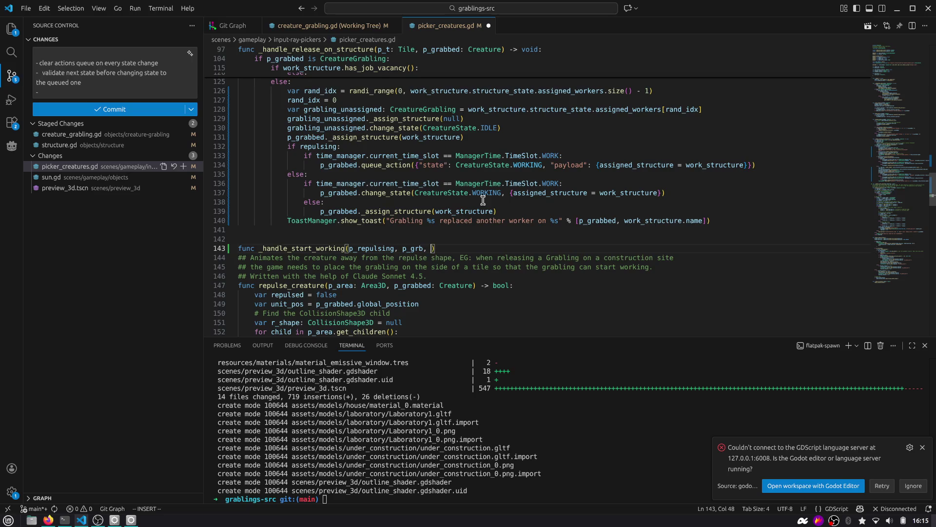
scroll(435, 58, "up", 5)
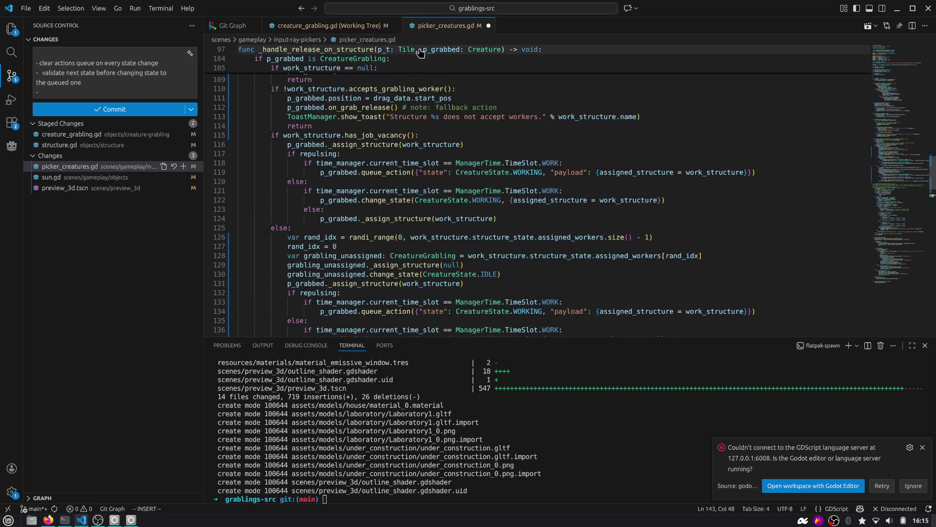
scroll(456, 54, "up", 6)
scroll(410, 146, "down", 10)
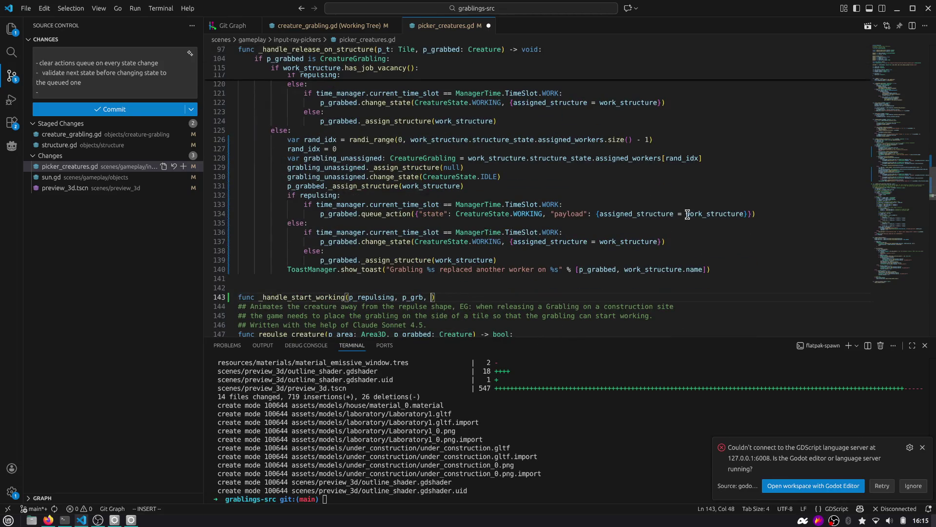
scroll(683, 212, "down", 4)
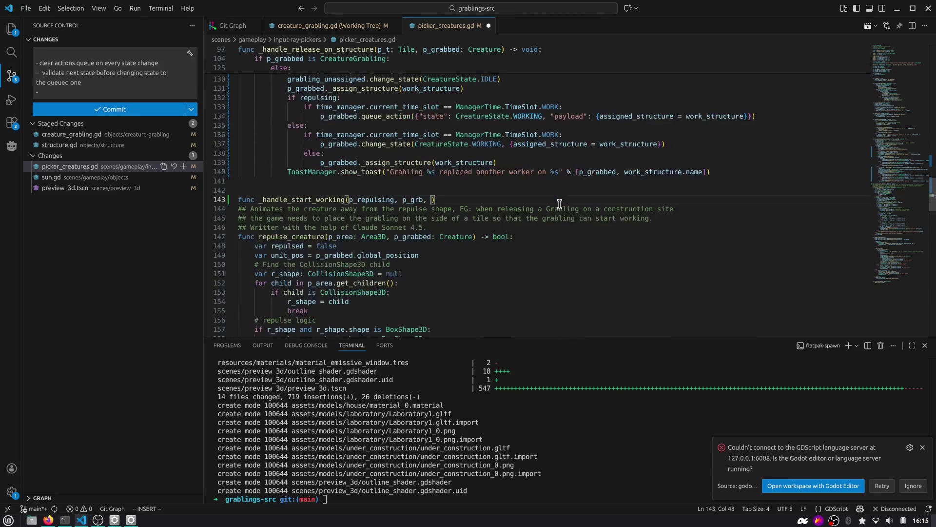
type("p_work_structur")
type("e) -> v")
type("oid:")
key("Return")
type("pass")
key("Return")
key("Return")
key("Escape")
key("k")
key("k")
key("k")
key("o")
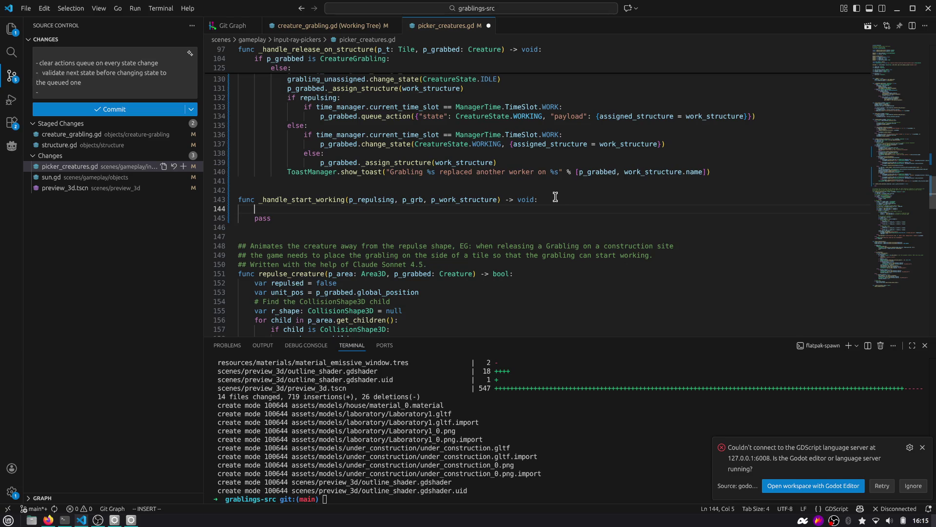
scroll(555, 197, "up", 2)
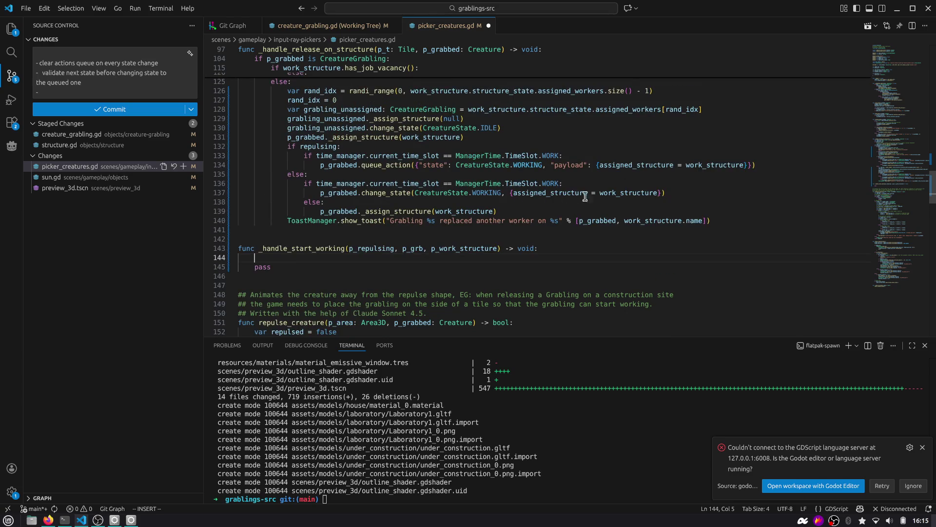
scroll(653, 171, "up", 1)
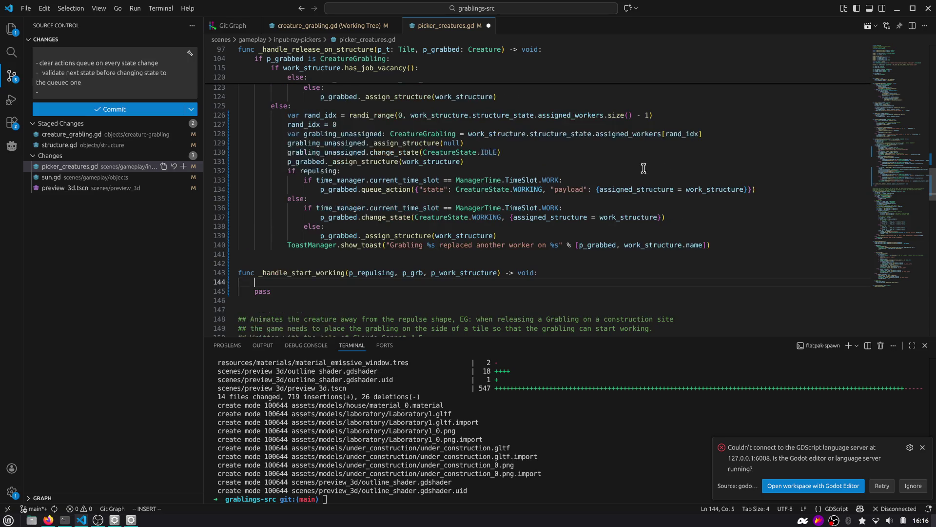
Cut the eight-line repulsing branch (lines 132–139) out of the release handler.
left_click_drag(498, 236, 225, 171)
scroll(395, 169, "up", 1)
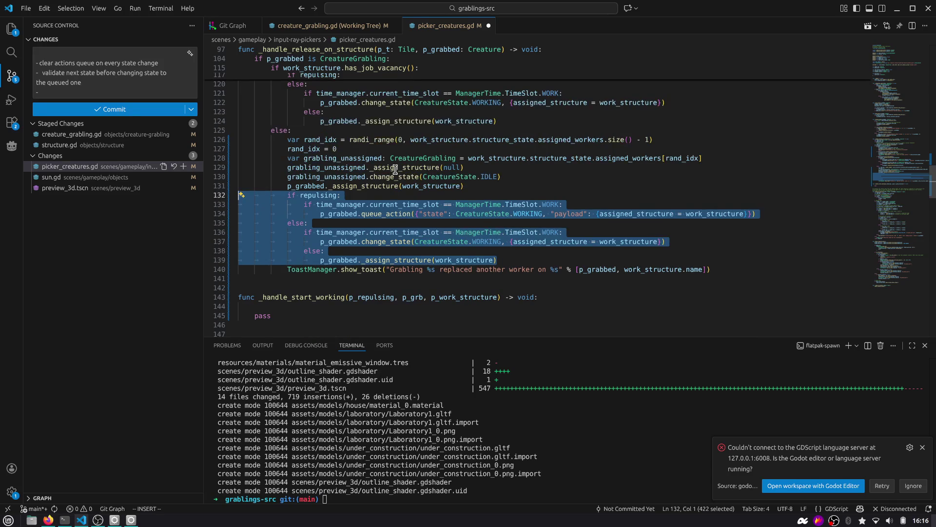
scroll(395, 169, "up", 4)
scroll(395, 169, "down", 5)
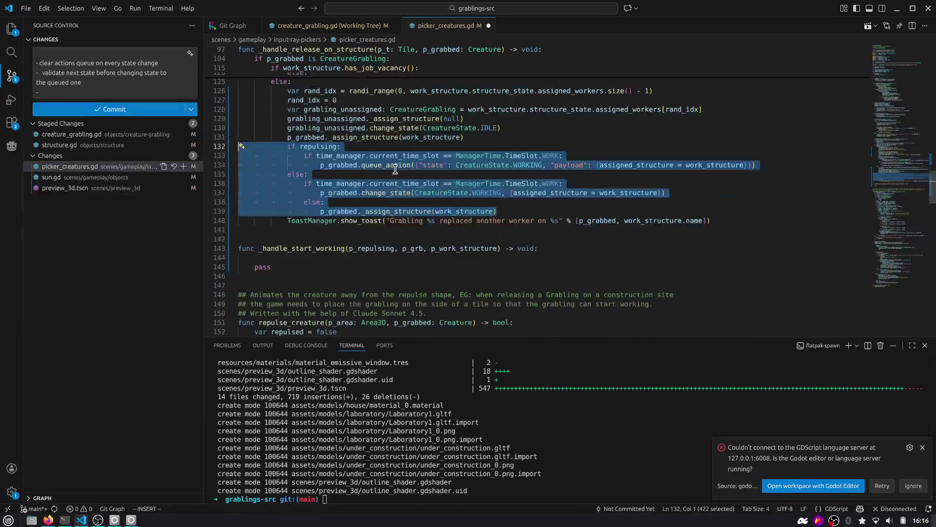
scroll(395, 170, "down", 1)
mouse_move(496, 185)
left_mouse_down()
mouse_move(244, 178)
mouse_move(193, 122)
left_mouse_up()
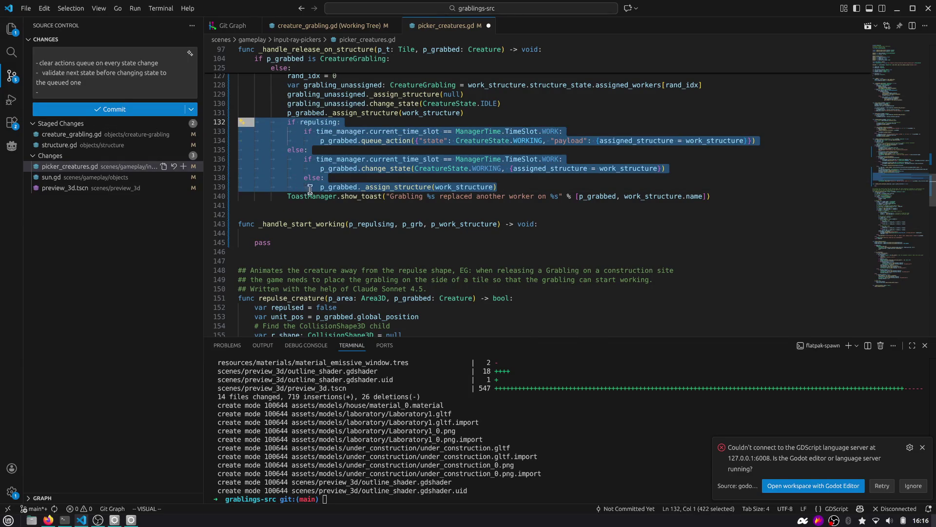
key("Escape")
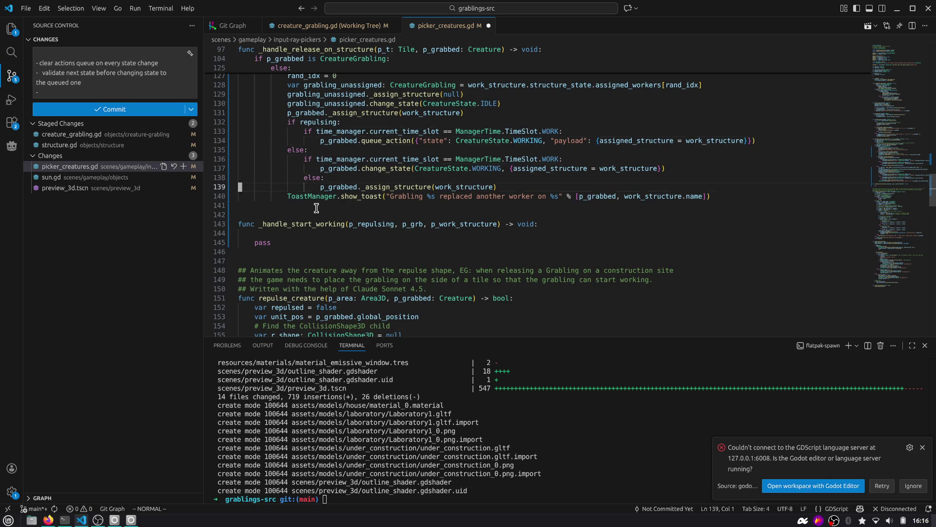
key("shift+v")
key("k")
key("k")
key("k")
key("d")
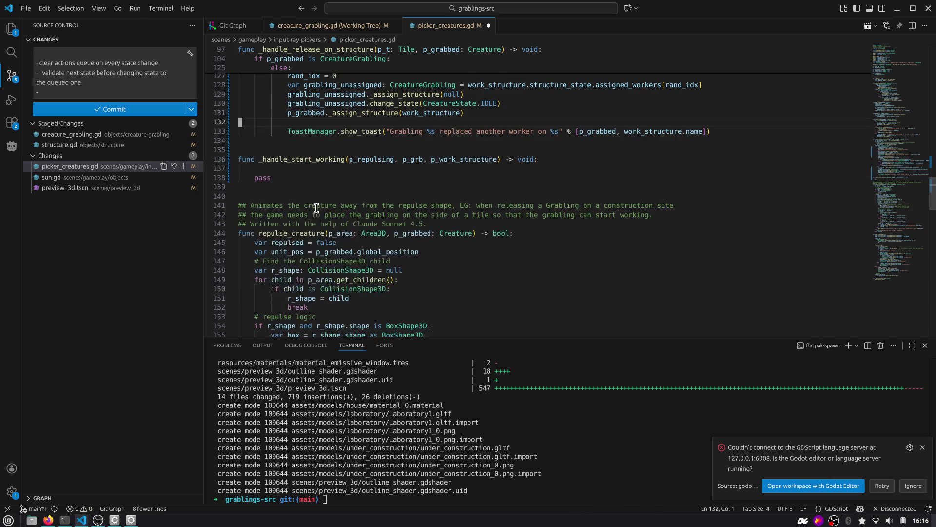
Paste the branch into _handle_start_working, dedent it two levels, and delete the blank and pass lines.
key("j")
key("j")
key("j")
key("P")
key("k")
key("j")
key("w")
key("v")
key("j")
key("j")
key("j")
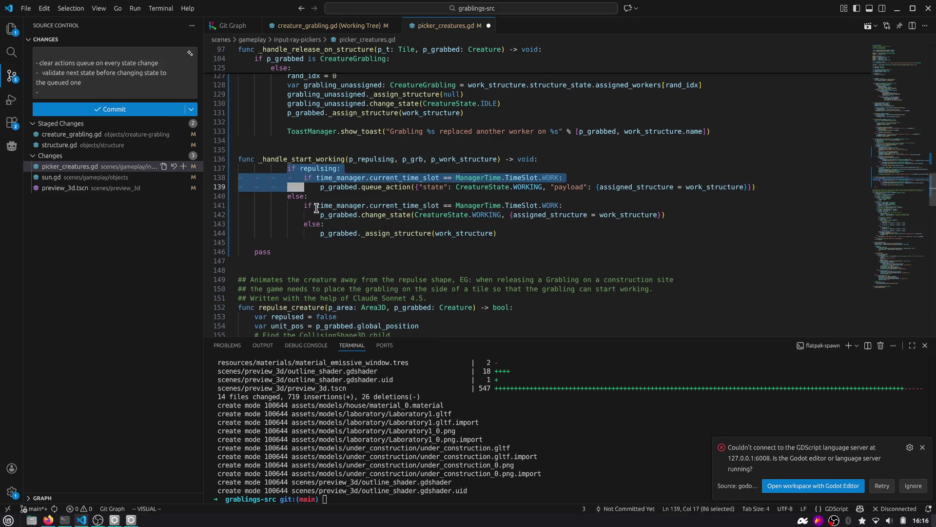
key("j")
key("j")
key("<")
key(".")
key("j")
key("j")
key("j")
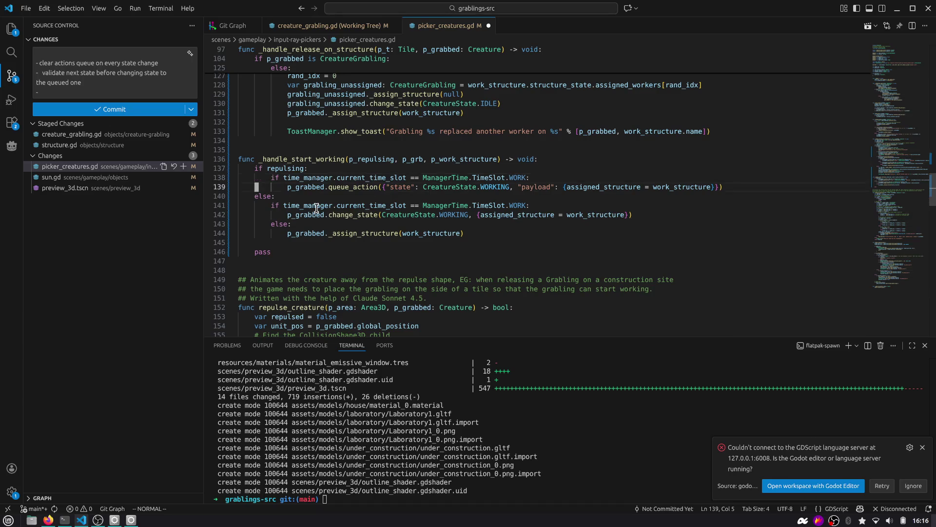
key("j")
key("j")
key("d")
key("j")
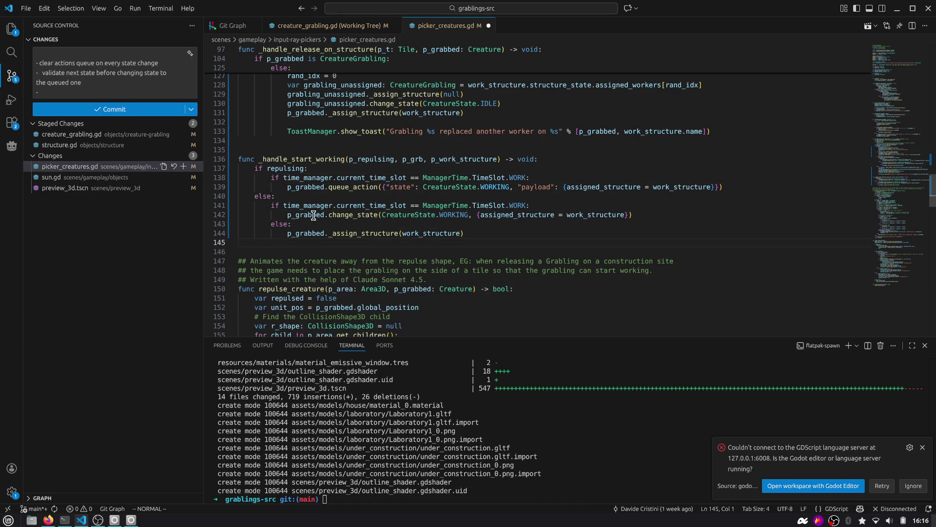
double_click(292, 159)
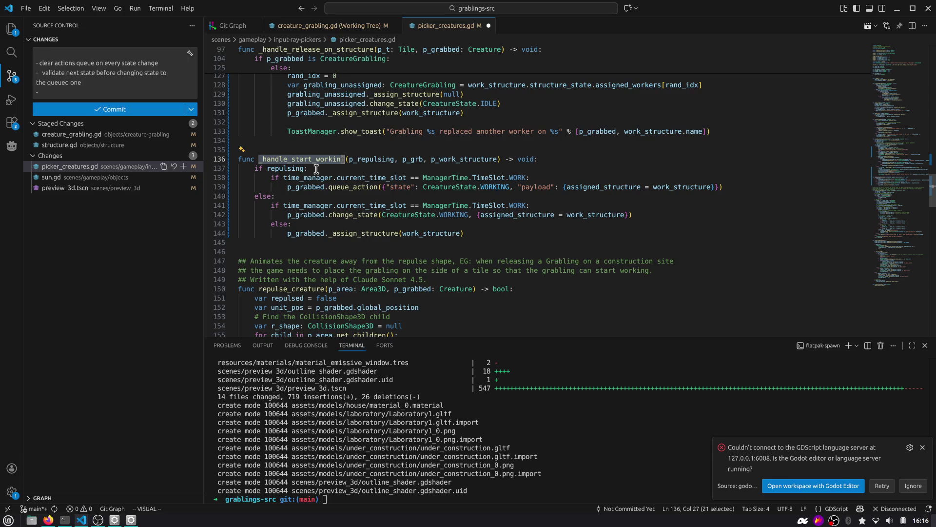
Rename repulsing in the function's if condition to p_repulsing.
key("Escape")
key("w")
key("w")
key("v")
key("i")
key("w")
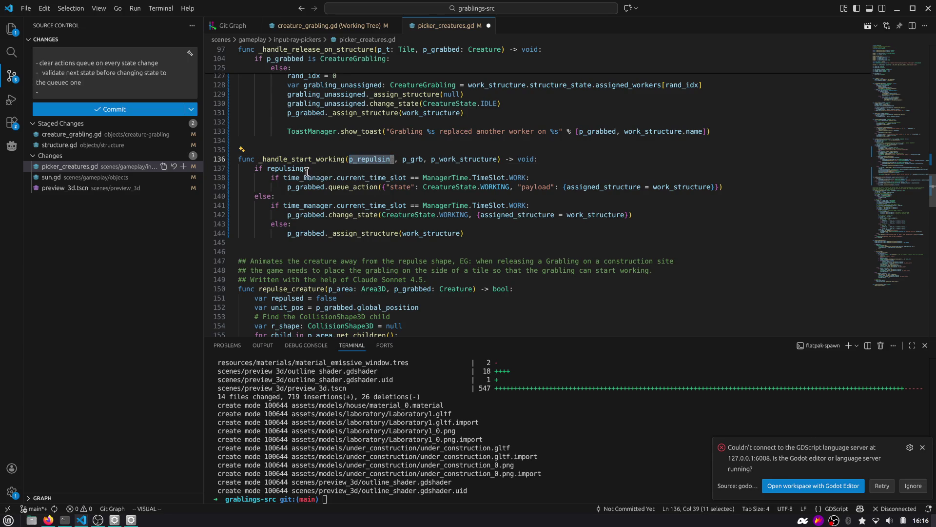
key("Escape")
key("j")
key("w")
key("v")
key("i")
key("w")
key("p")
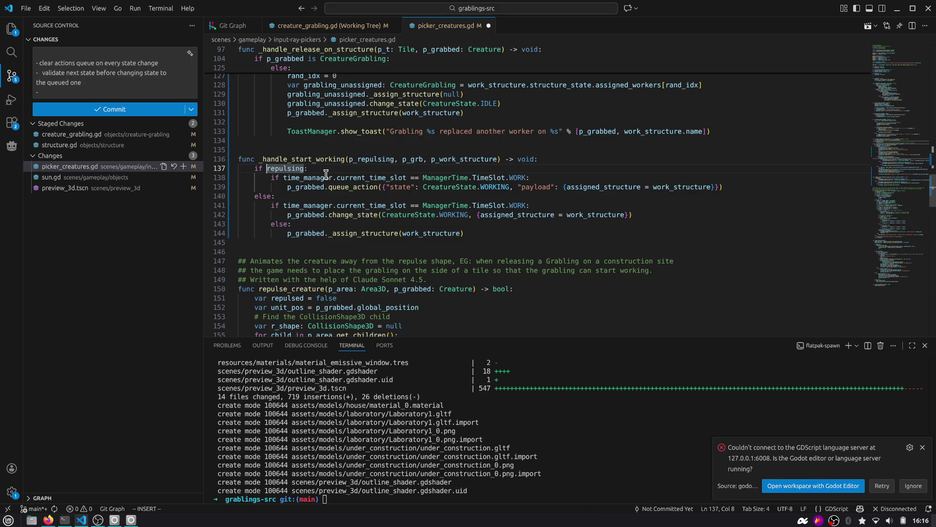
Rename every p_grabbed use in the function body to p_grb.
key("k")
key("w")
key("w")
key("w")
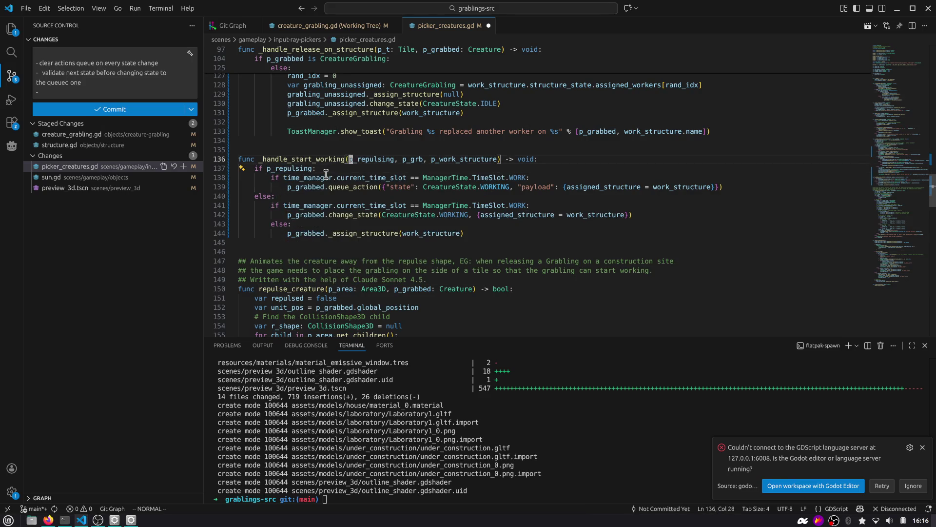
key("v")
key("i")
key("w")
key("Escape")
key("j")
key("j")
key("j")
key("shift+f")
key("period")
key("e")
key("b")
key("v")
key("i")
key("w")
type("gbgbcp_grb")
key("BackSpace")
type("b")
key("Escape")
Add type hints to the signature: p_grb: CreatureGrabling, p_repulsing: bool, p_work_structure: Structure.
key("Up")
key("Up")
key("Up")
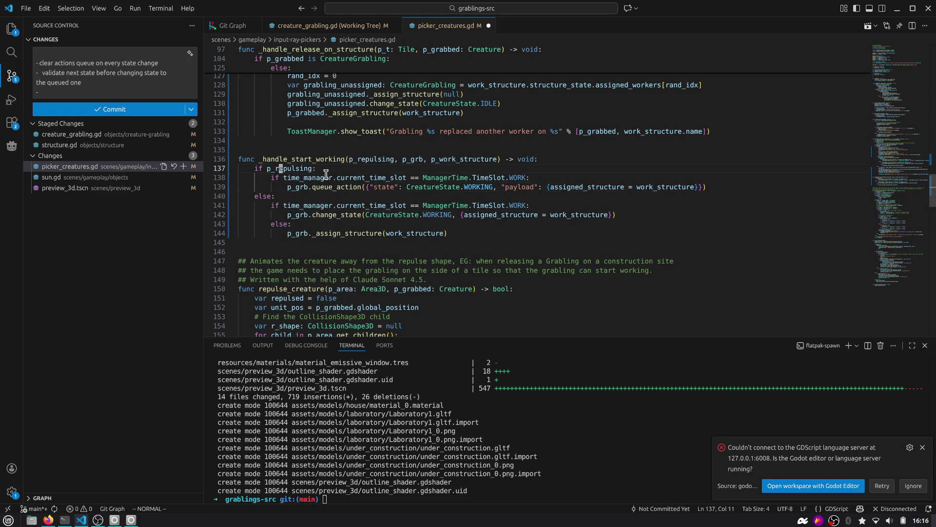
key("ctrl+Right")
key("ctrl+Right")
key("ctrl+Right")
type(": Crea")
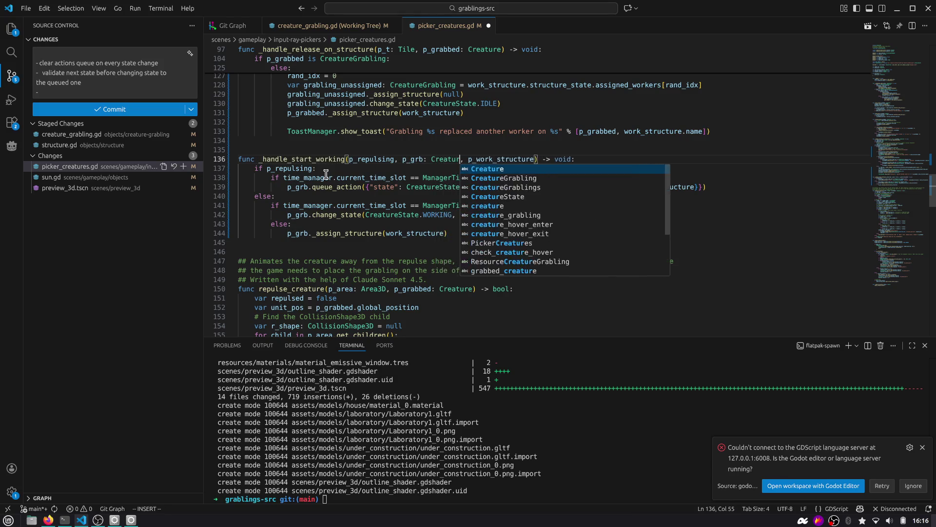
key("Return")
key("Escape")
type("b")
type("hi: boll")
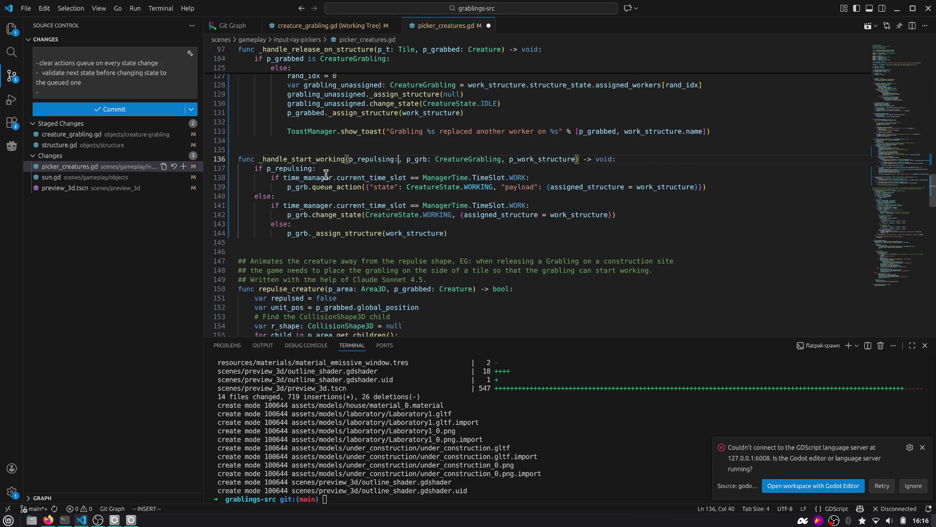
key("Escape")
key("W")
key("W")
key("W")
key("h")
key("h")
type("i: W")
key("BackSpace")
type("Structure")
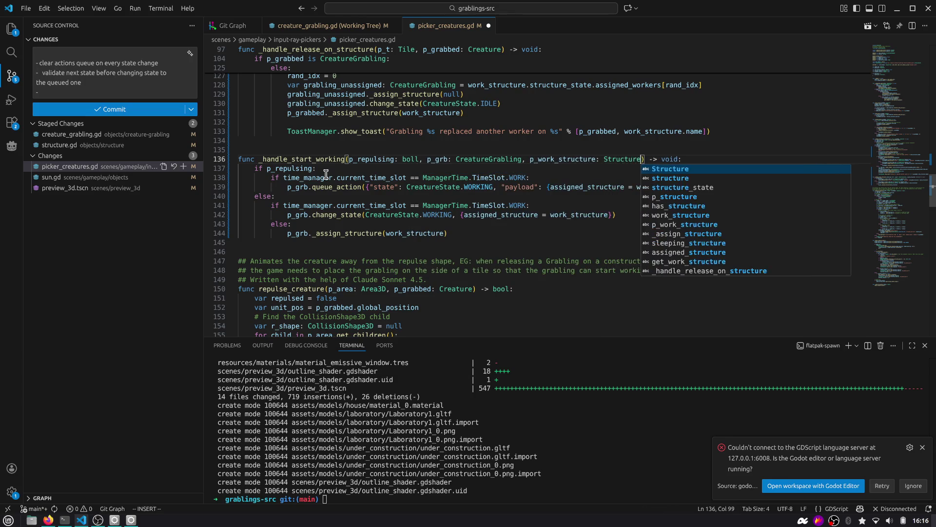
key("Return")
key("Escape")
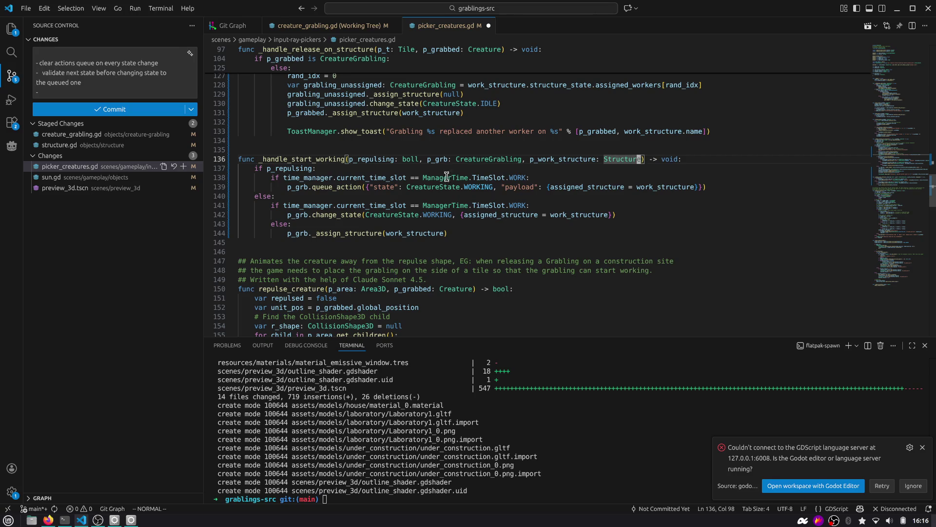
Rename every work_structure use in the body to p_work_structure and save the file.
left_click(561, 159)
left_click(652, 186)
key("b")
key("ctrl+d")
key("ctrl+d")
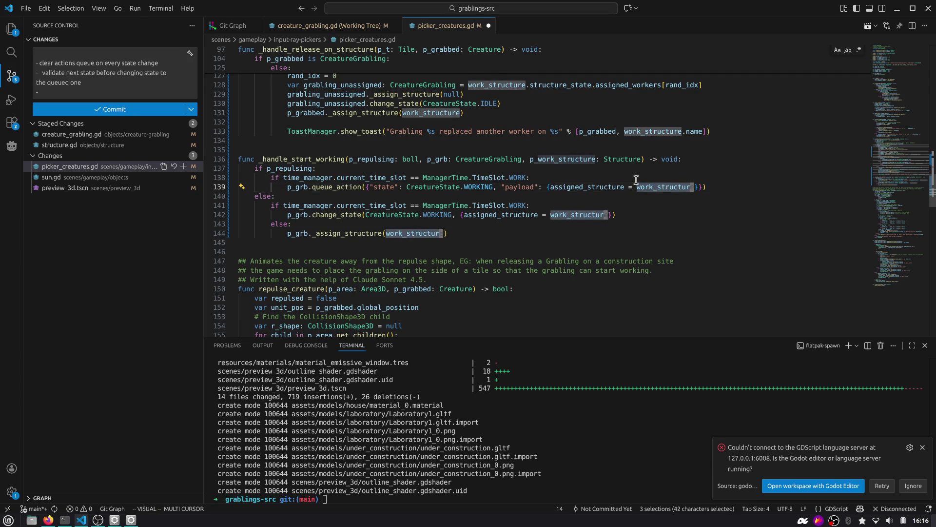
type("cp_w")
key("Return")
key("Escape")
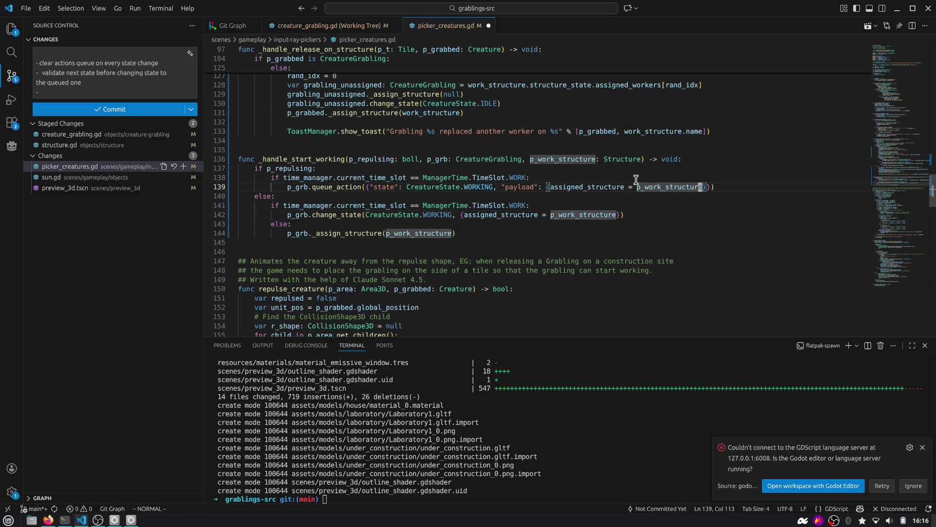
key("ctrl+s")
Begin a ## doc comment above _handle_start_working saying it sets the grabling to work.
double_click(311, 158)
scroll(312, 161, "up", 3)
left_click(329, 231)
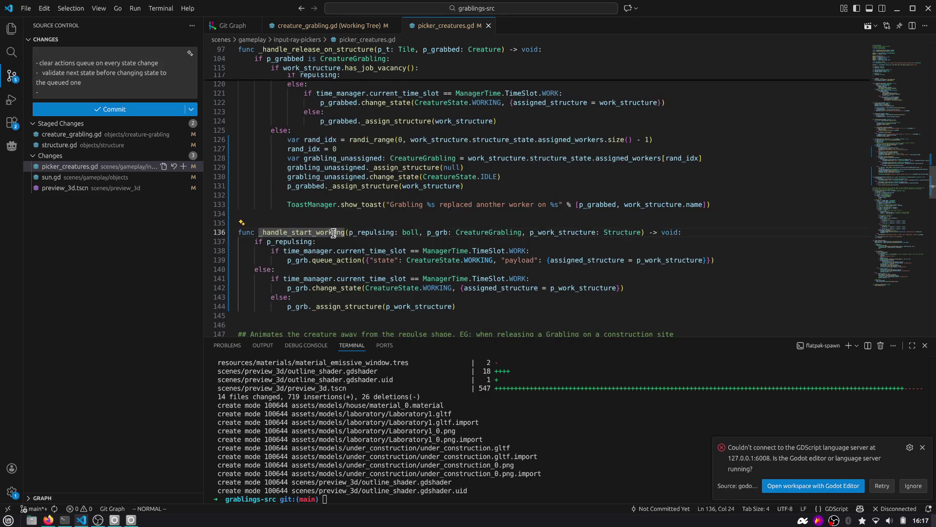
key("O")
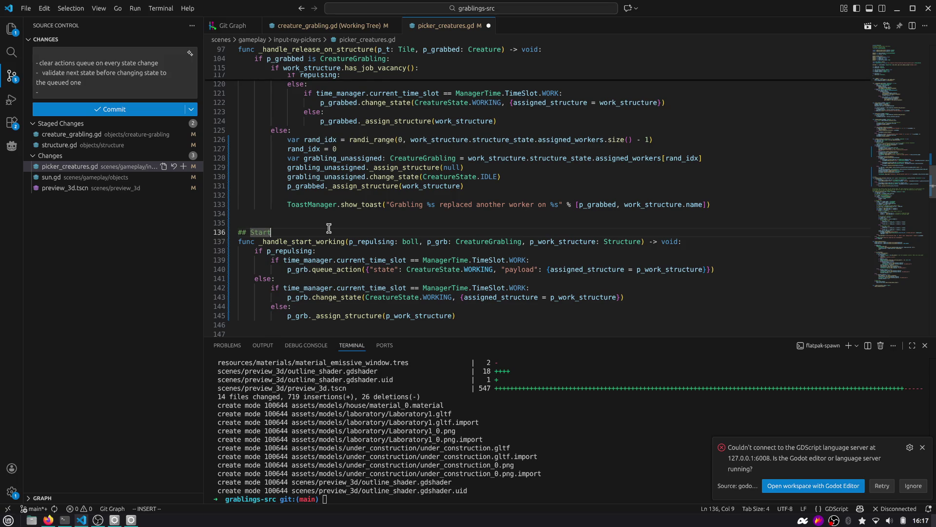
type("s")
key("BackSpace")
key("BackSpace")
key("BackSpace")
type("gra")
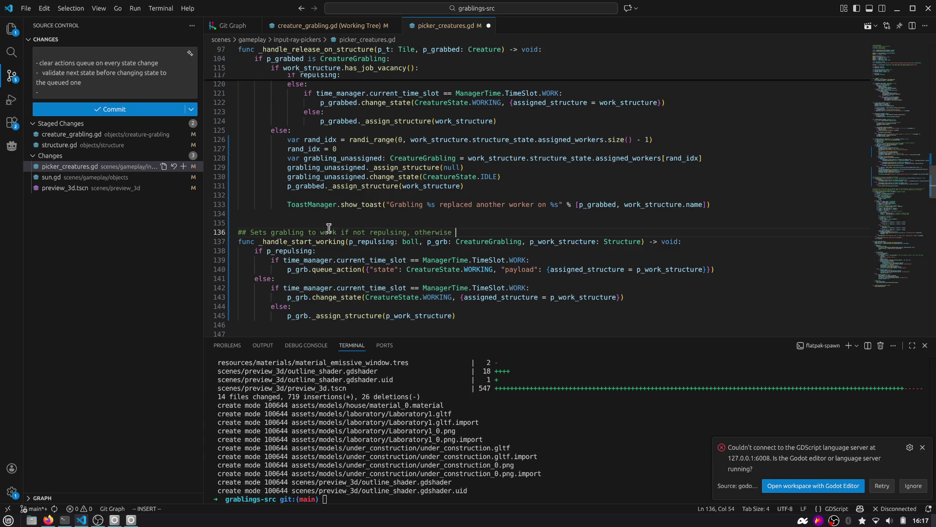
Add the call _handle_start_working(repulsing, p_grabbed, work_structure) below the replaced-worker assignment.
key("Escape")
key("k")
key("k")
key("k")
key("A")
key("Return")
type("_")
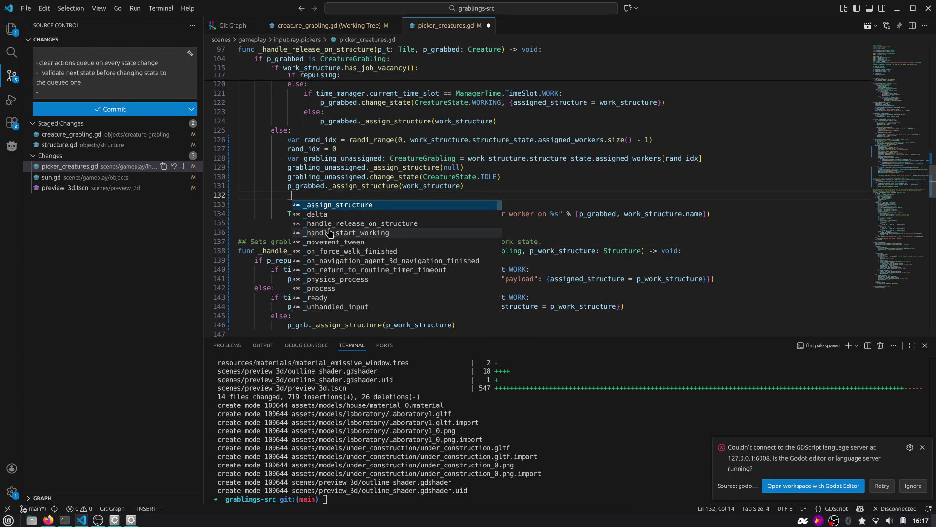
key("Escape")
type("_handle_start_working")
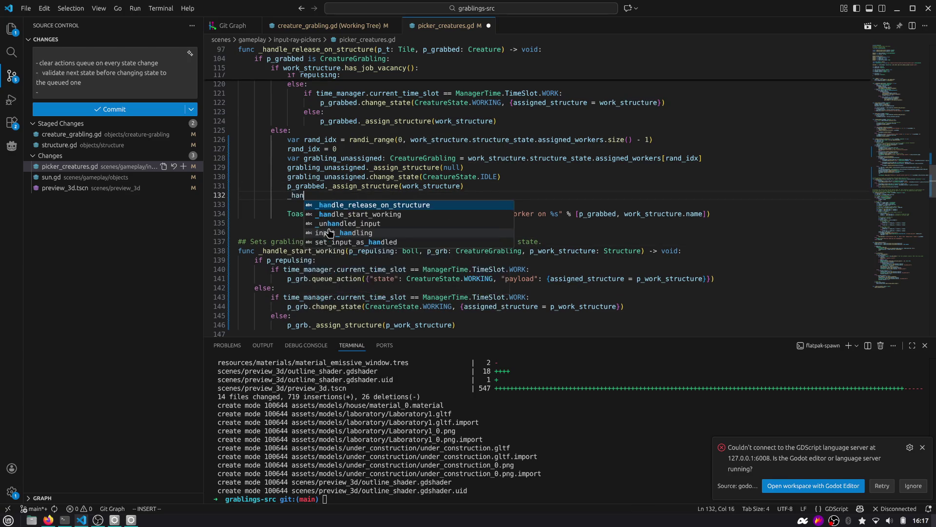
type("(")
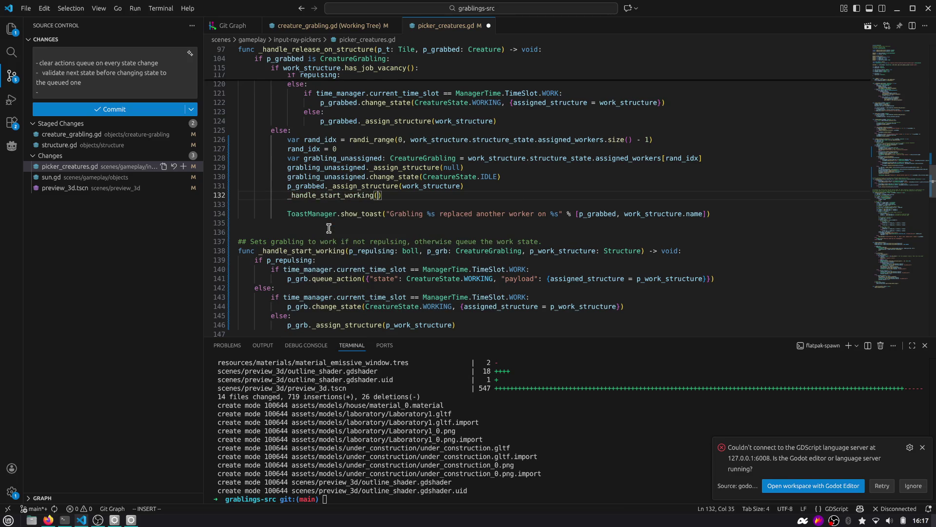
scroll(327, 232, "up", 8)
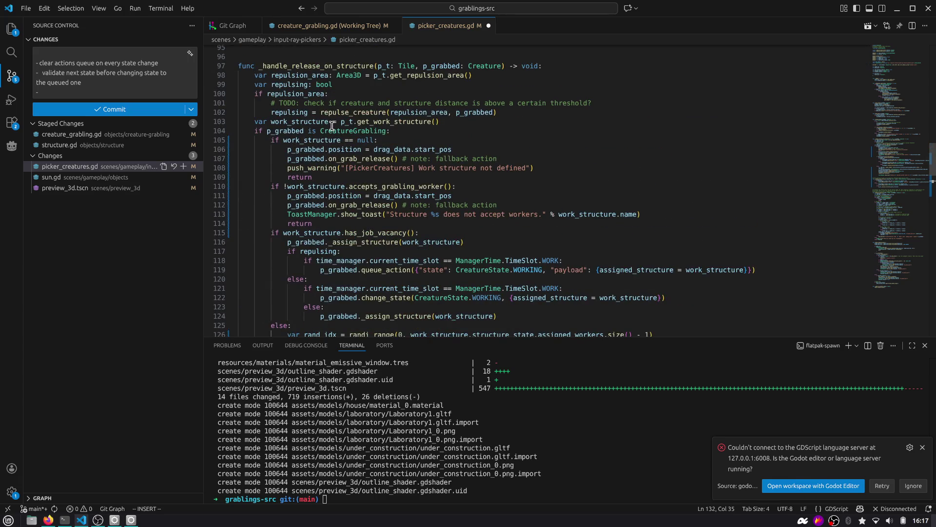
type("repulsing,")
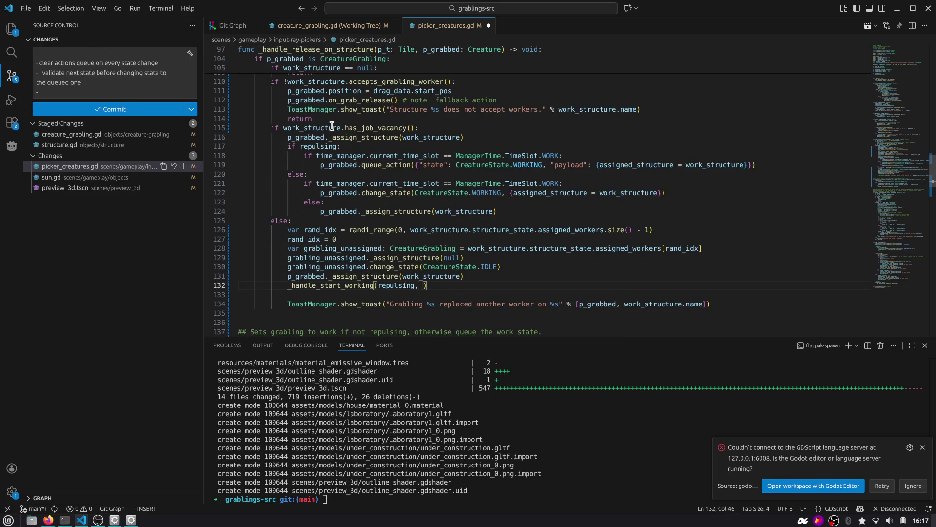
scroll(438, 218, "down", 3)
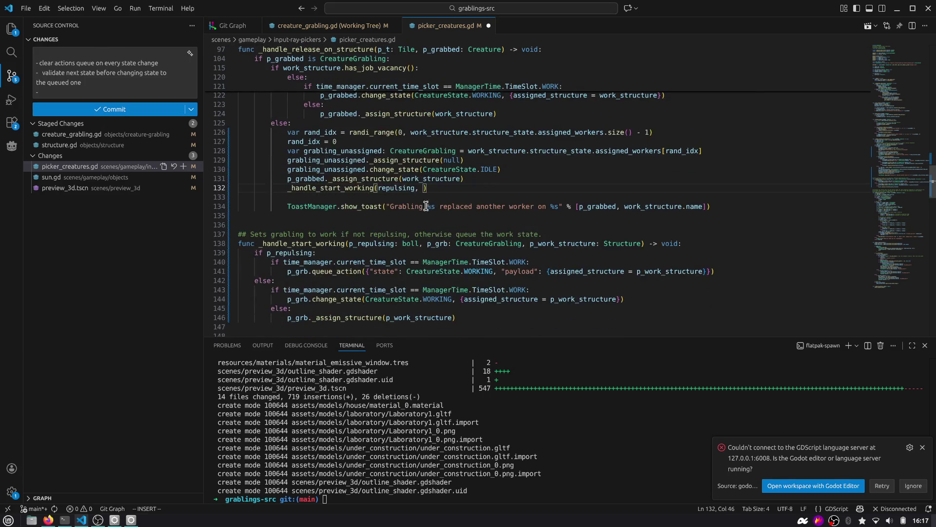
type("p_grabbed, ")
type("work_structure")
Remove the leftover empty line and save the file.
key("Escape")
key("j")
key("d")
key("d")
key("ctrl+s")
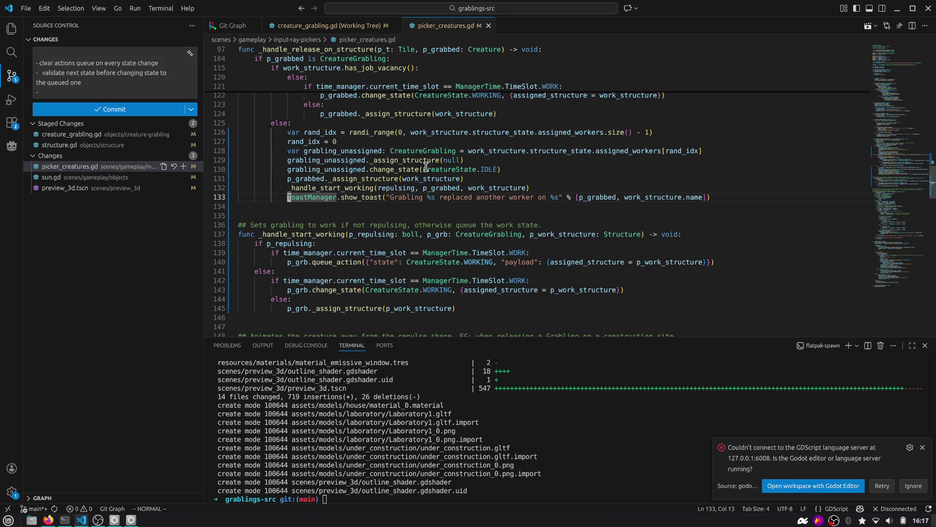
Review the new call, p_repulsing and change_state, then put the caret in the doc comment.
double_click(348, 189)
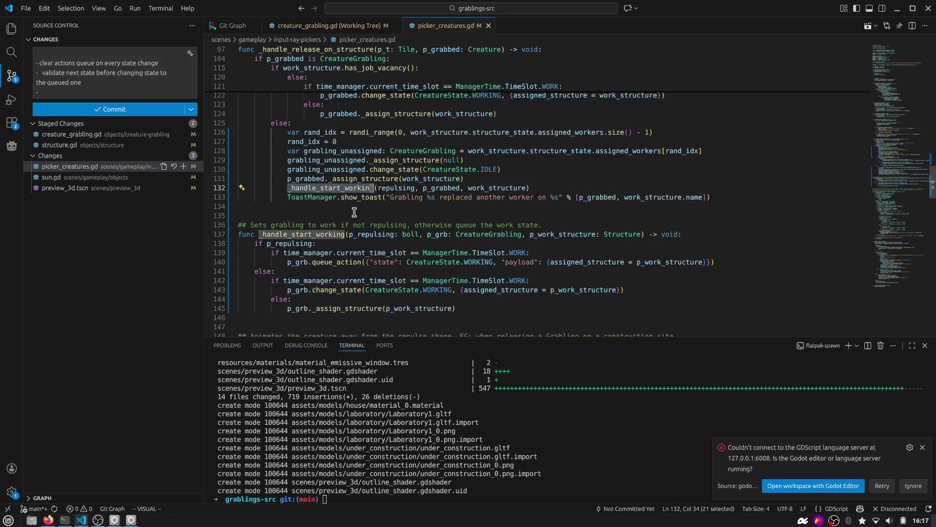
double_click(292, 244)
double_click(345, 290)
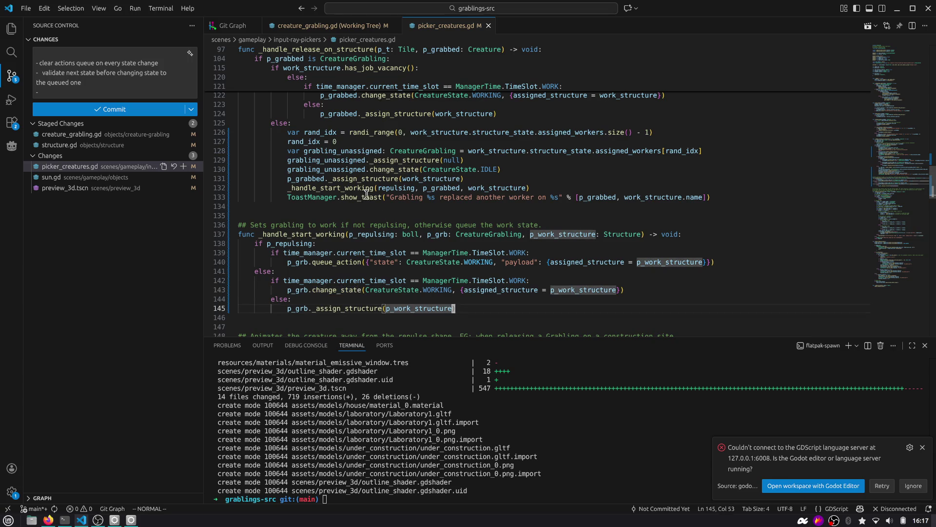
double_click(323, 189)
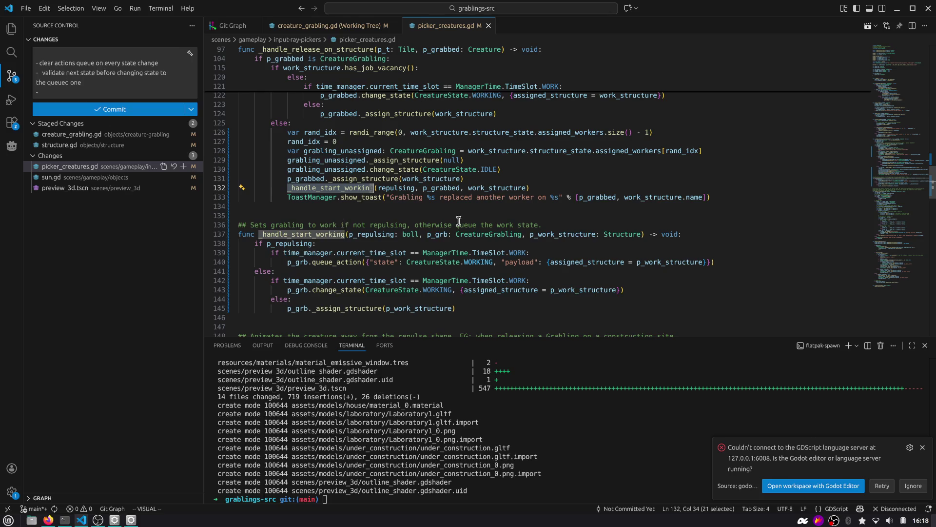
left_click(539, 225)
left_click(378, 223)
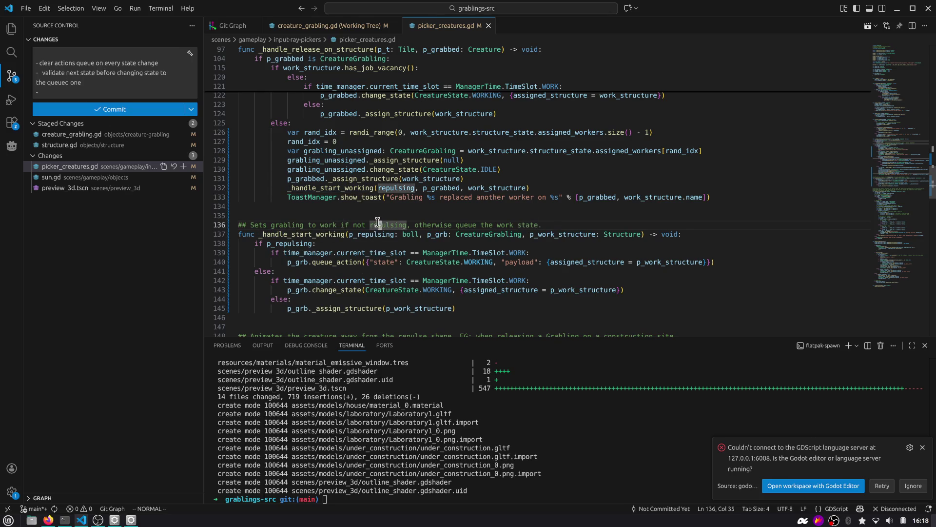
Clear the doc comment text after ## and save the file.
key("0")
key("w")
key("shift+d")
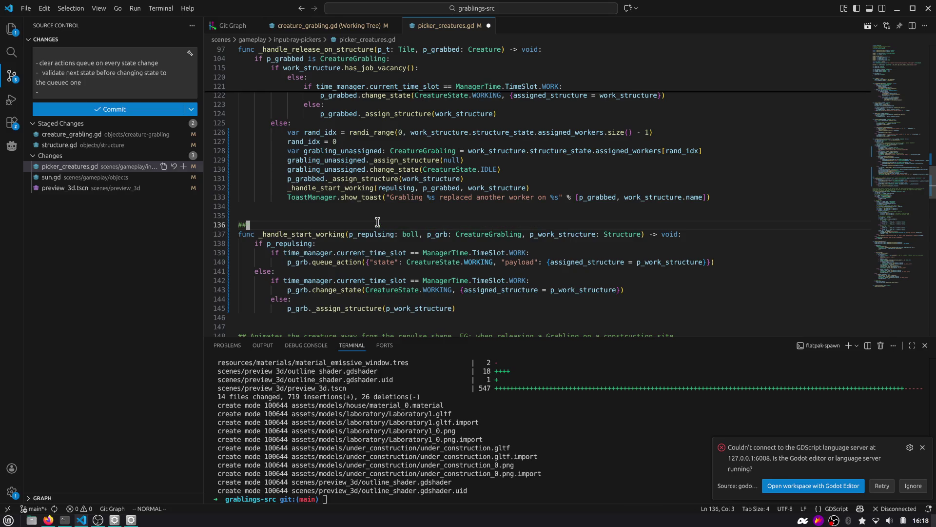
key("Escape")
key("ctrl+s")
Review the function body on lines 137–145, including change_state and p_repulsing.
left_click(333, 232)
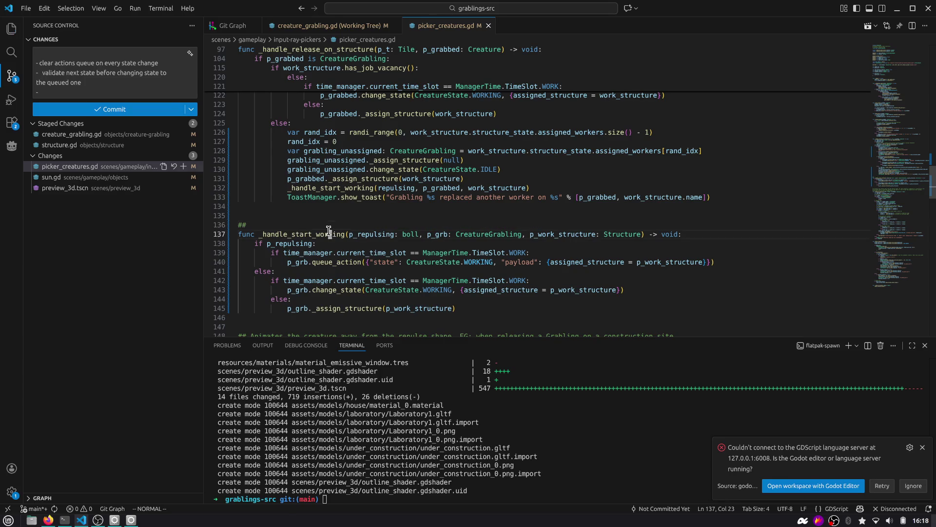
left_click(361, 280)
scroll(344, 287, "down", 1)
mouse_move(303, 213)
left_mouse_down()
mouse_move(438, 240)
mouse_move(468, 281)
left_mouse_up()
left_click(468, 282)
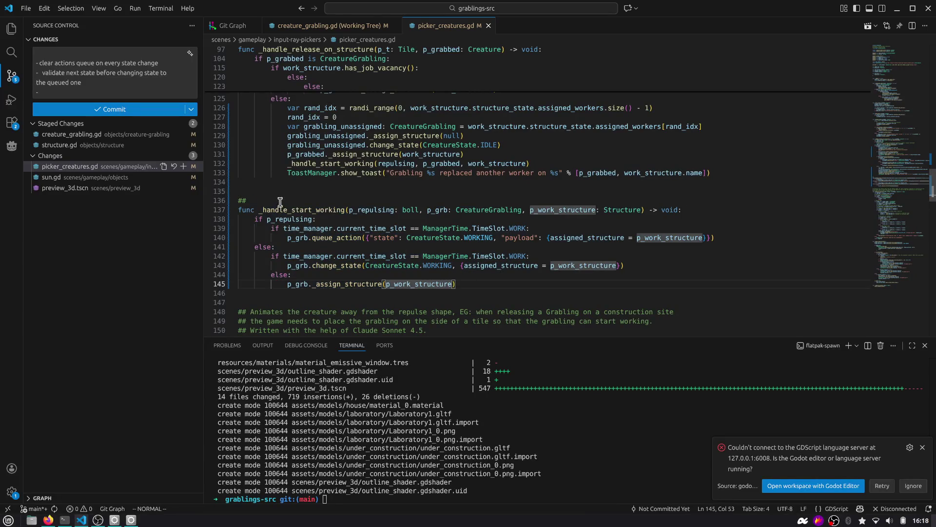
double_click(340, 265)
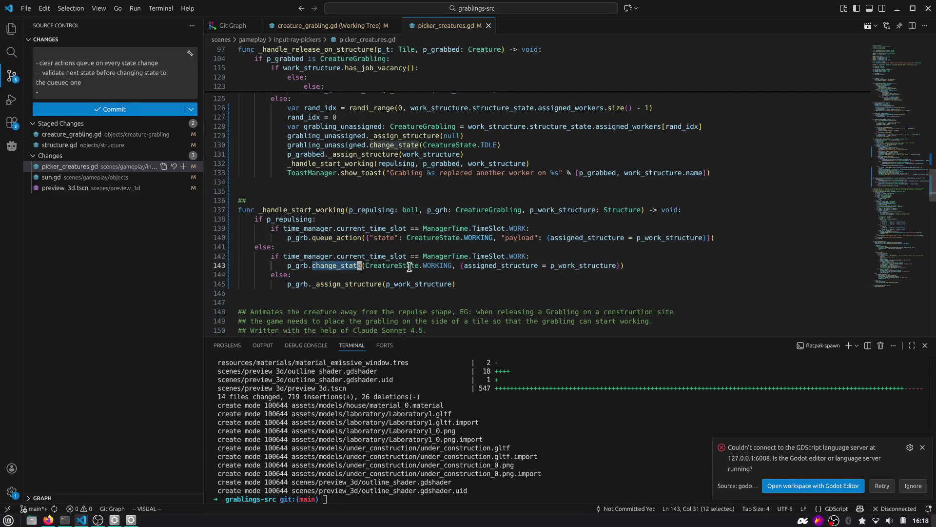
double_click(267, 220)
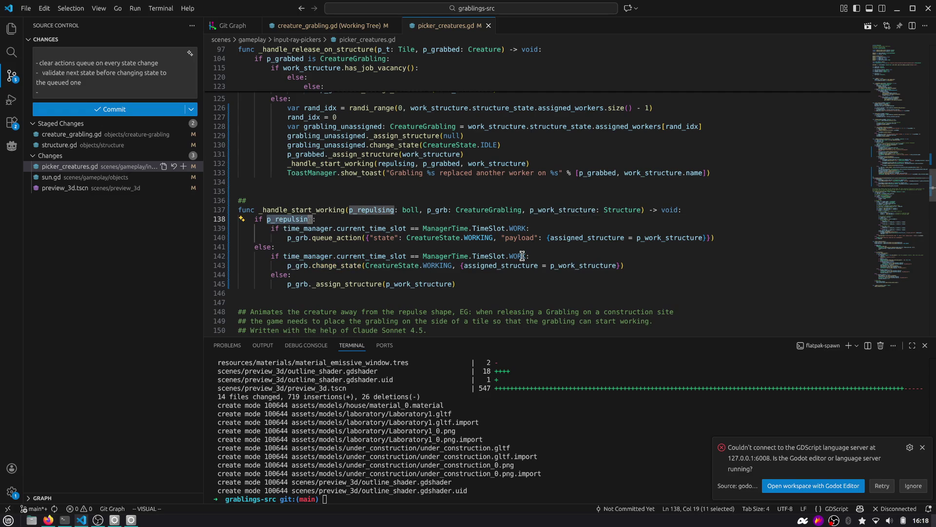
Close the terminal panel and highlight every use of _assign_structure and _handle_start_working.
double_click(361, 283)
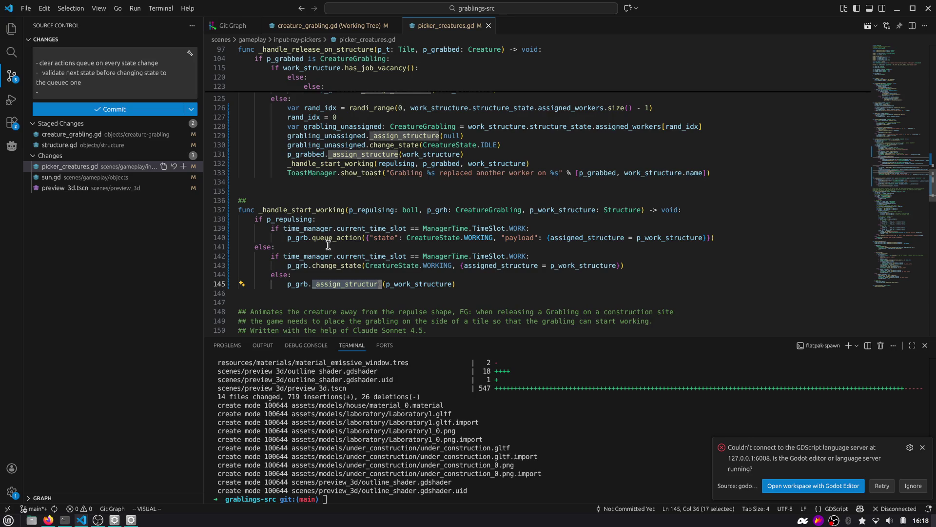
scroll(328, 245, "up", 4)
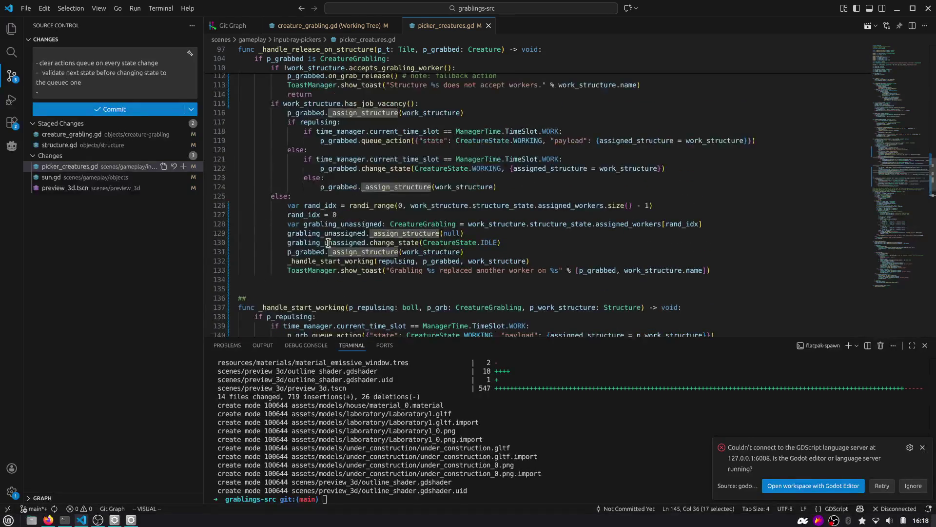
key("ctrl+j")
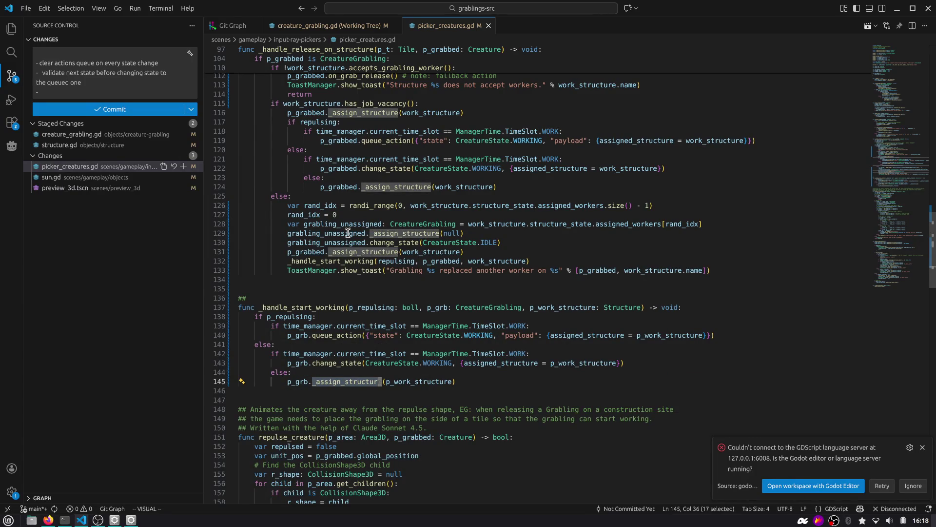
double_click(329, 305)
scroll(326, 280, "up", 4)
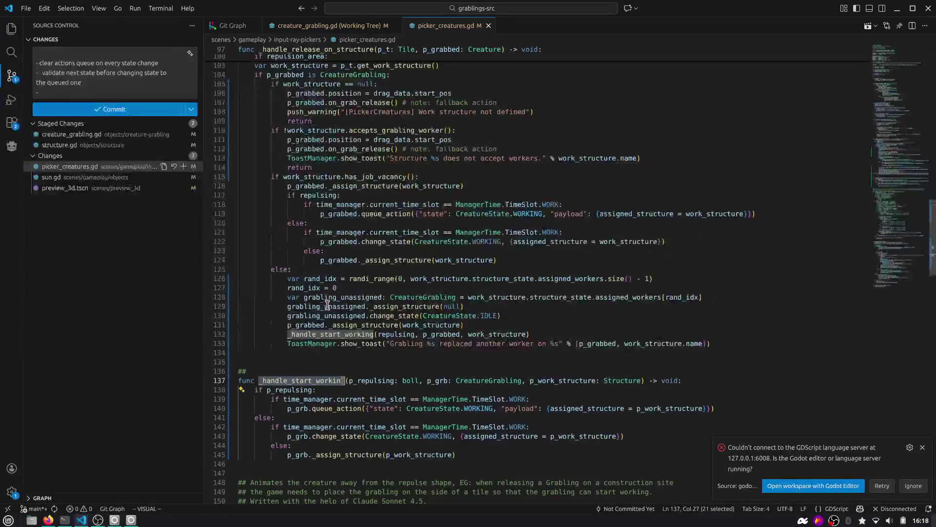
mouse_move(497, 284)
left_mouse_down()
mouse_move(237, 283)
mouse_move(224, 221)
left_mouse_up()
Delete the duplicated working-state block on lines 117–124.
scroll(395, 216, "down", 2)
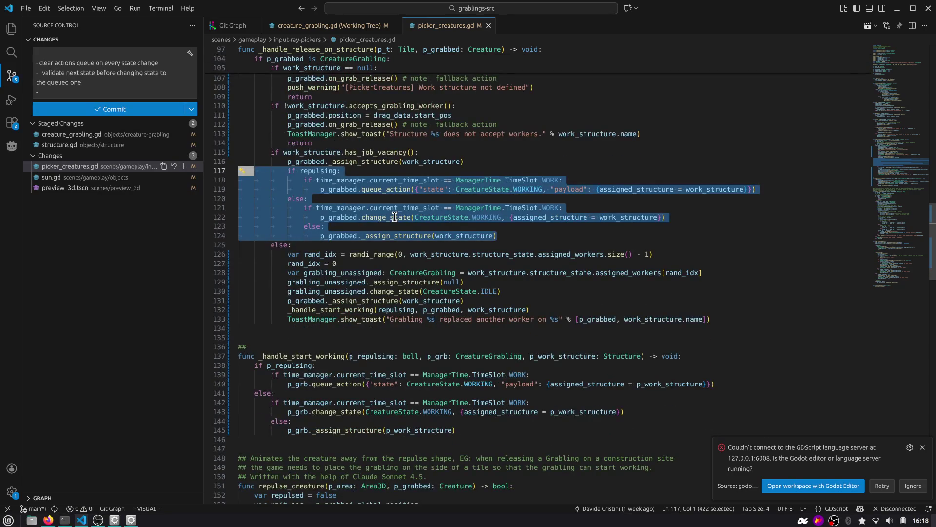
mouse_move(476, 433)
left_mouse_down()
mouse_move(236, 383)
mouse_move(219, 353)
left_mouse_up()
mouse_move(497, 236)
left_mouse_down()
mouse_move(237, 226)
mouse_move(230, 175)
left_mouse_up()
key("d")
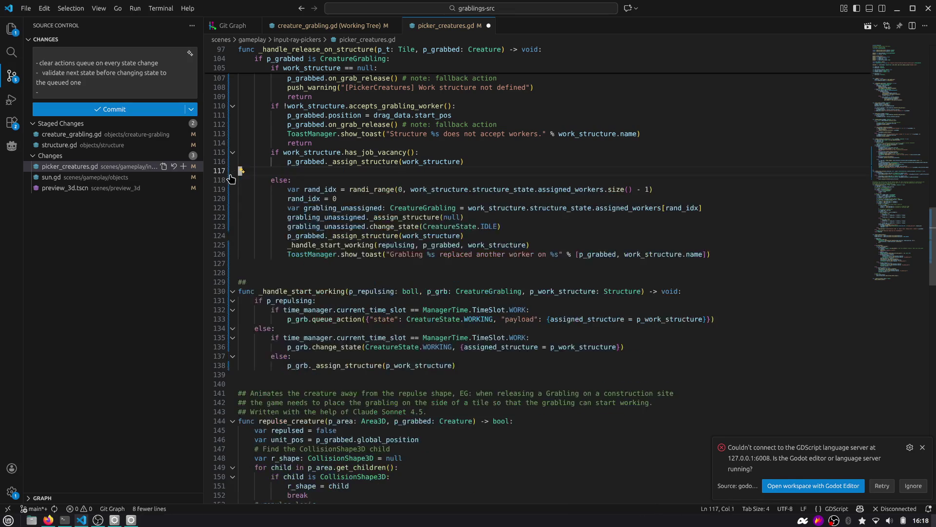
Write _handle_start_working(repulsing, p_grabbed, work_structure) in its place and remove blank line 118.
key("shift+o")
type("_handl")
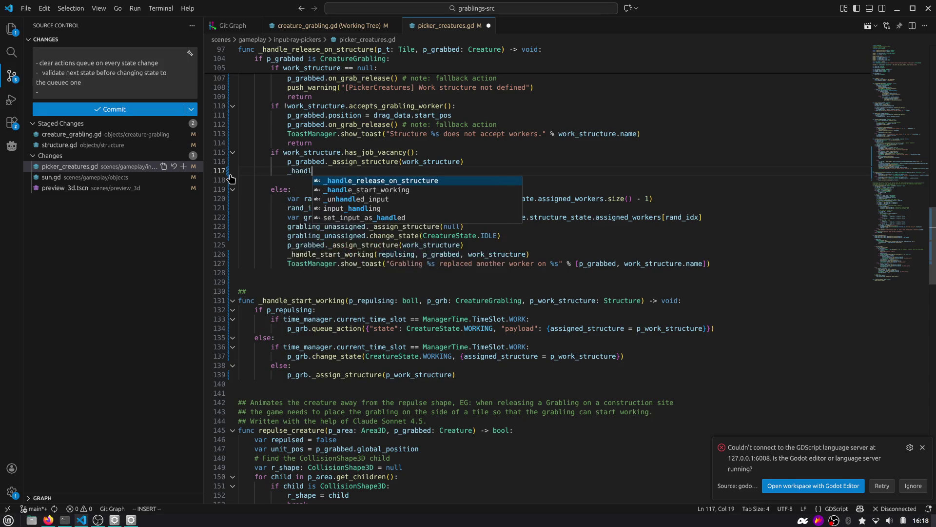
key("Down")
key("Return")
type("(")
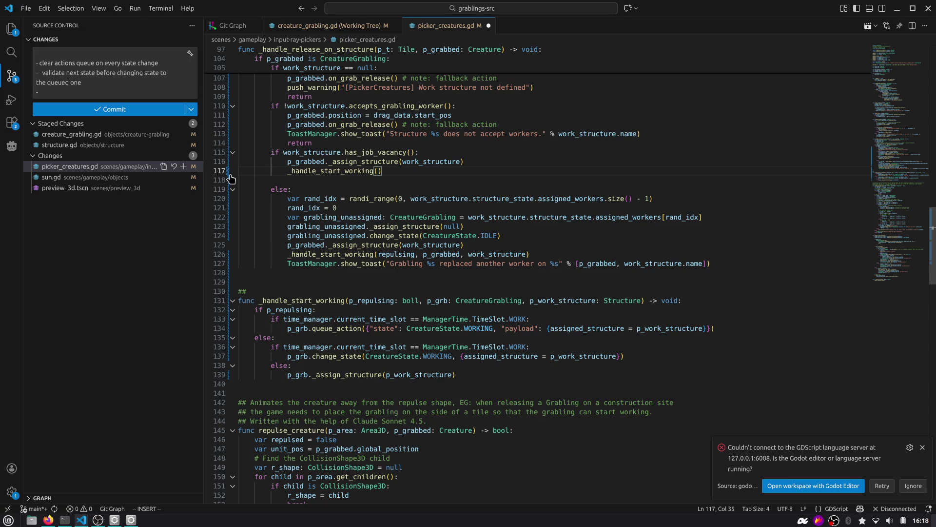
type("repulsing, ")
type("p_grabbed, ")
type("work")
key("Return")
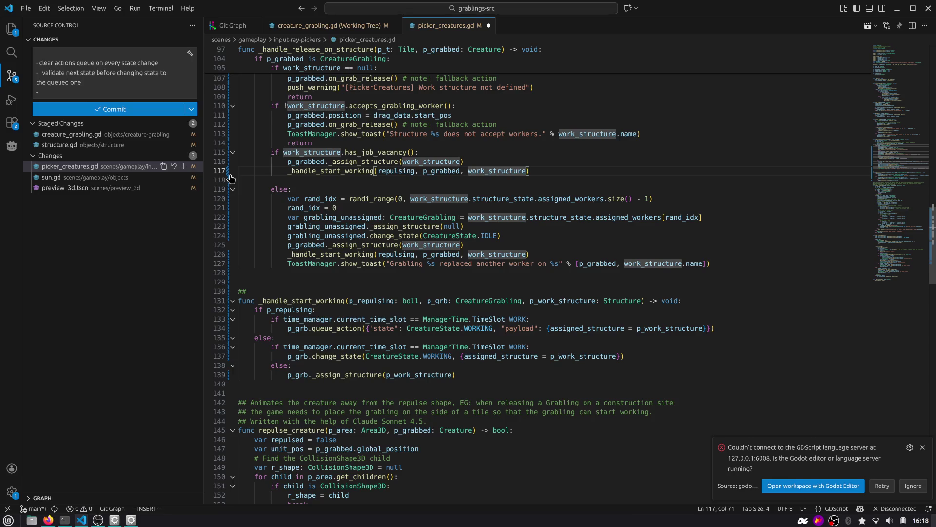
key("Delete")
Check the uses of work_structure, p_grabbed and repulsing in the new call.
double_click(479, 172)
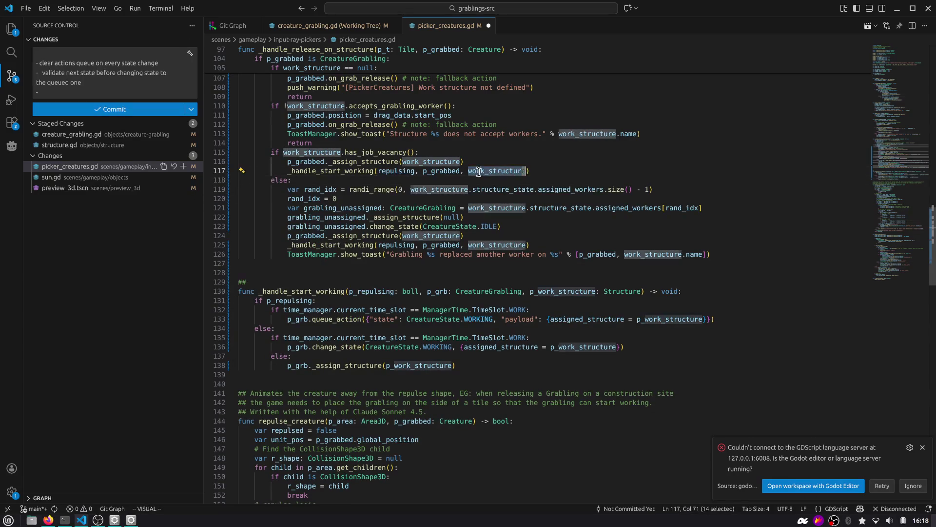
left_click(423, 171)
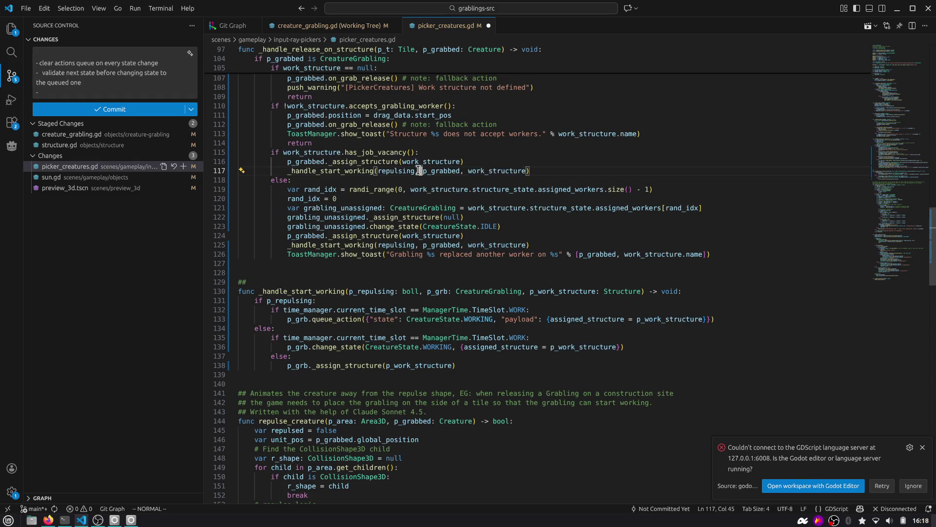
key("e")
scroll(426, 124, "up", 3)
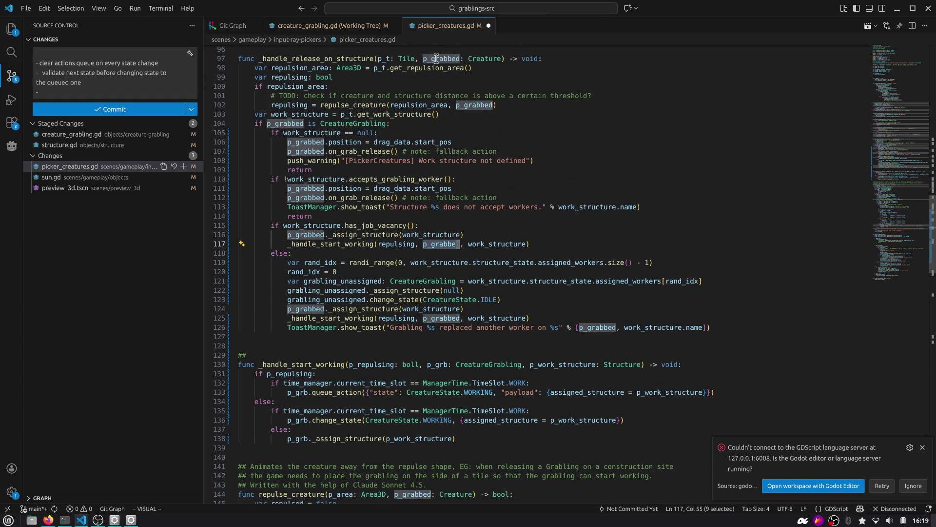
double_click(397, 244)
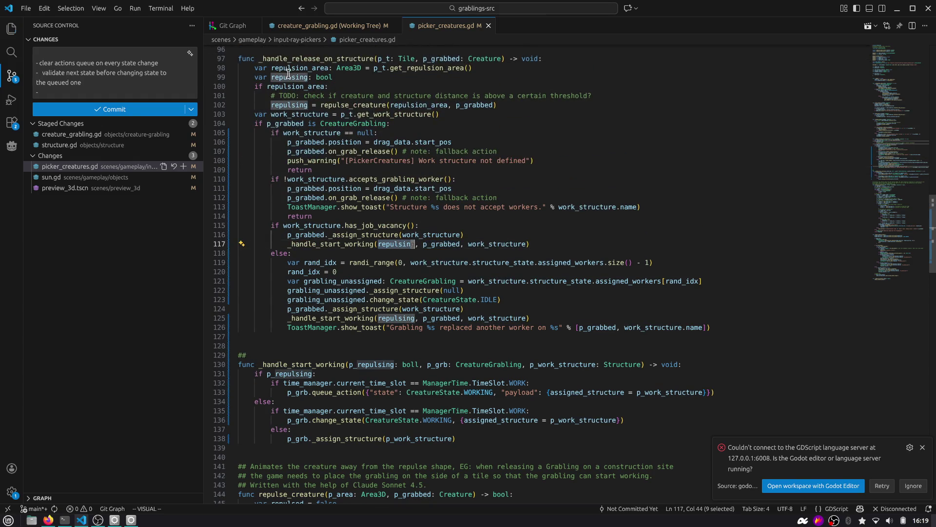
key("Escape")
key("alt+Tab")
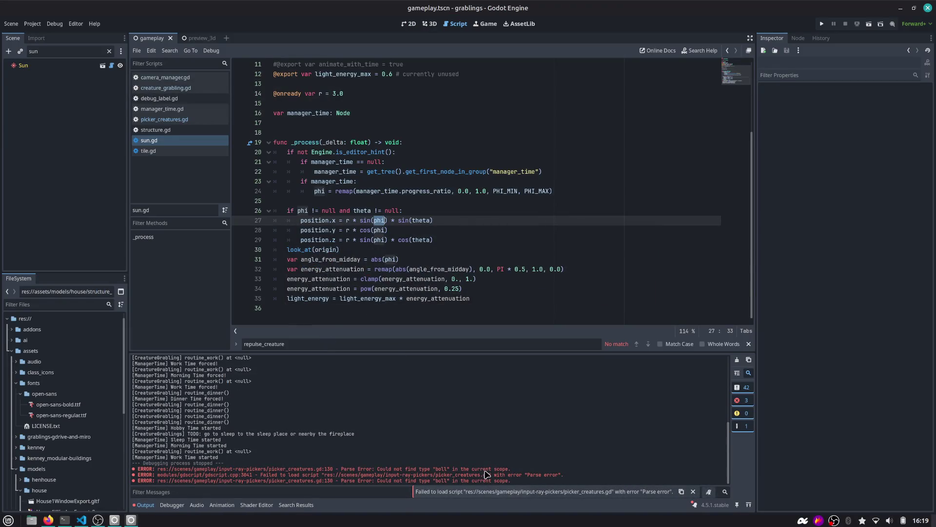
Search the project for 'boll' and open the match in picker_creatures.gd.
left_click(477, 290)
key("ctrl+shift+f")
left_click(478, 296)
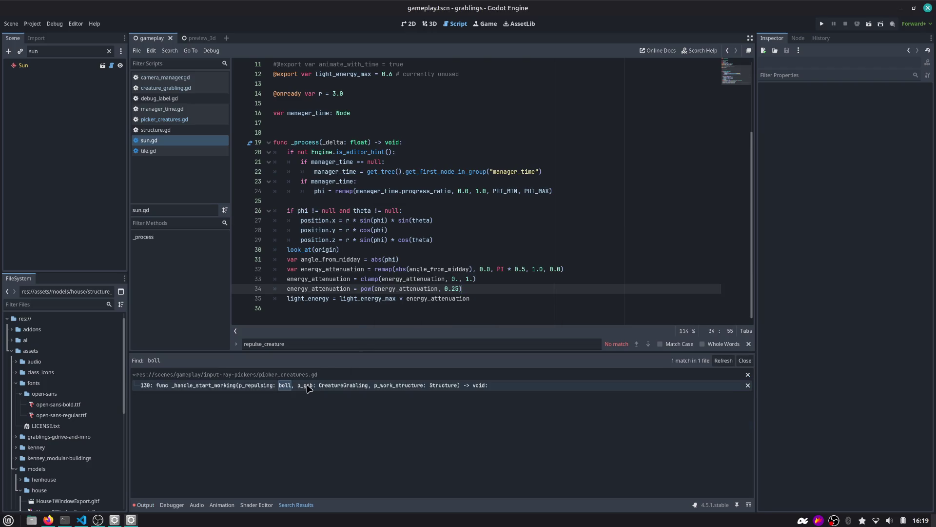
left_click(305, 386)
left_click(427, 191)
key("Escape")
Correct 'boll' to 'bool' on line 130 and run the project.
key("BackSpace")
type("o")
key("Escape")
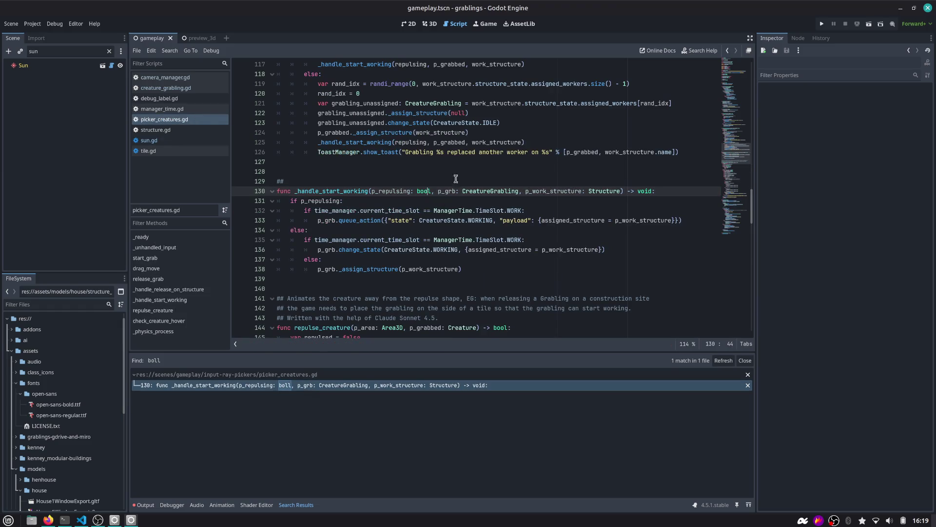
left_click(821, 24)
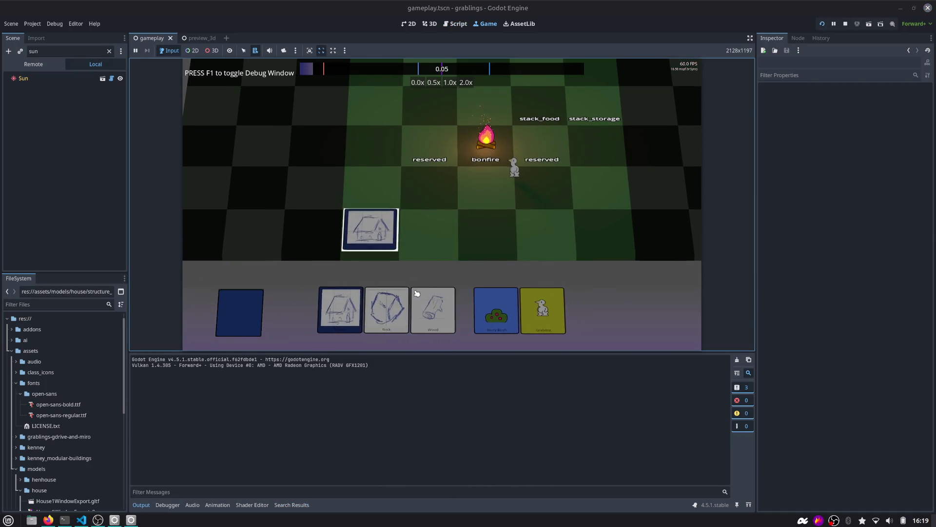
Play a Grabling and a Berry Bush card, and stack the Rock onto the house card.
mouse_move(534, 309)
left_mouse_down()
mouse_move(516, 240)
mouse_move(487, 233)
left_mouse_up()
left_click_drag(512, 310, 408, 197)
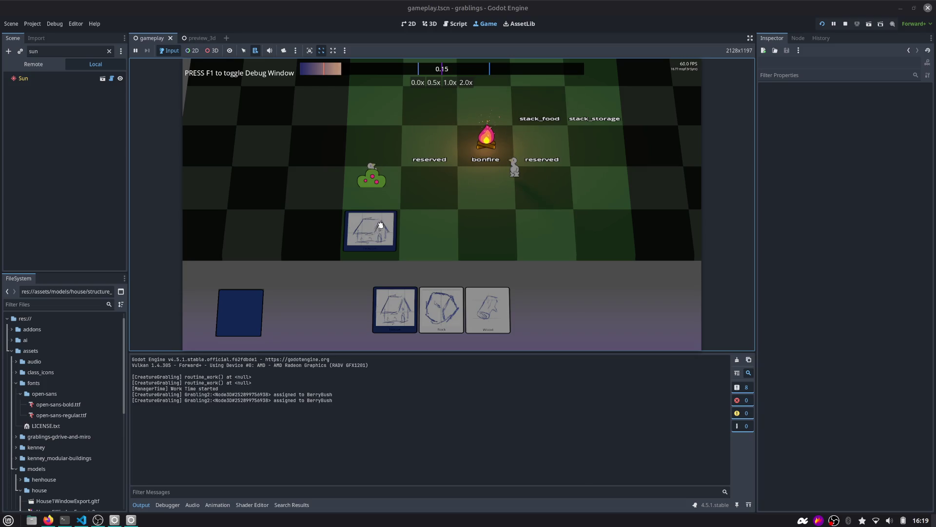
left_click_drag(452, 308, 386, 230)
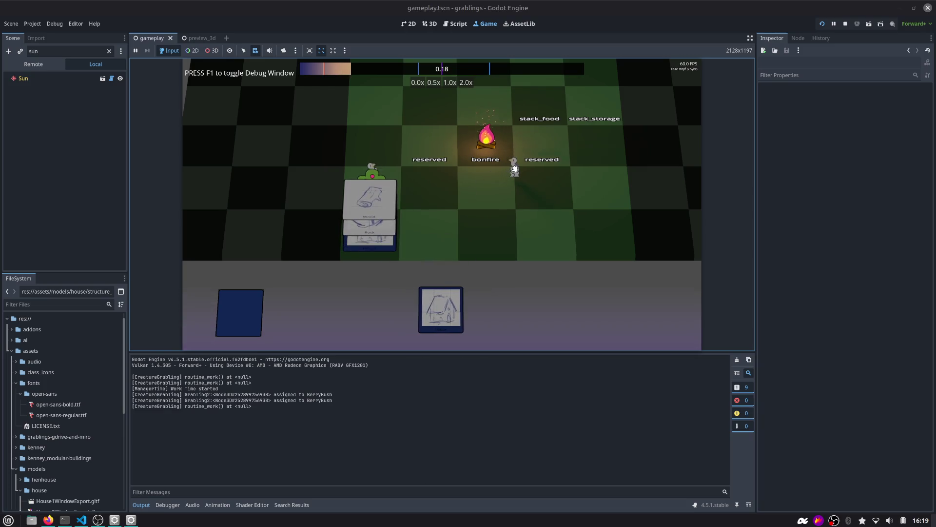
scroll(512, 178, "up", 3)
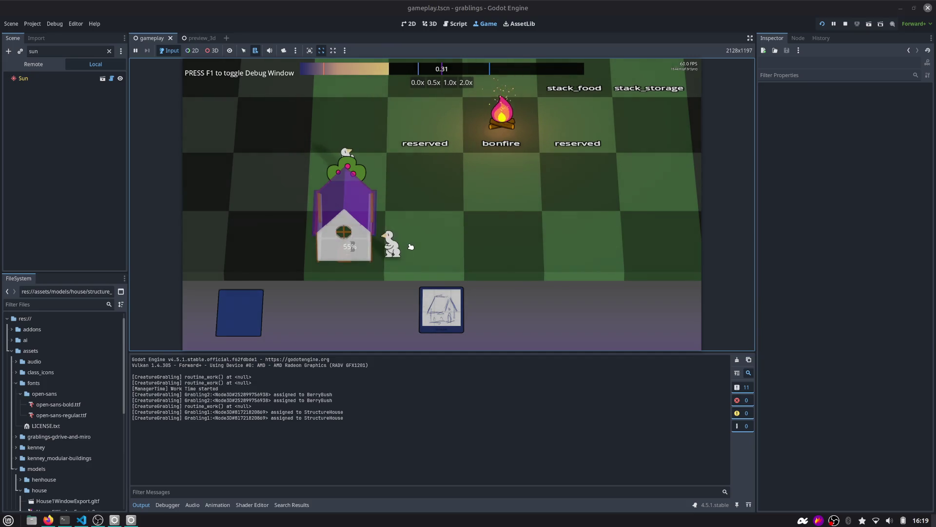
Spawn another grabling, place another house card, pan across the board, and stop the game.
left_click(493, 229)
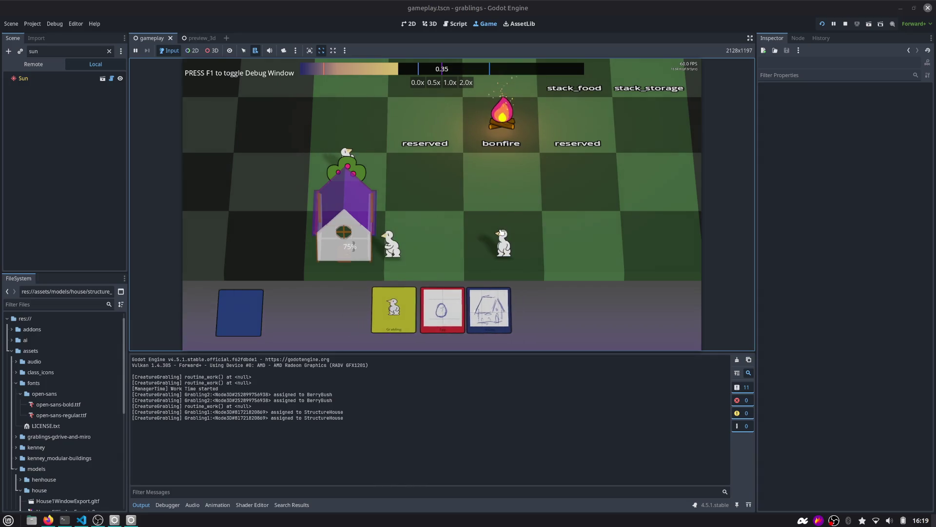
mouse_move(488, 309)
left_mouse_down()
mouse_move(567, 203)
mouse_move(580, 234)
left_mouse_up()
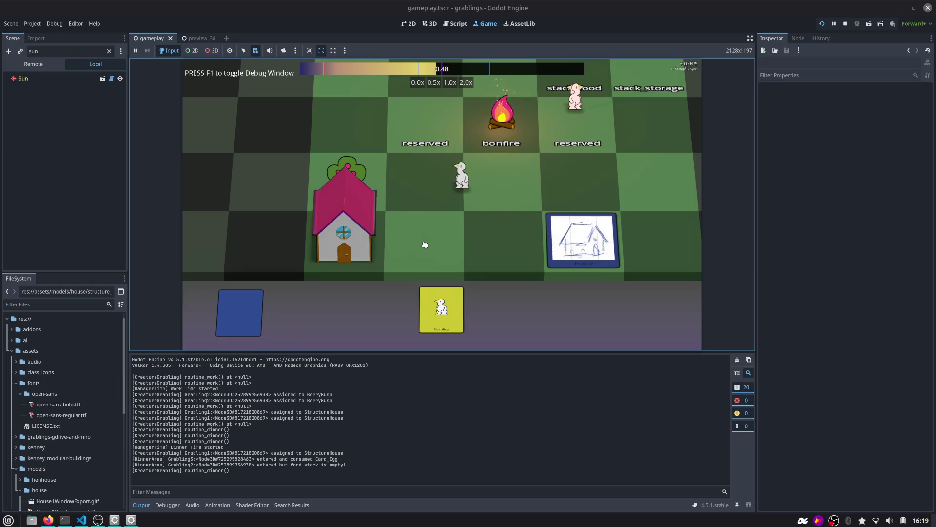
key("w+d")
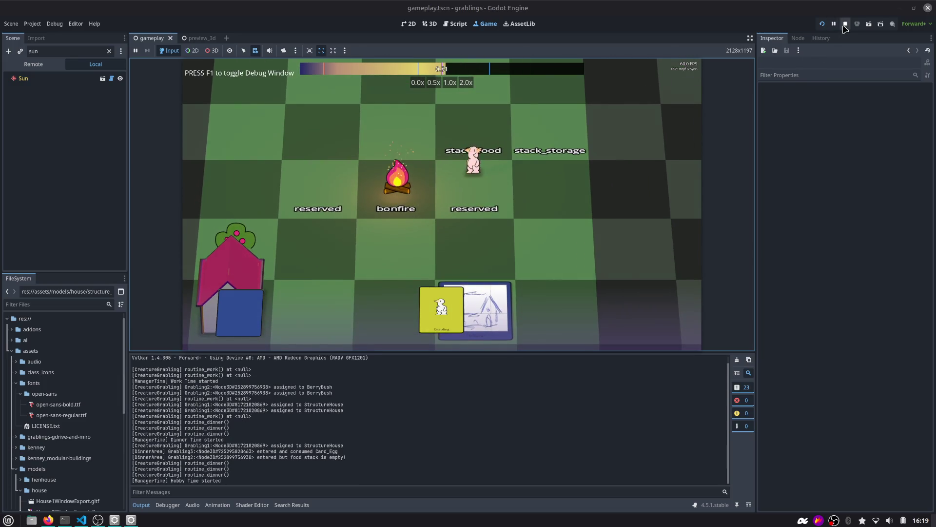
key("F8")
key("alt+Tab")
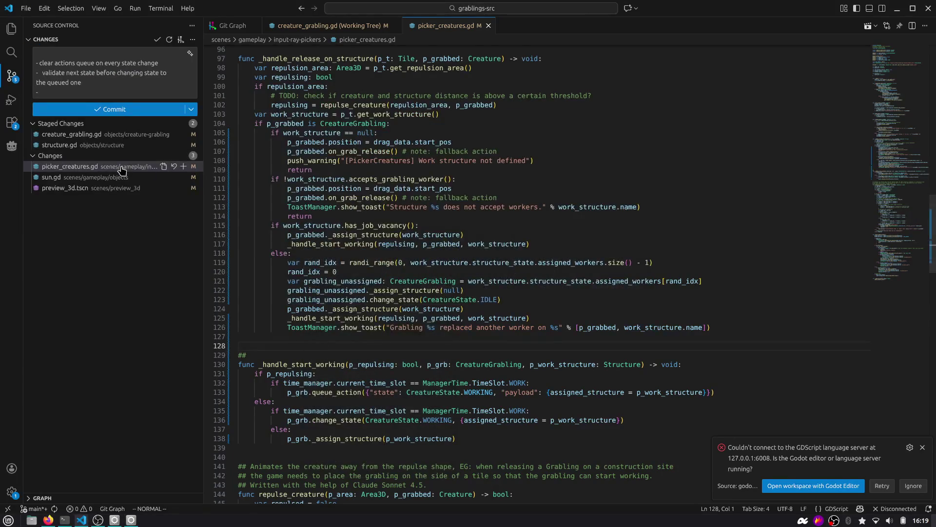
Review the picker_creatures.gd changes and stage the file.
left_click(122, 167)
scroll(632, 268, "down", 10)
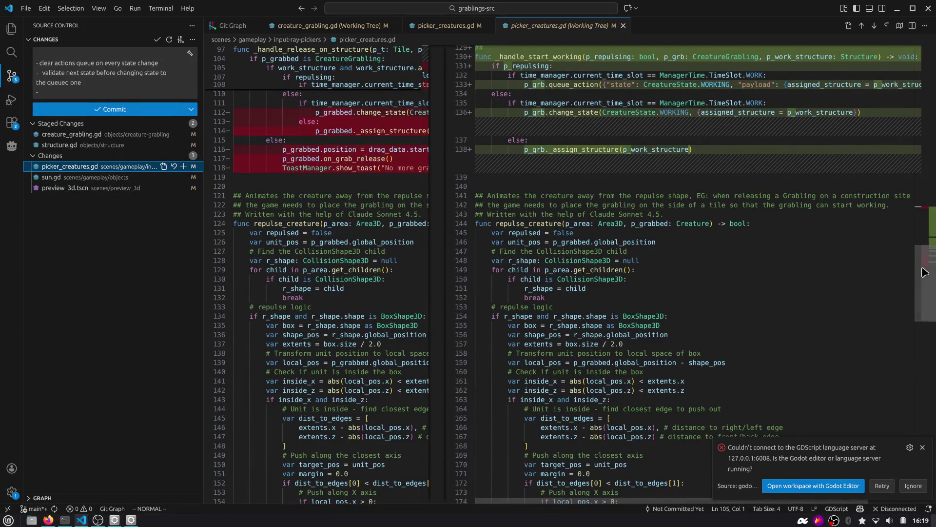
scroll(925, 273, "down", 1)
mouse_move(928, 318)
left_mouse_down()
mouse_move(913, 242)
mouse_move(913, 49)
mouse_move(913, 229)
mouse_move(456, 263)
left_mouse_up()
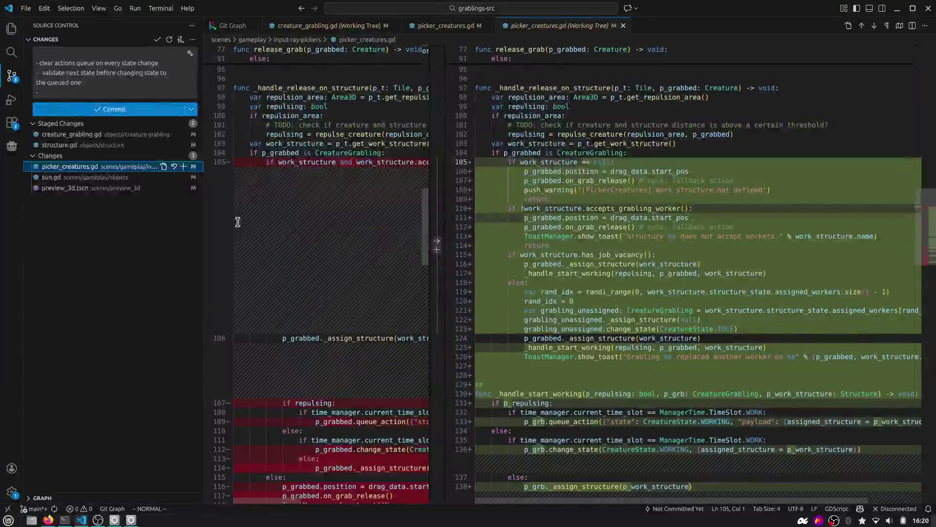
left_click(183, 167)
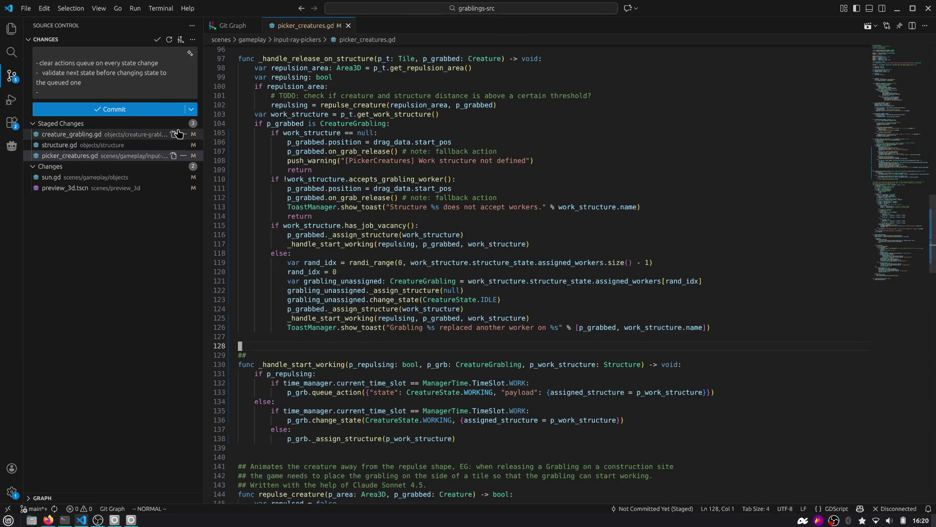
Review the sun.gd EPS change from 0.0001 and stage it, then glance at preview_3d.tscn.
left_click(136, 179)
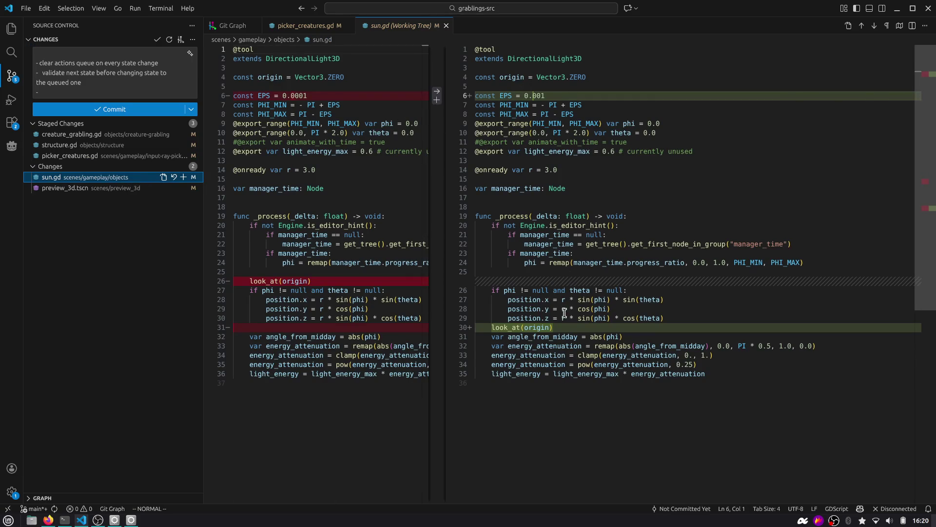
left_click_drag(282, 96, 307, 95)
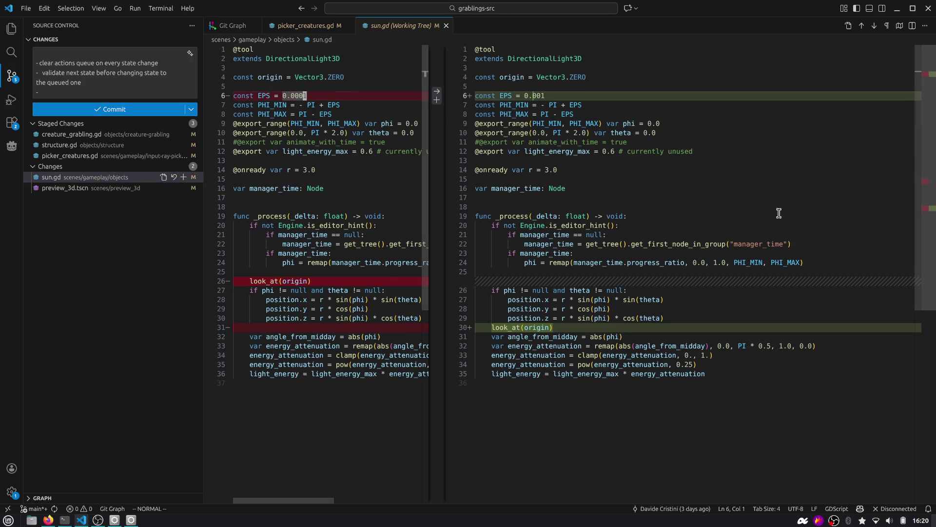
left_click(183, 177)
left_click(71, 187)
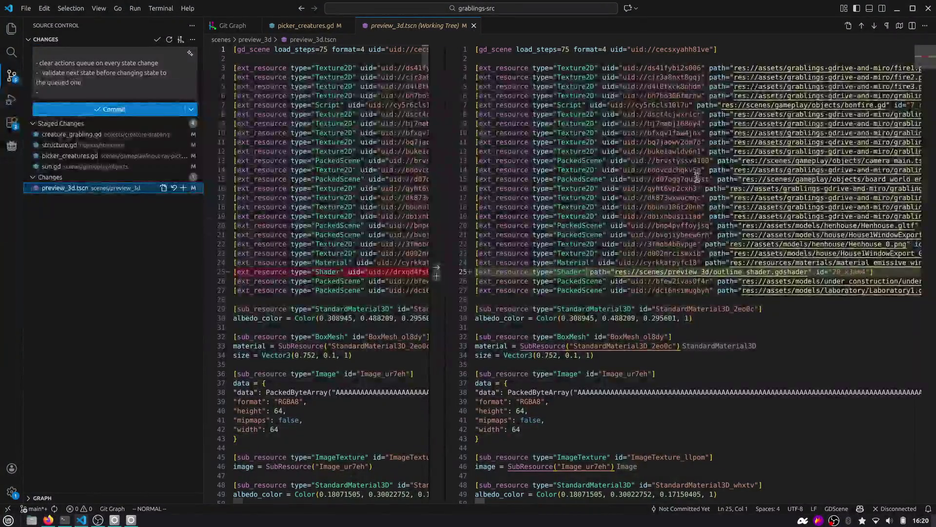
scroll(876, 72, "down", 4)
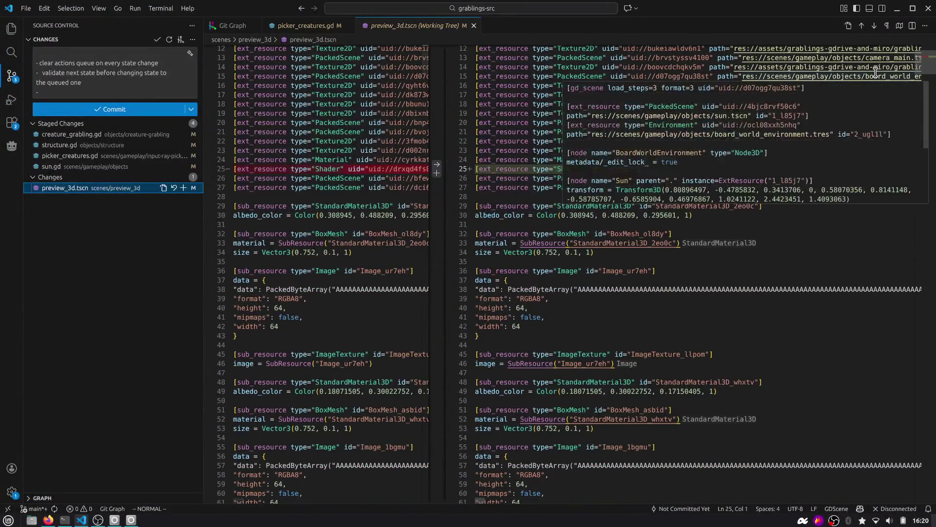
left_click(474, 25)
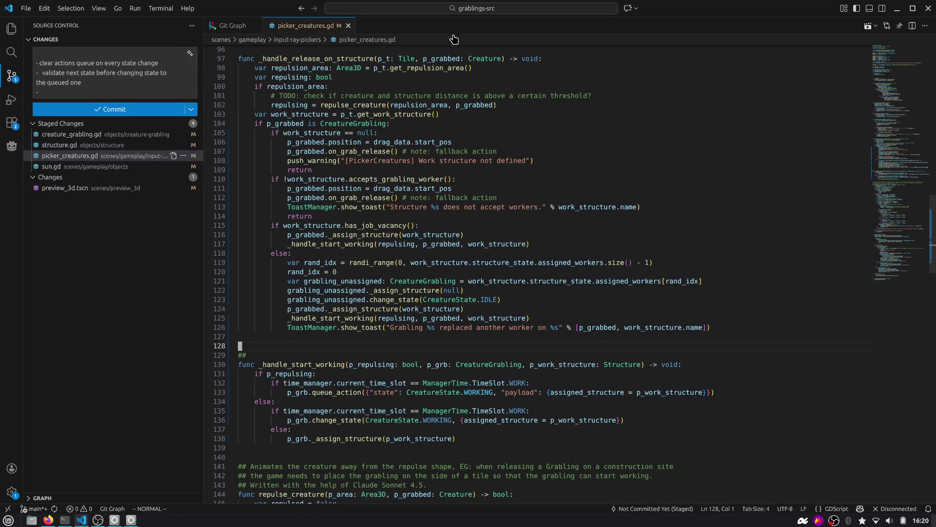
Remove the extra space before the second bullet in the commit message.
left_click(121, 58)
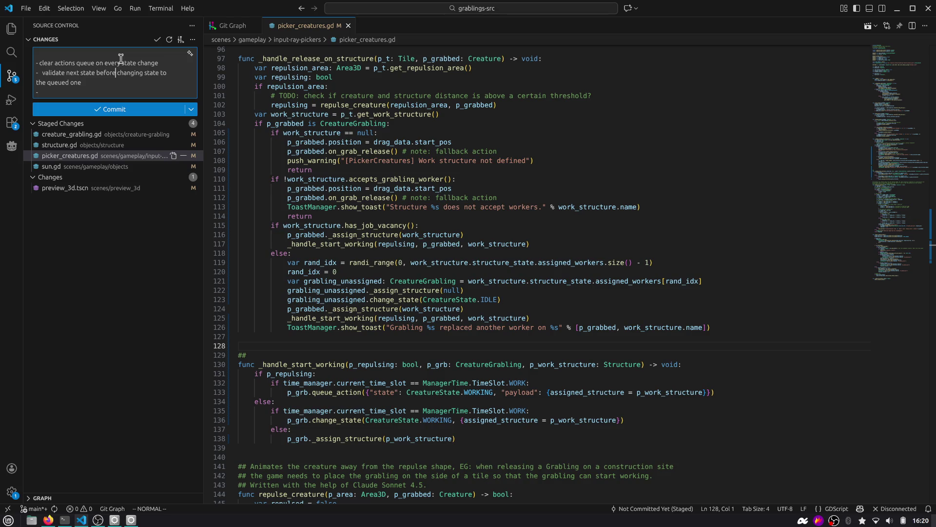
key("Delete")
left_click(91, 189)
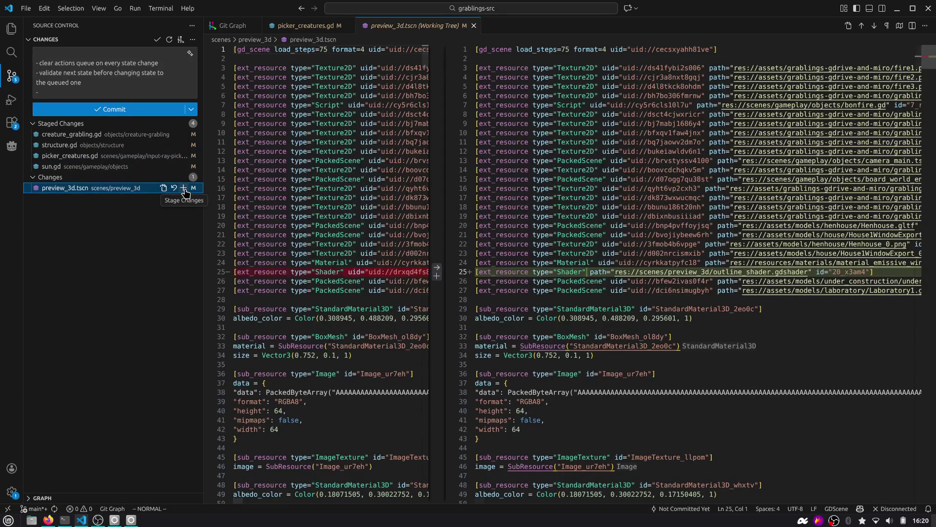
left_click(99, 53)
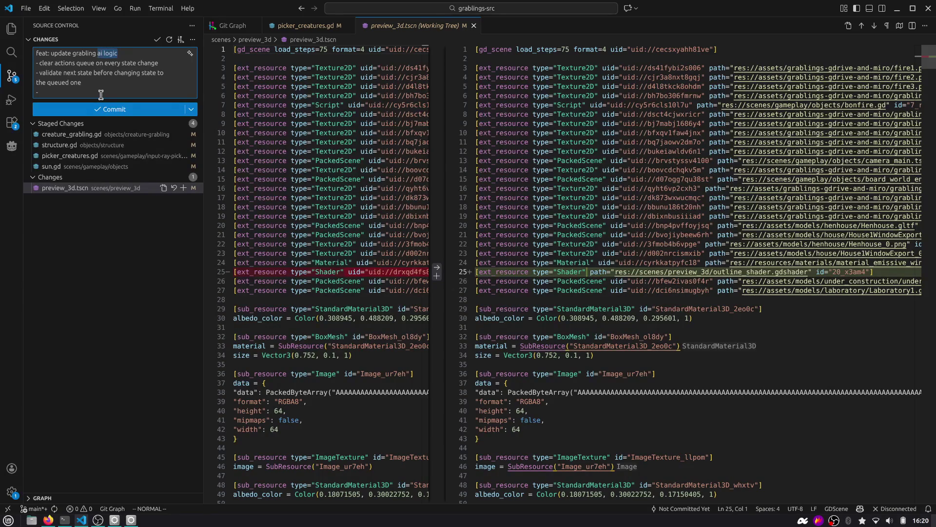
Reword the commit summary to 'feat(ai/grabling): update logic.' with a blank line beneath.
key("Home")
type("(ai")
type("grabling)")
key("ctrl+shift+Right")
key("ctrl+shift+Right")
key("BackSpace")
key("Delete")
key("End")
type(".")
key("Return")
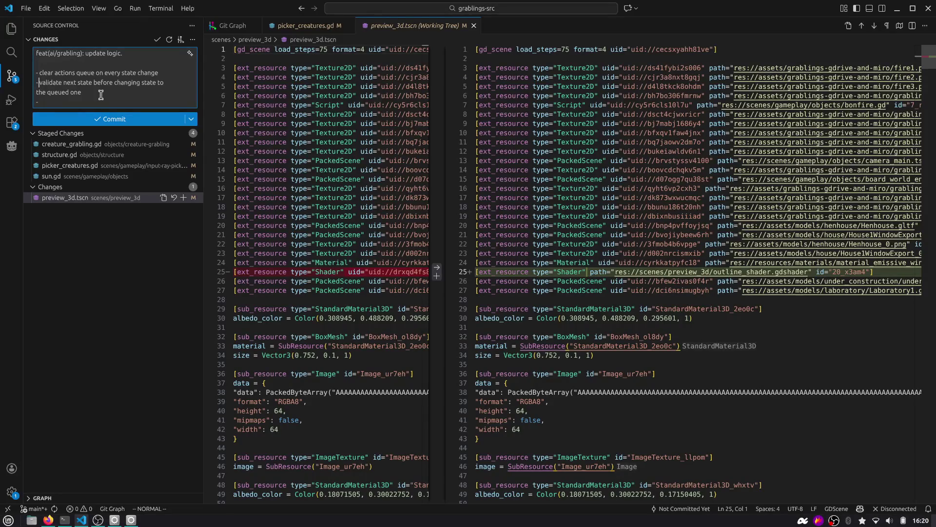
Review the staged structure.gd and picker_creatures.gd diffs.
key("shift+End")
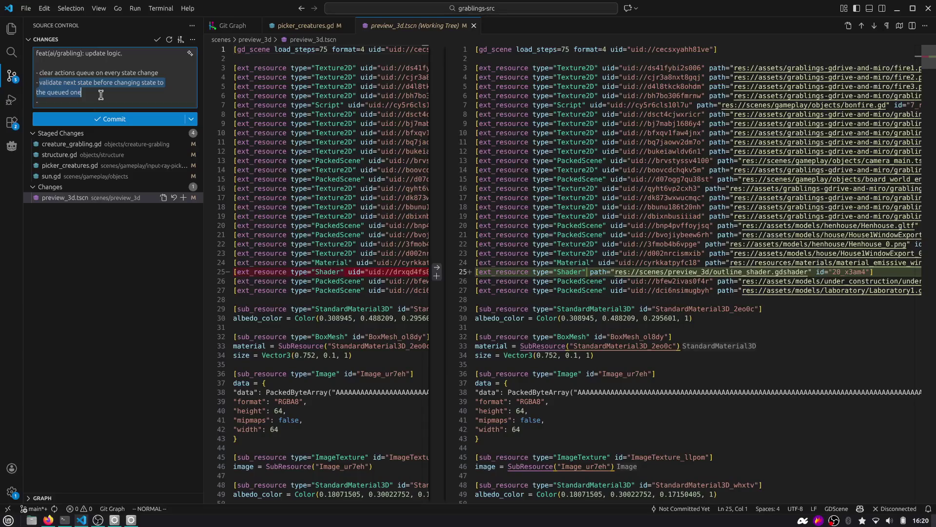
key("Down")
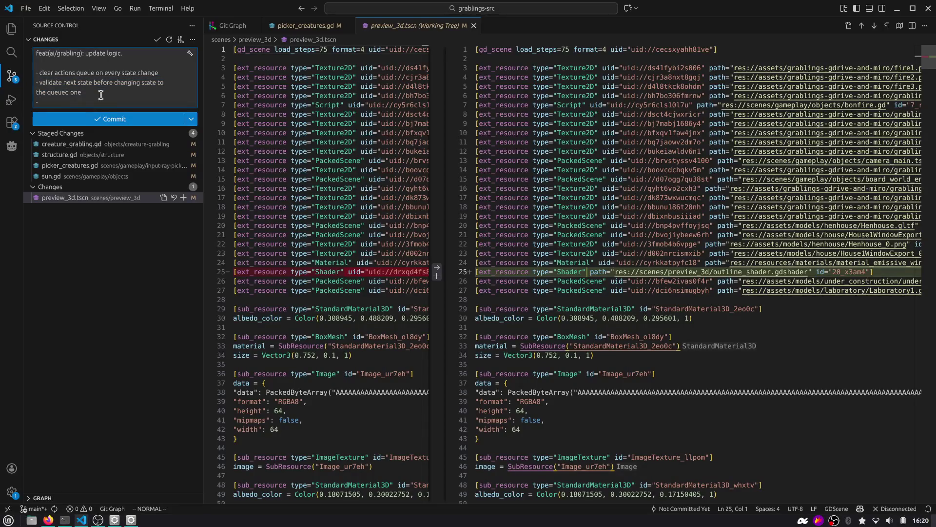
left_click(111, 157)
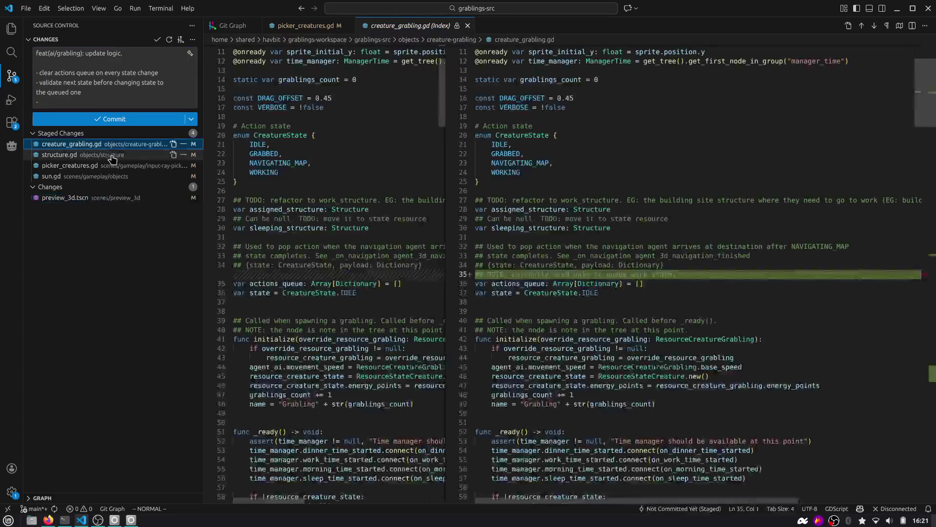
left_click(112, 166)
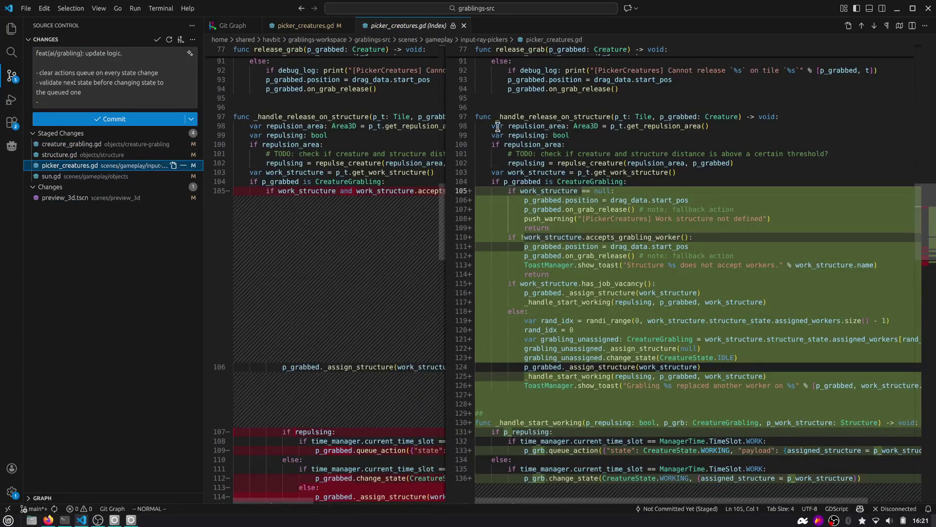
scroll(519, 122, "down", 2)
left_click(570, 276)
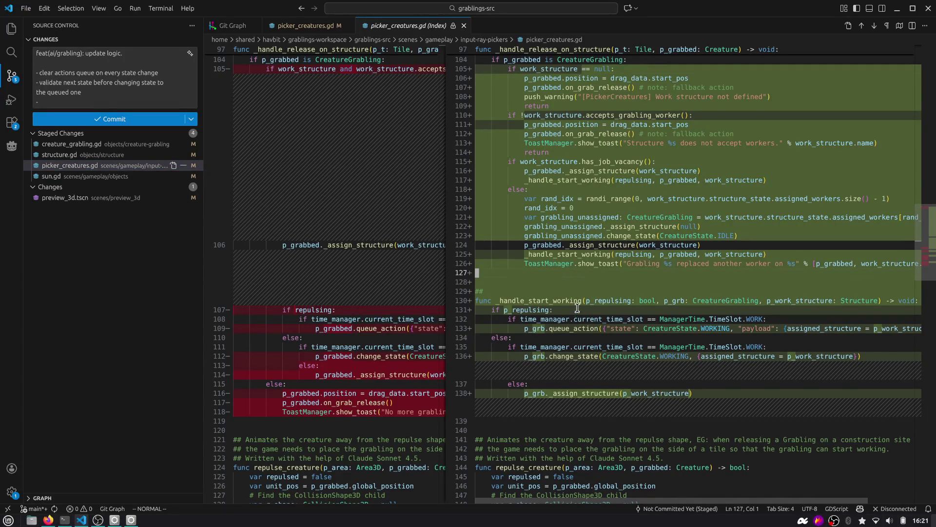
scroll(578, 305, "up", 1)
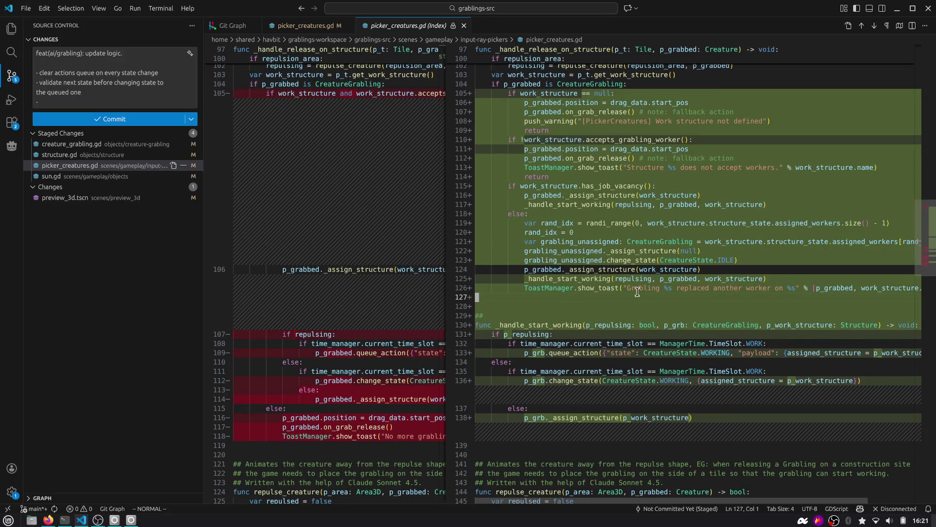
scroll(704, 292, "up", 2)
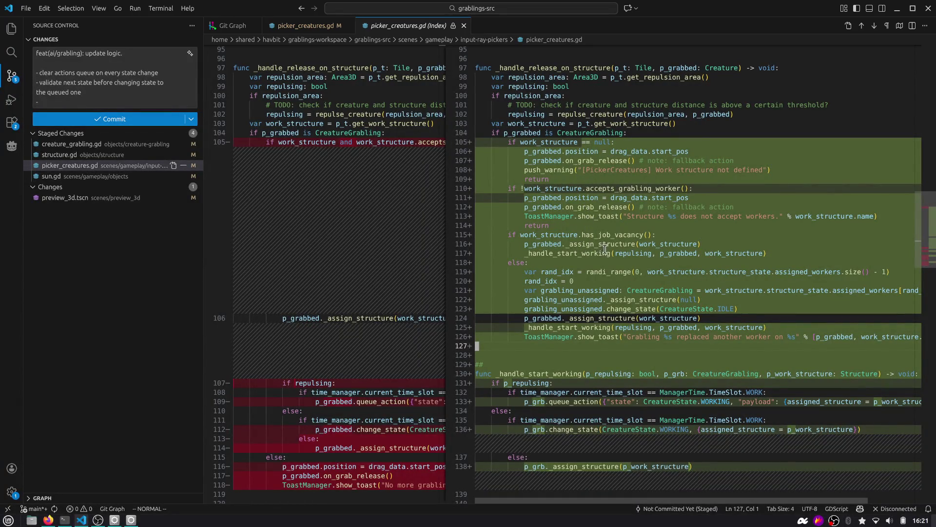
Add the bullet 'replace an assigned worker if the work structure is full…', then commit.
left_click(110, 101)
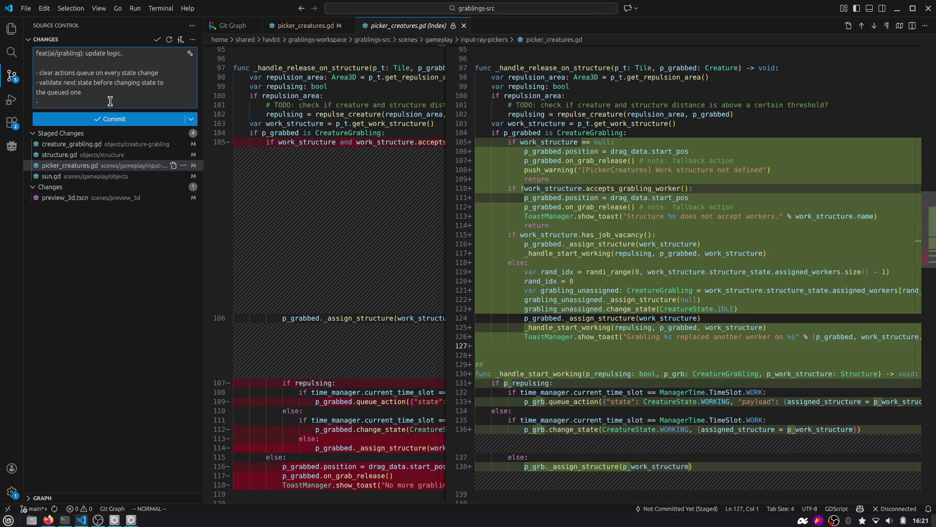
key("Up")
key("Up")
key("Up")
key("Return")
type("- remove")
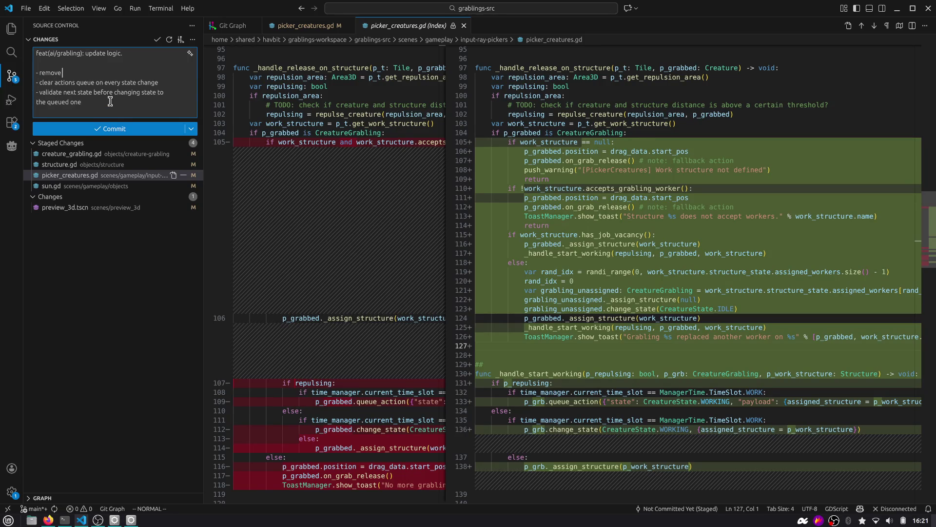
key("BackSpace")
key("BackSpace")
key("BackSpace")
type("replace an assigned ")
type("worker if the work structure is full")
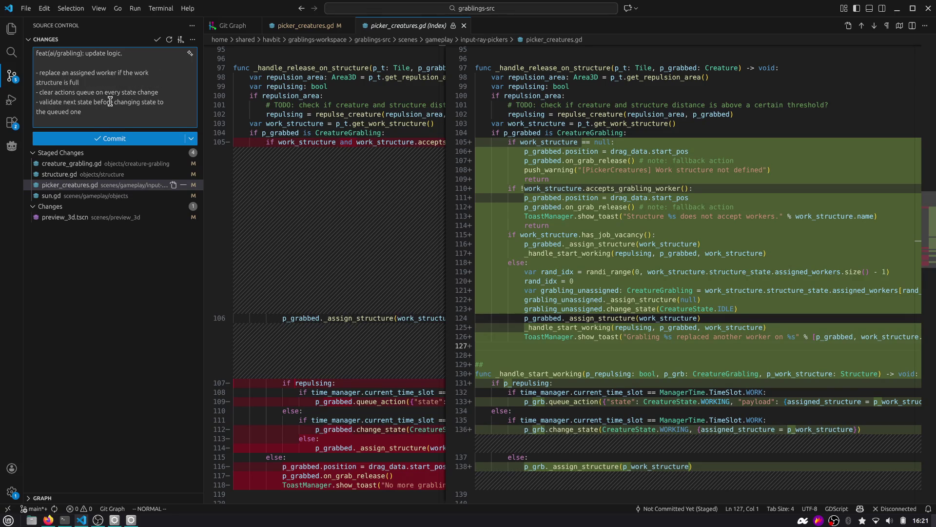
type(" and assigning a new wo")
type("rker")
left_click(130, 139)
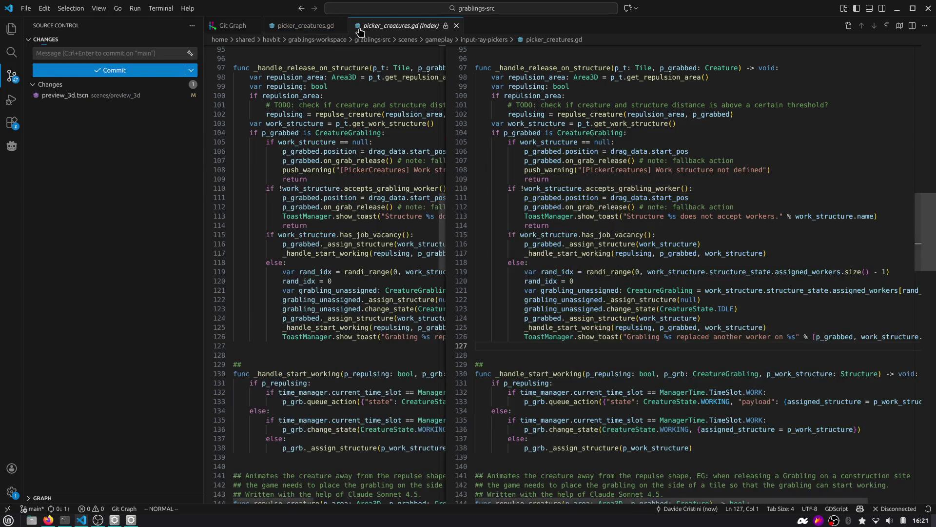
Close the picker_creatures.gd tabs, push with gp in the integrated terminal, and minimize VS Code.
middle_click(360, 27)
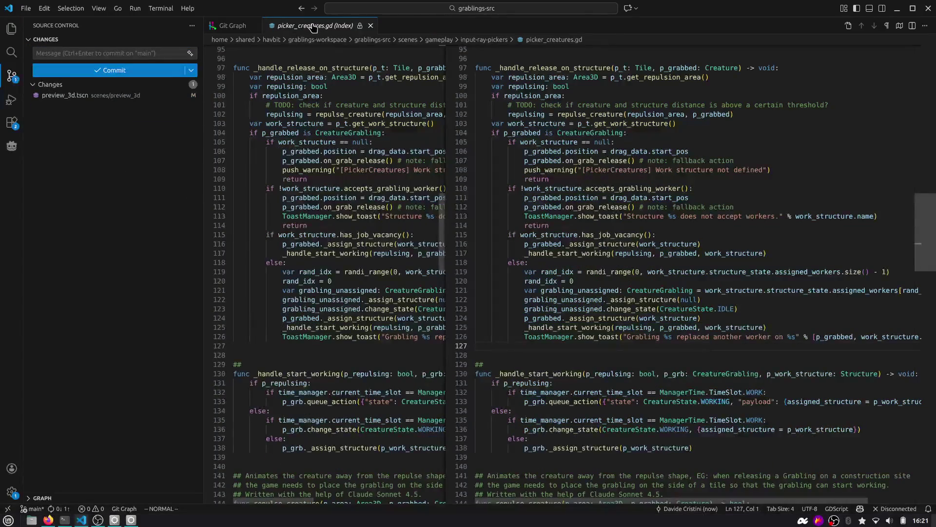
middle_click(306, 27)
key("ctrl+grave")
key("ctrl+l")
type("gp")
key("Return")
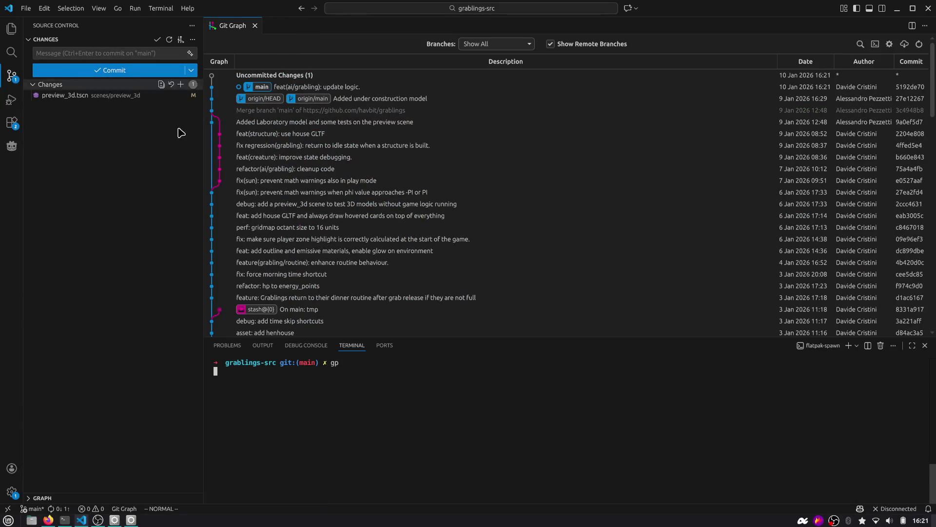
left_click_drag(397, 338, 399, 284)
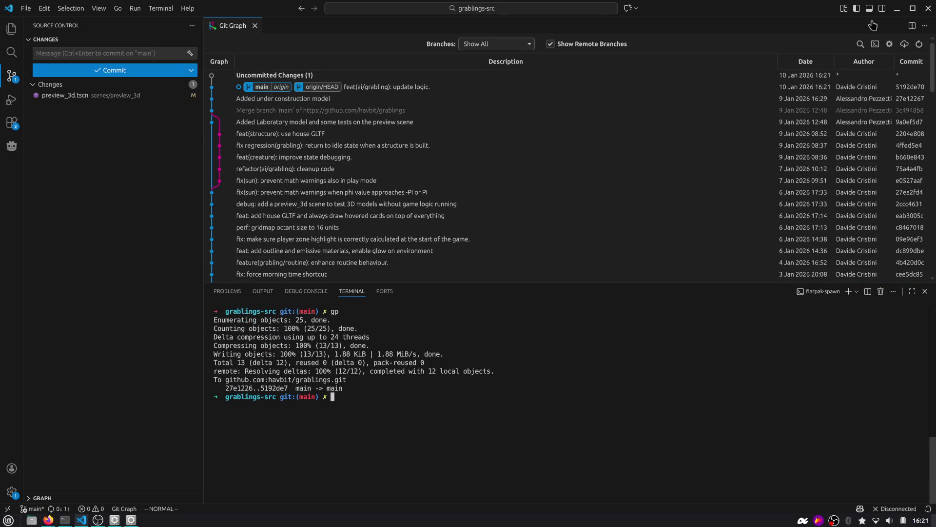
left_click(897, 10)
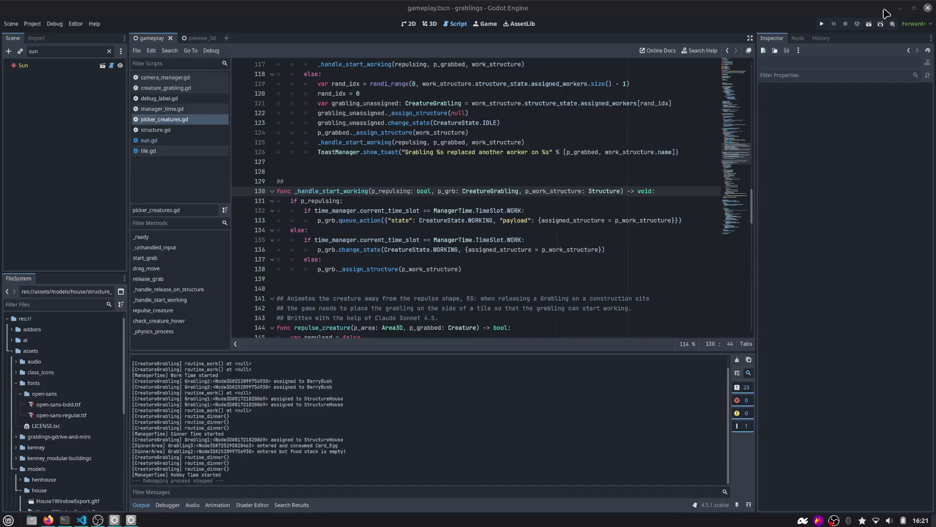
Select the House/sleeping place task text in GitHub issue #15, then open a new terminal.
key("alt+Tab")
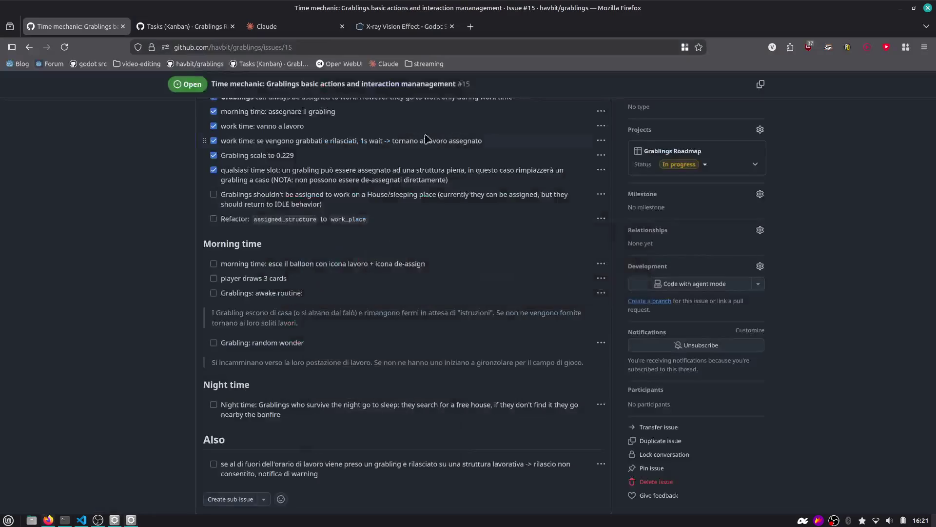
mouse_move(271, 199)
left_mouse_down()
mouse_move(352, 211)
mouse_move(220, 195)
left_mouse_up()
key("ctrl+c")
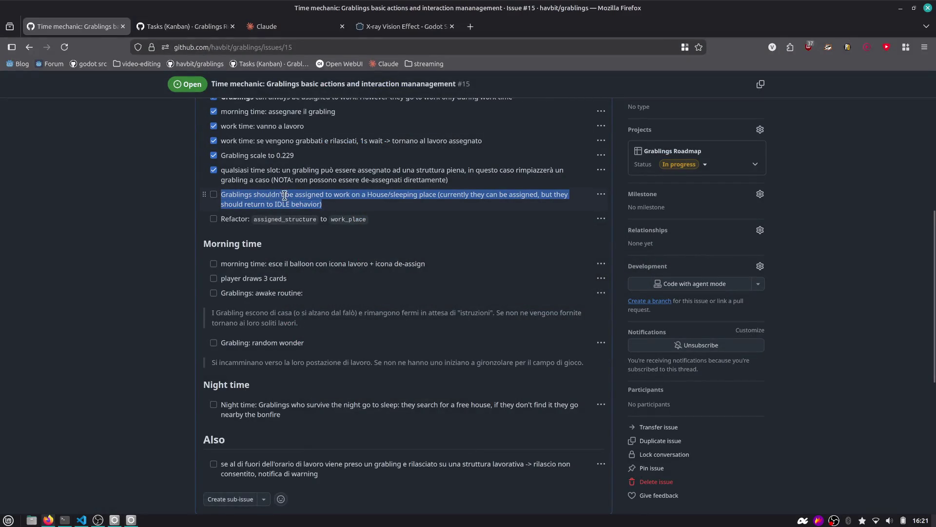
left_click(301, 219)
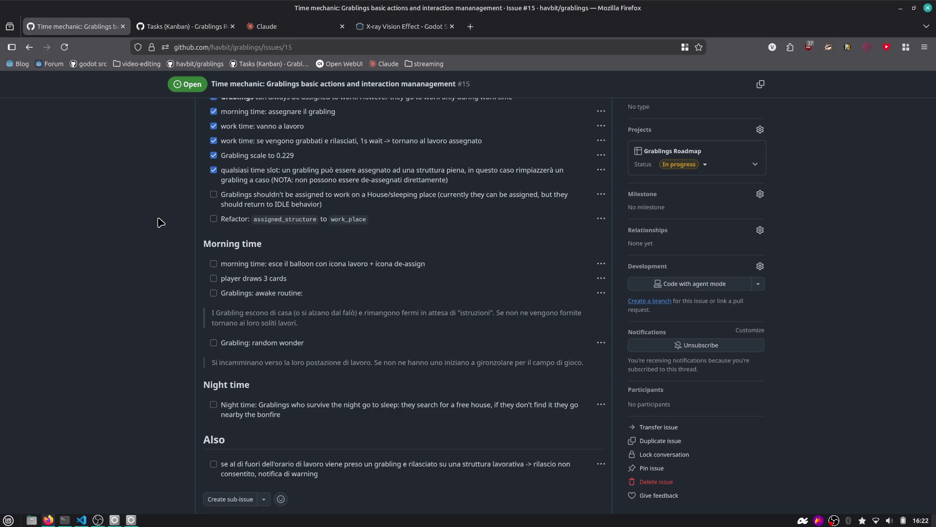
key("ctrl+alt+t")
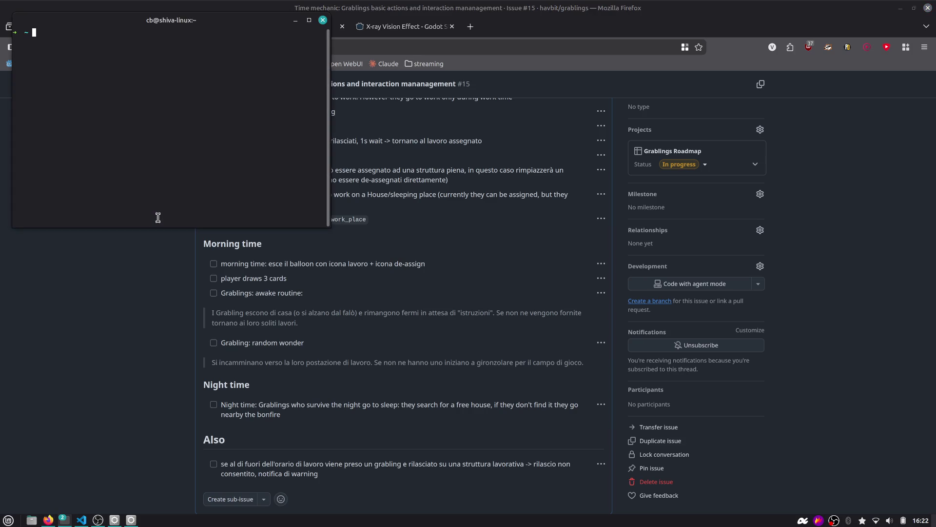
Recentre the terminal, open stream.todo in nvim and paste the copied task into it.
mouse_move(158, 217)
left_mouse_down()
mouse_move(310, 215)
mouse_move(470, 283)
mouse_move(333, 193)
mouse_move(161, 172)
mouse_move(133, 141)
left_mouse_up()
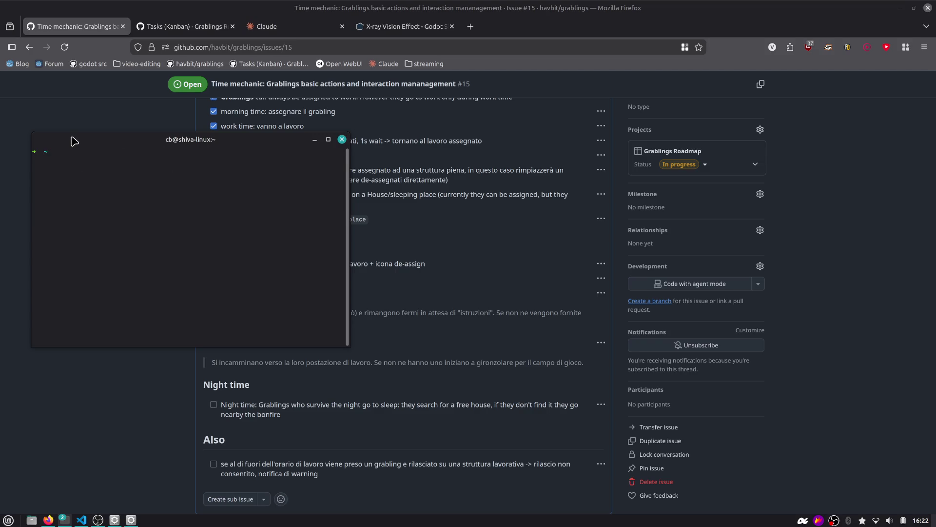
left_click_drag(119, 141, 128, 175)
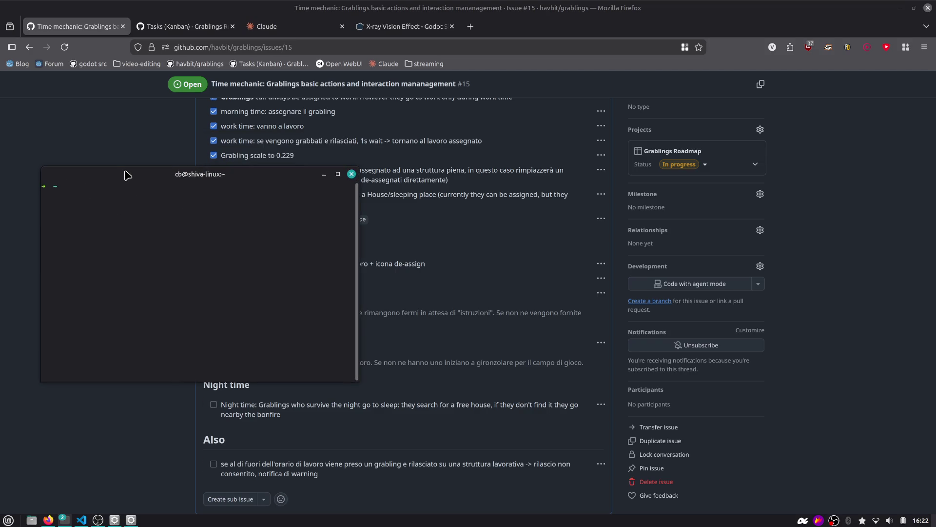
type("nvim stream.")
type("odo")
key("Return")
key("i")
key("BackSpace")
key("ctrl+shift+v")
key("Escape")
Reflow the long task onto two lines and prefix the first line with '-'.
key("v")
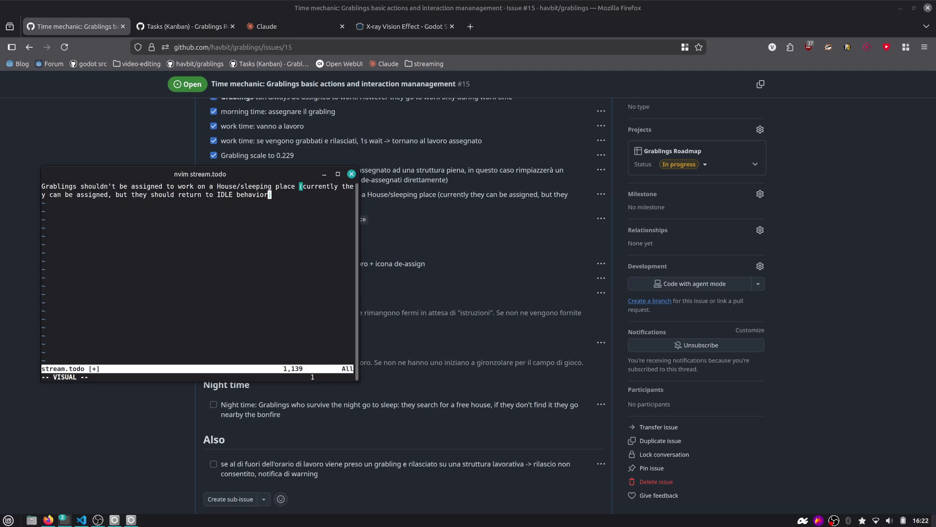
key("g")
key("q")
key("k")
key("shift+i")
type("-")
key("Escape")
Move and shrink the nvim window into the upper-right corner of the screen.
mouse_move(183, 187)
left_mouse_down()
mouse_move(230, 161)
mouse_move(683, 161)
mouse_move(706, 98)
mouse_move(729, 74)
mouse_move(813, 112)
mouse_move(822, 66)
left_mouse_up()
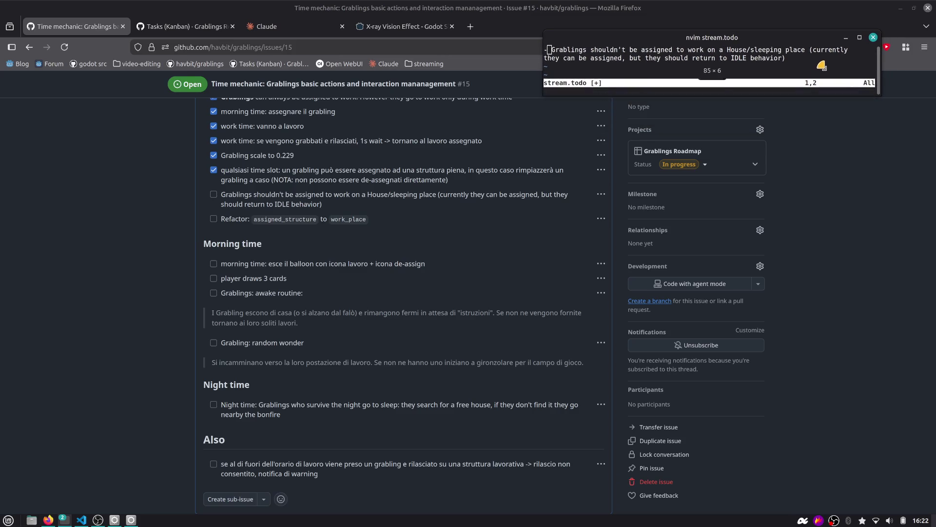
right_click(813, 37)
left_click(817, 80)
key("alt+Tab")
key("Tab")
left_click_drag(818, 80, 748, 42)
left_click(749, 42)
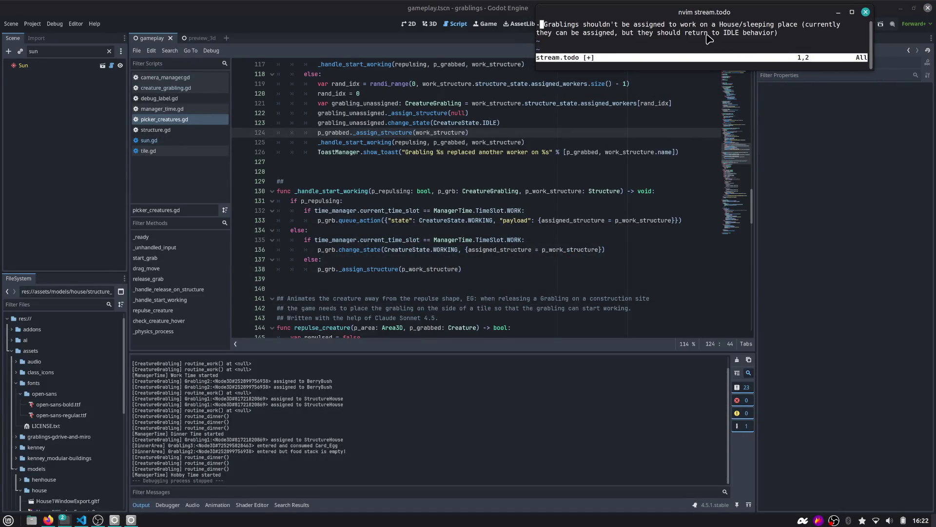
left_click(780, 43)
mouse_move(789, 15)
left_mouse_down()
mouse_move(800, 43)
mouse_move(773, 20)
left_mouse_up()
mouse_move(810, 49)
left_mouse_down()
mouse_move(764, 42)
mouse_move(770, 17)
mouse_move(789, 69)
left_mouse_up()
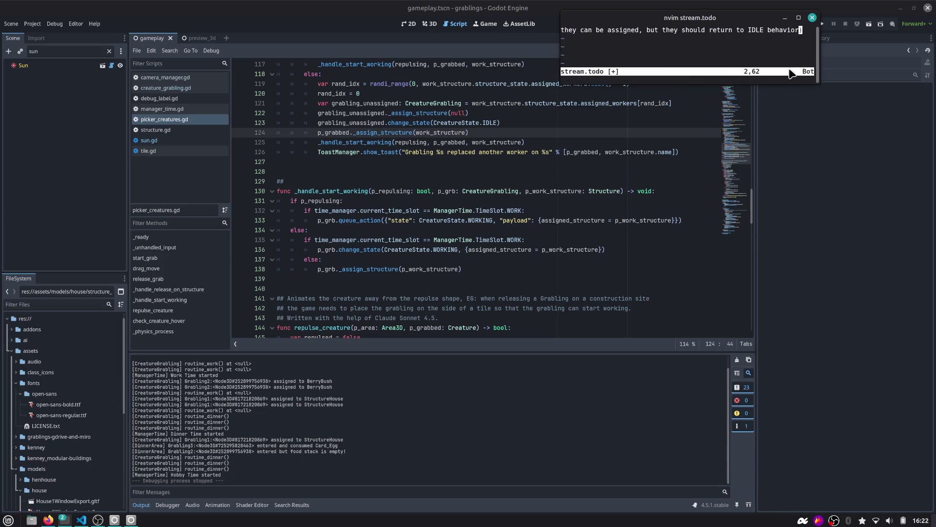
Quit nvim without saving stream.todo using :q!
key("Escape")
type(":q")
key("Return")
type(":q!")
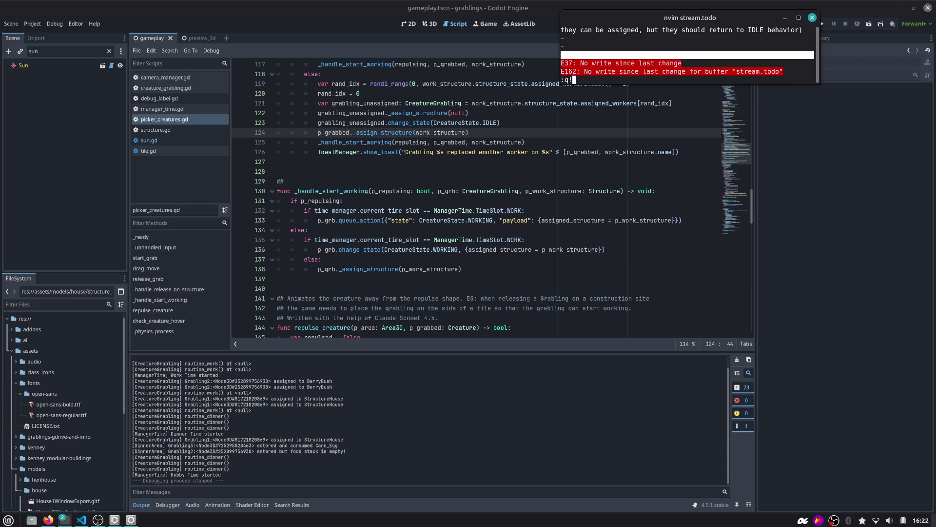
key("Return")
Open nano on stream-utils, then on stream.todo, exiting each without saving.
type("nano stream-utils")
key("Return")
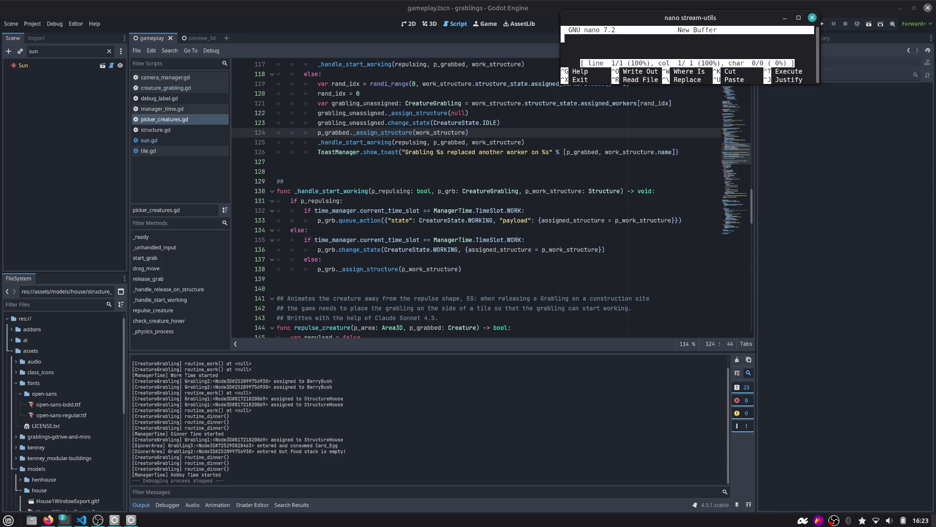
key("ctrl+x")
type("nano sream")
key("BackSpace")
key("BackSpace")
key("BackSpace")
type("tream.todo")
key("Return")
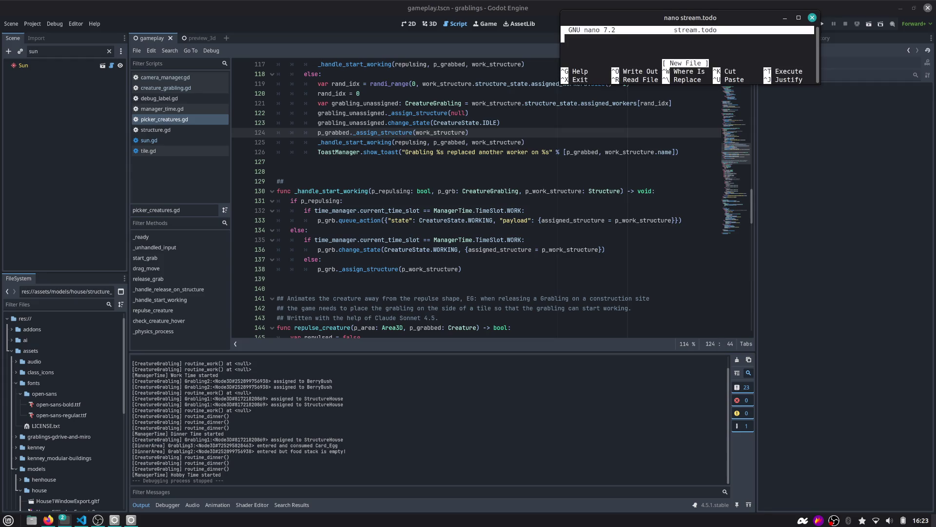
key("ctrl+x")
Clear and hide the terminal, then return focus to the Godot script editor.
key("ctrl+l")
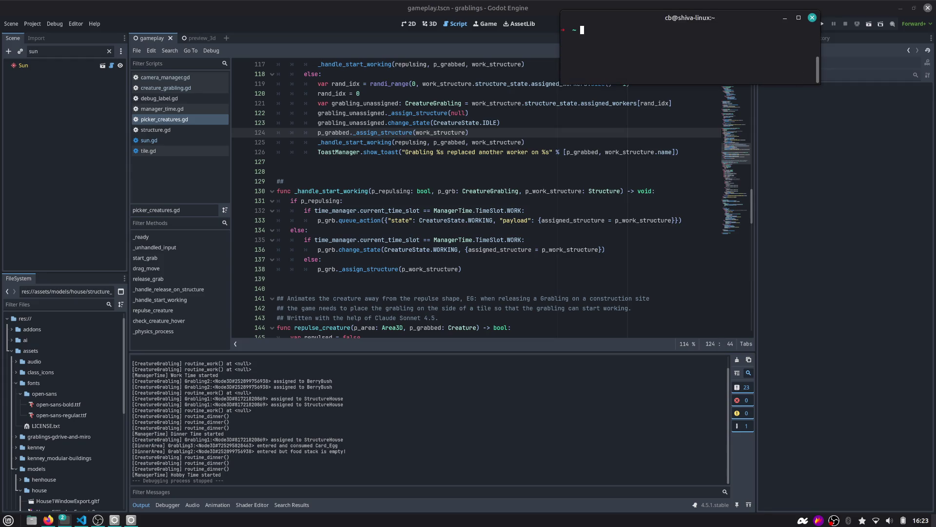
key("Return")
left_click_drag(708, 27, 647, 76)
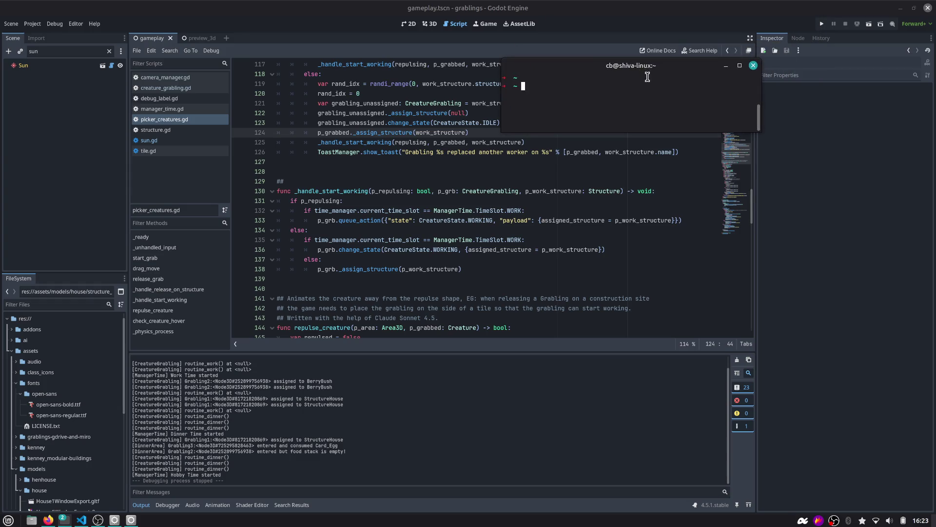
key("ctrl+d")
left_click(550, 191)
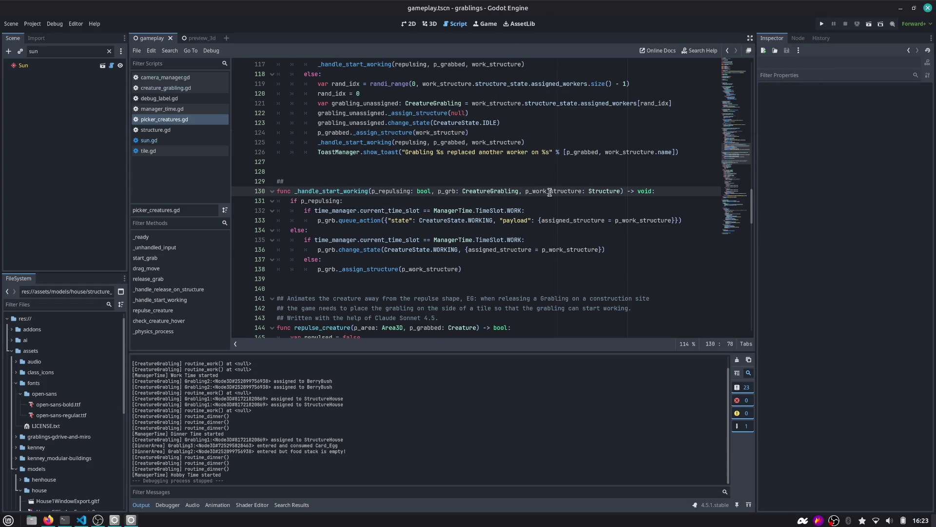
In Claude, ask whether an application can show a borderless terminal window on Linux Mint.
key("alt+Tab")
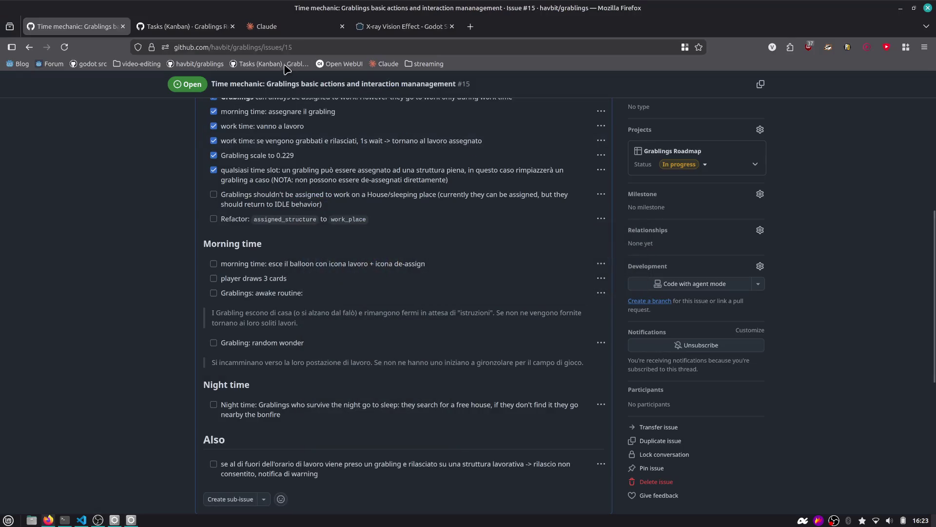
left_click(293, 26)
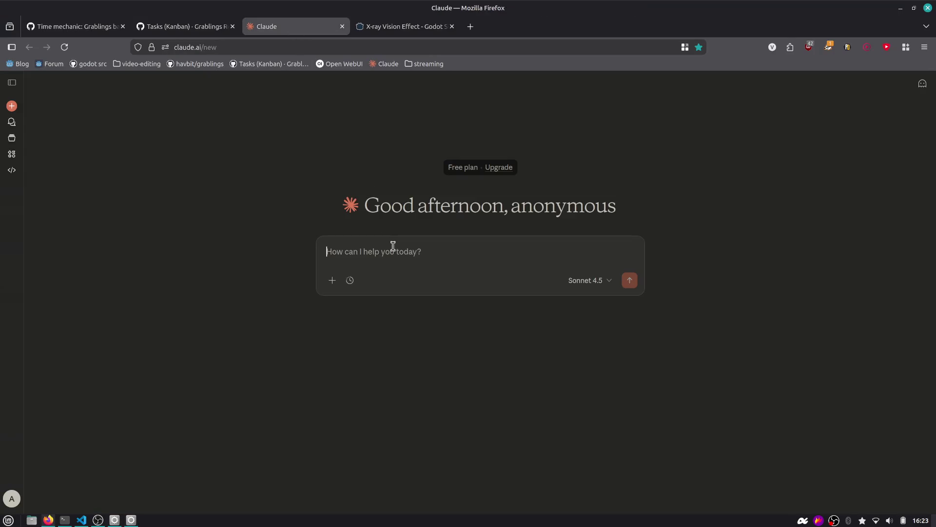
type("on linux ")
type("mint I wo")
type("uld like to ")
type("display a ")
type("bordre")
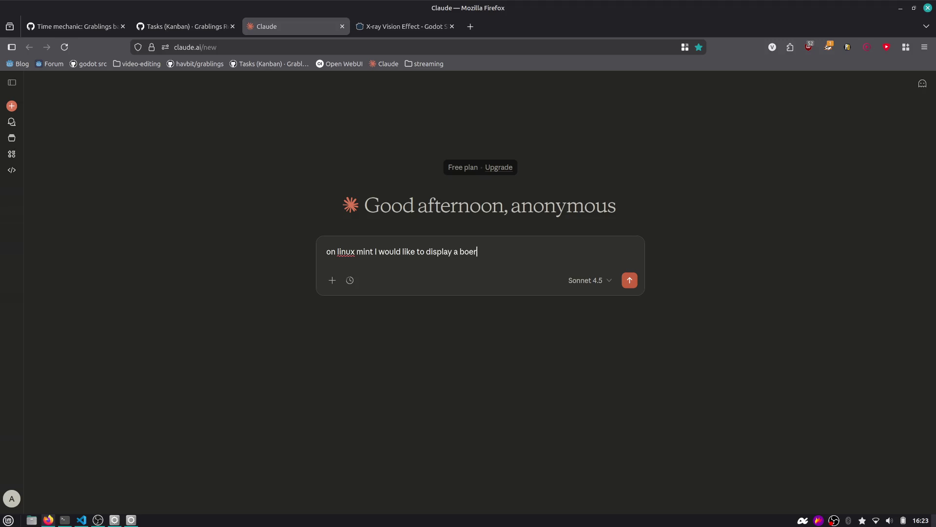
key("BackSpace")
key("BackSpace")
key("BackSpace")
type("derless ")
type("ndow witerminal")
left_click(563, 251)
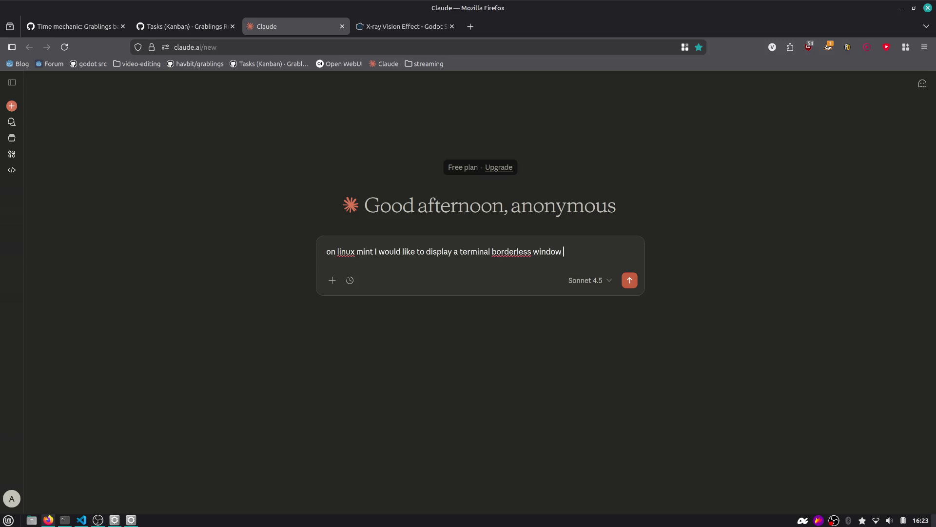
type("s there an a")
type("pplication ")
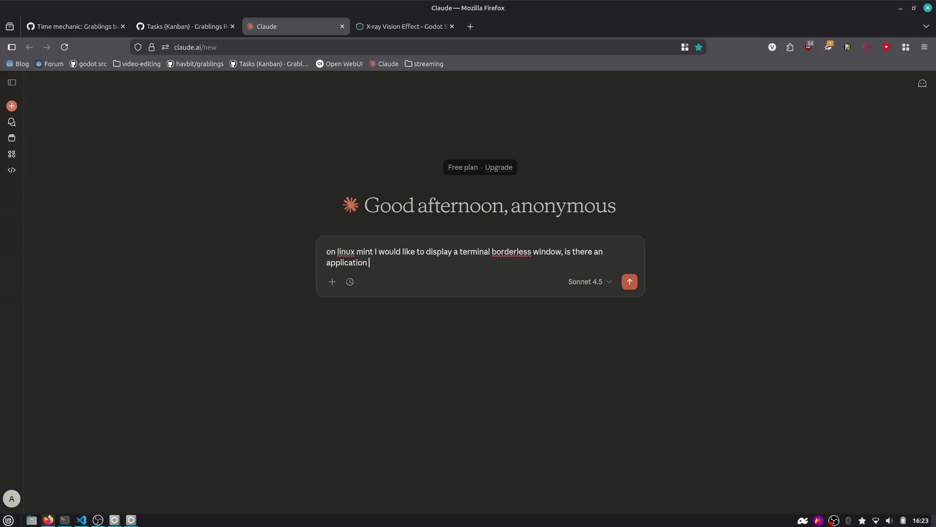
type("that allows that?")
Add 'Or can I disable window title via some CLI command?' and send the question.
left_click(376, 252)
key("shift+Return")
key("BackSpace")
type("Or can I ")
type("disable ")
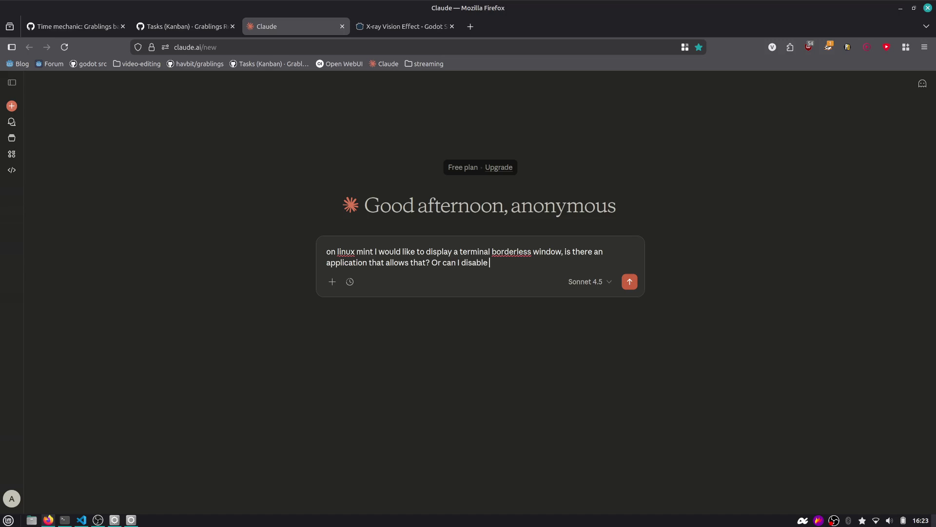
type("window title via some CLI ")
type("command?")
key("Return")
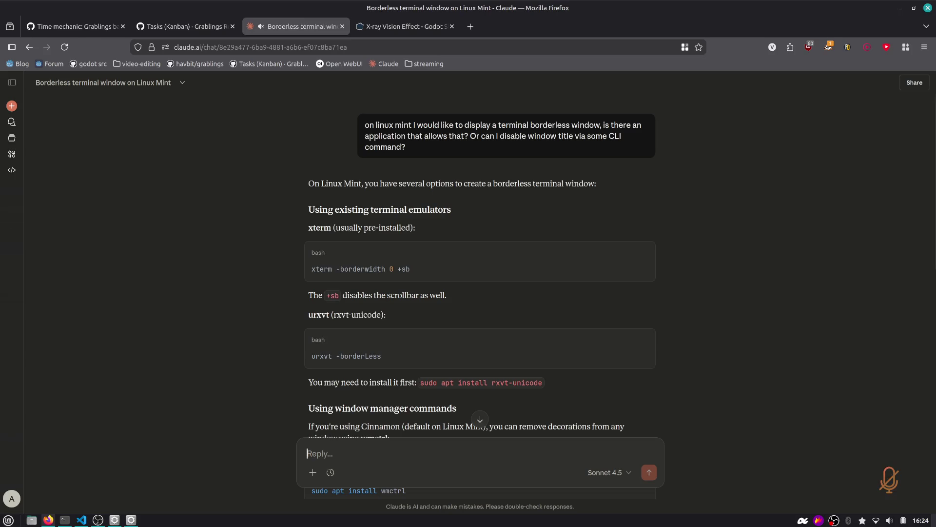
key("alt+Tab")
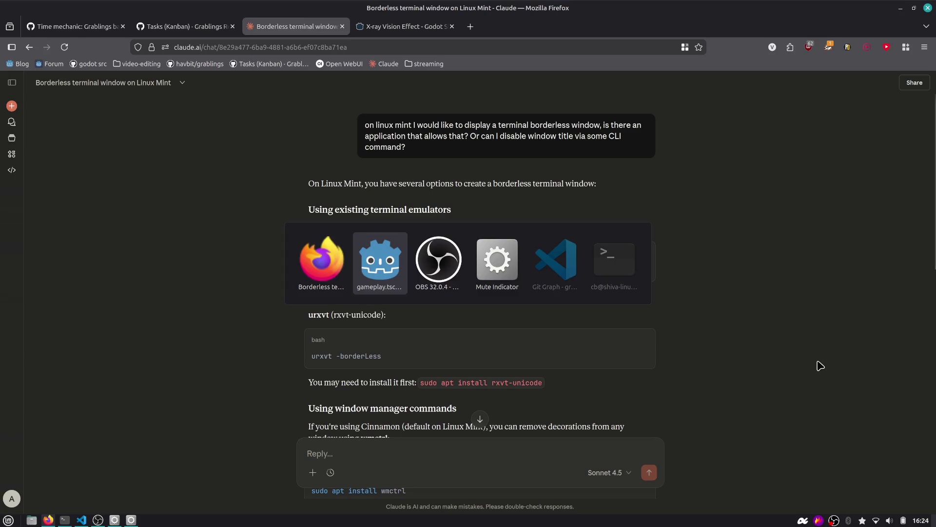
key("alt+Tab")
key("alt+Tab")
key("alt+Tab")
key("alt+Tab")
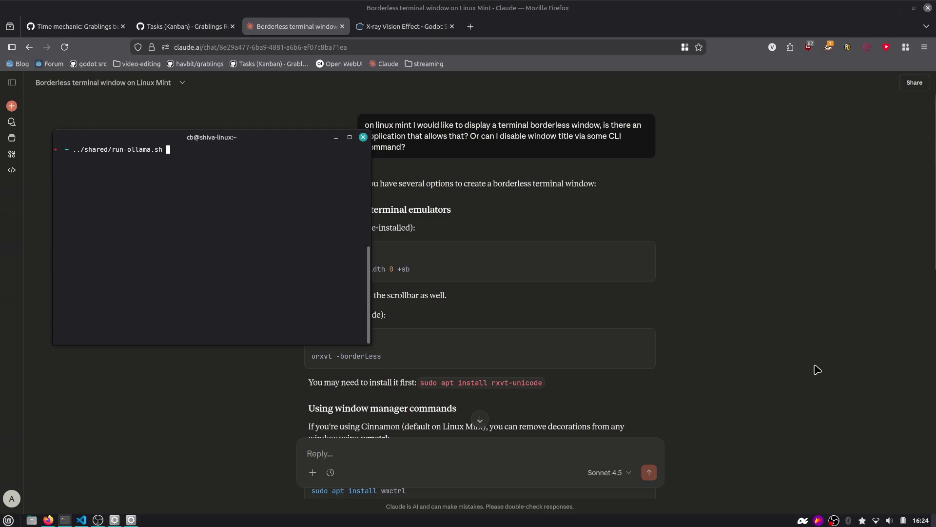
Open stream-utils/obs-mute-indicator/main.py in nvim using Tab completion.
key("Return")
type("nvim stream-utils/obs-mute-indicator/")
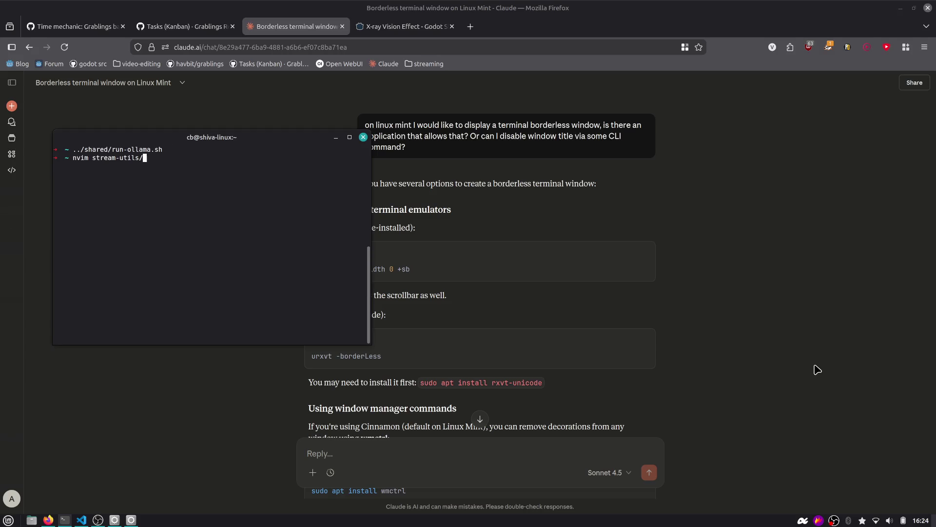
key("Tab")
key("Tab")
key("Tab")
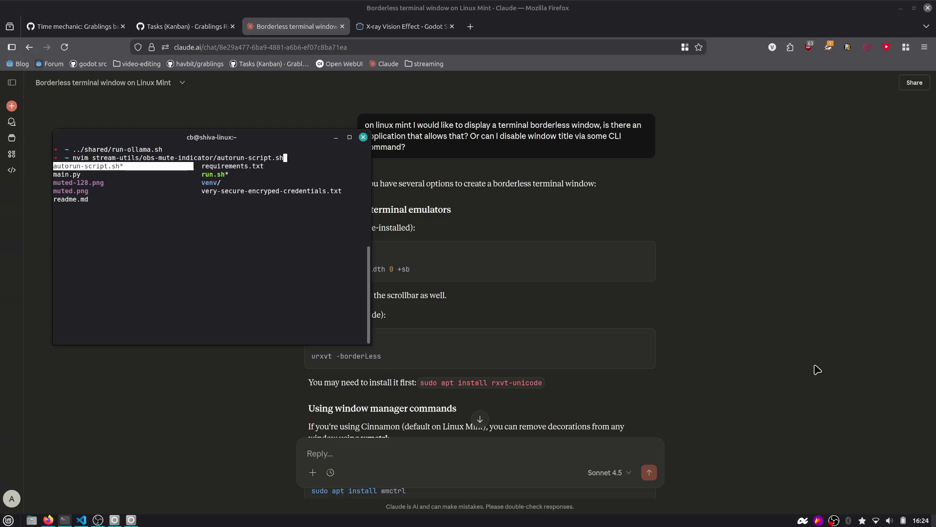
key("Tab")
key("Tab")
key("Tab")
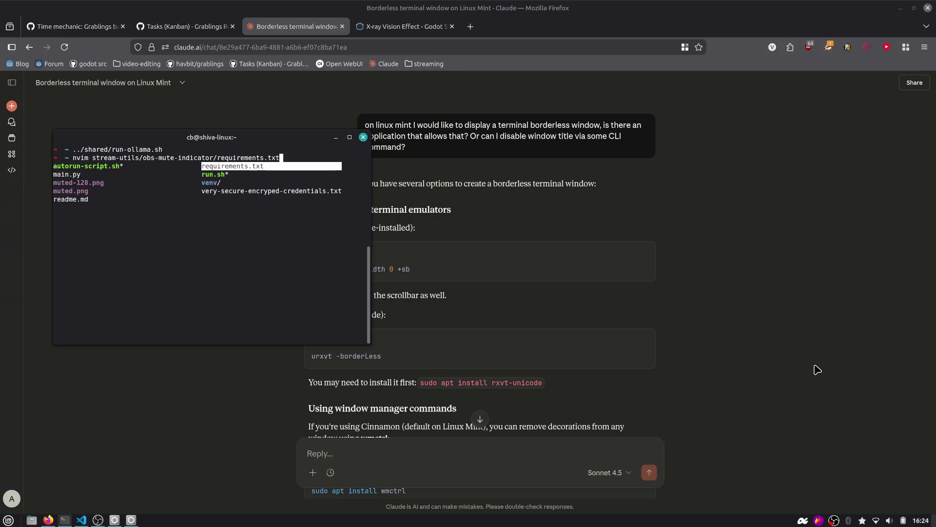
key("shift+Tab")
key("shift+Tab")
key("shift+Tab")
key("shift+Tab")
key("shift+Tab")
key("Return")
key("Return")
key("Down")
key("Down")
key("Down")
key("Up")
key("Up")
key("Up")
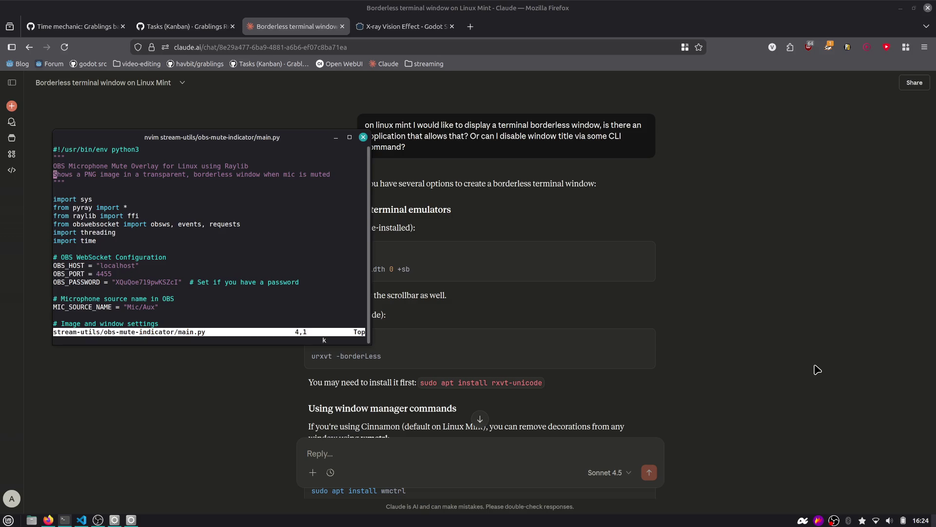
Reposition the nvim window and bring Claude's answer back to the front.
mouse_move(319, 141)
left_mouse_down()
mouse_move(412, 168)
mouse_move(609, 175)
left_mouse_up()
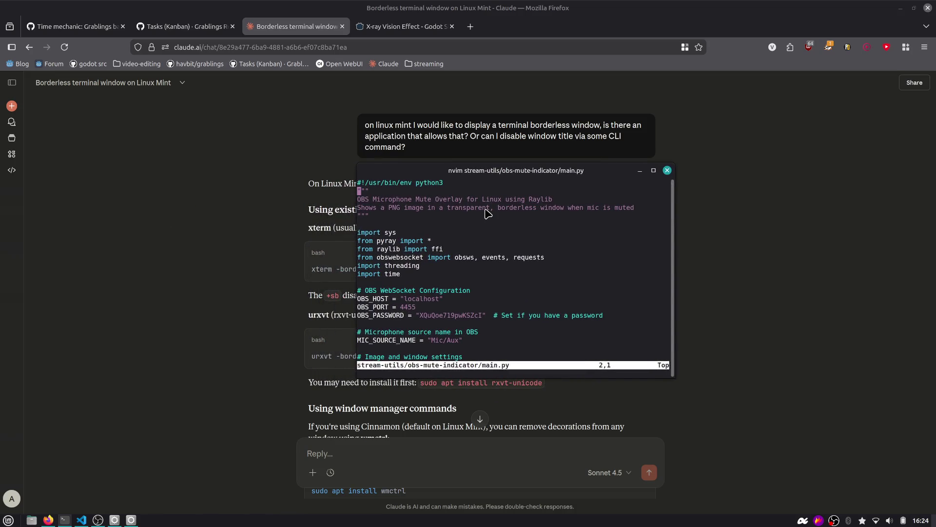
scroll(524, 260, "down", 2)
scroll(524, 261, "up", 2)
left_click_drag(611, 173, 353, 174)
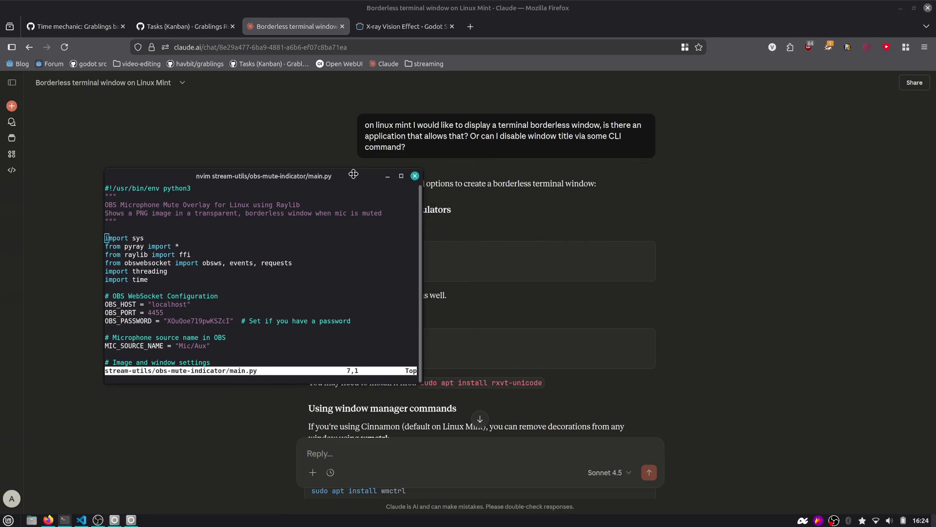
mouse_move(132, 519)
mouse_move(323, 185)
left_mouse_down()
mouse_move(276, 151)
mouse_move(275, 130)
mouse_move(234, 131)
left_mouse_up()
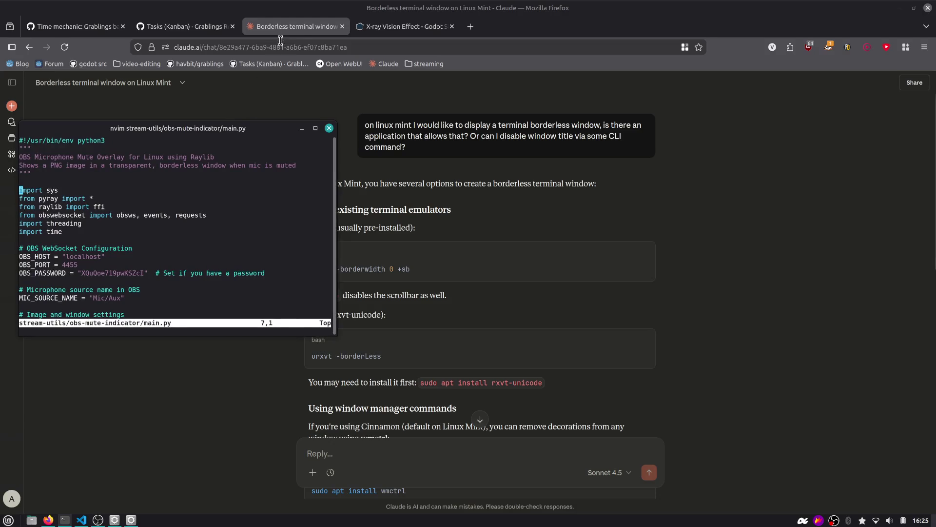
left_click(379, 80)
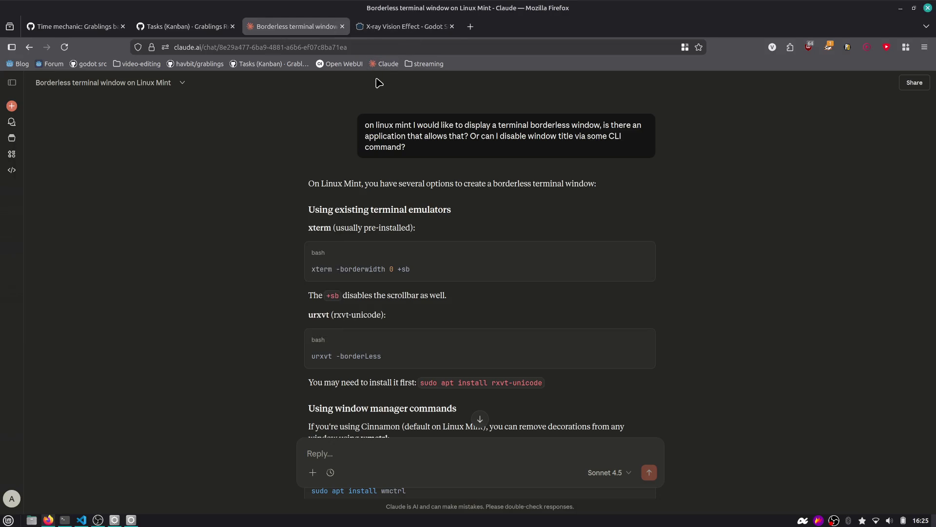
In a new terminal tab, run the ../shared/run-ollama.sh script.
scroll(343, 266, "down", 2)
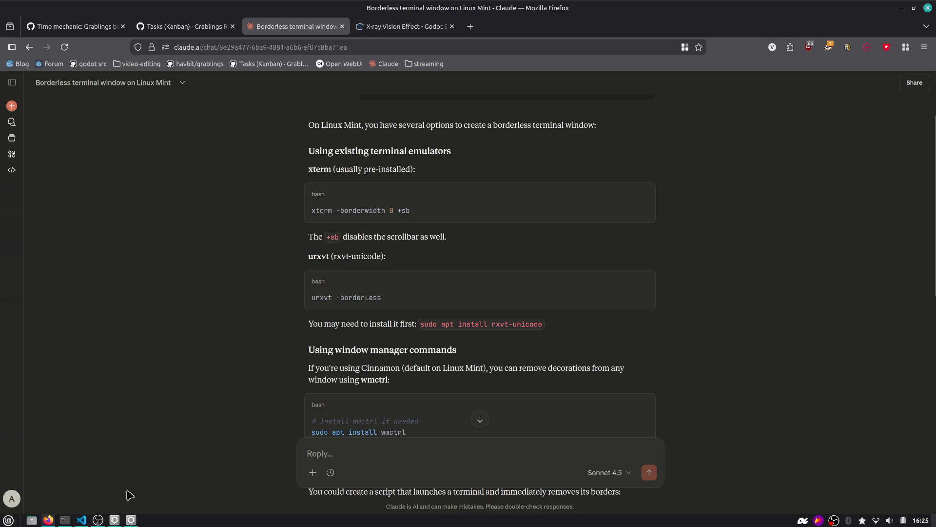
left_click(65, 520)
key("ctrl+shift+t")
type("././sh")
key("Tab")
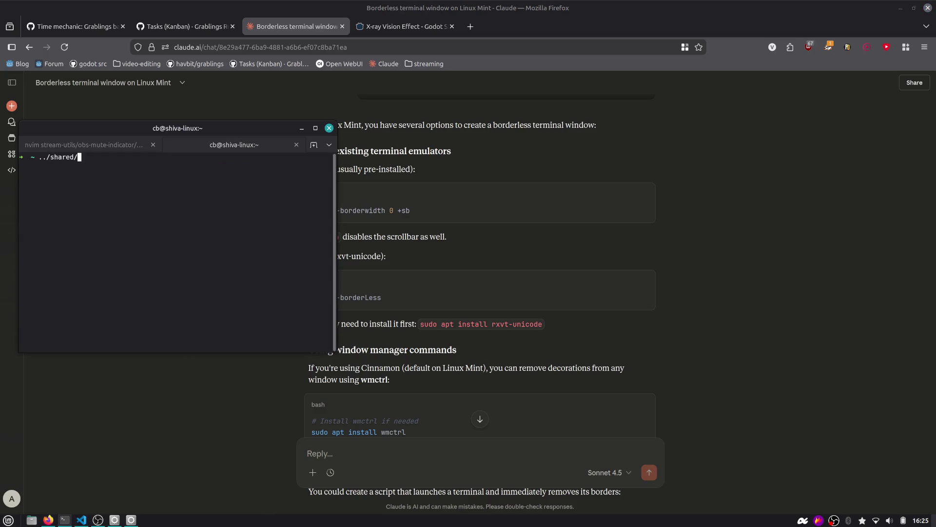
type("run")
key("Tab")
key("Return")
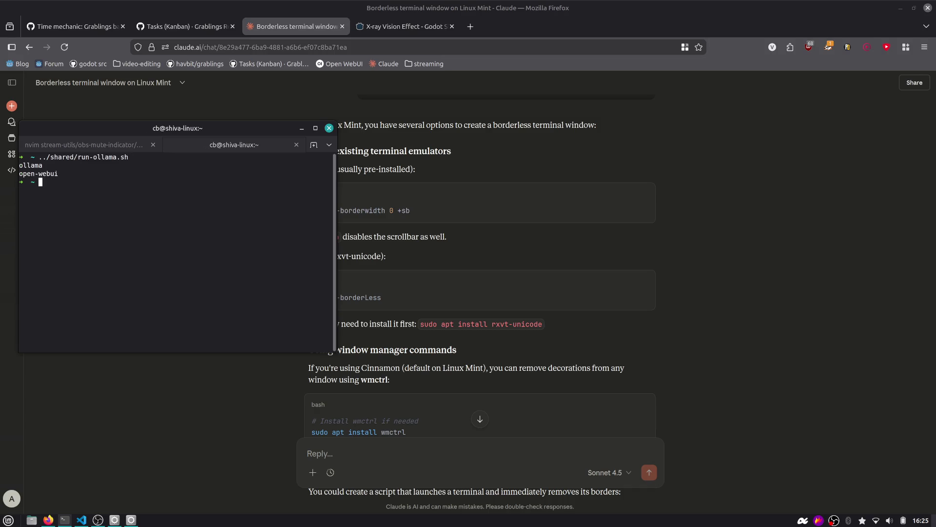
Open Open WebUI in a new browser tab and reload until the chat loads.
left_click(240, 109)
middle_click(342, 64)
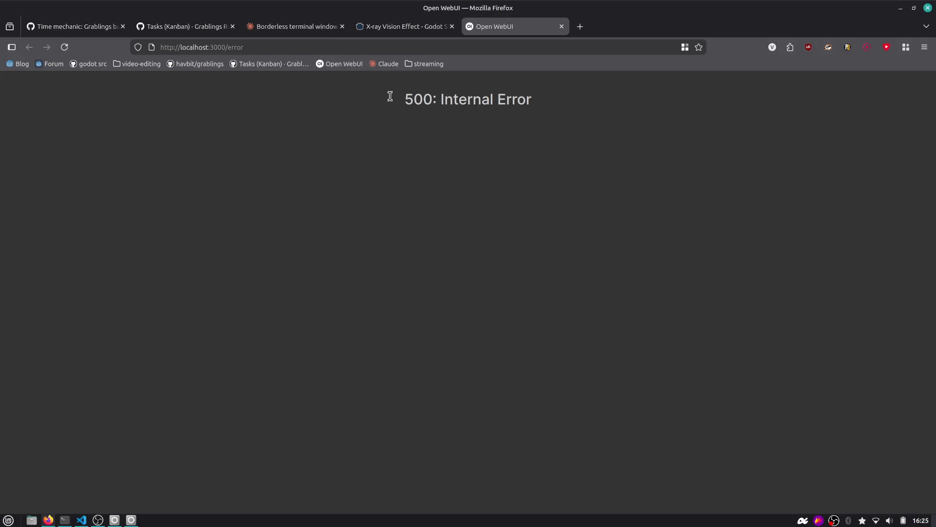
left_click(65, 48)
left_click(64, 48)
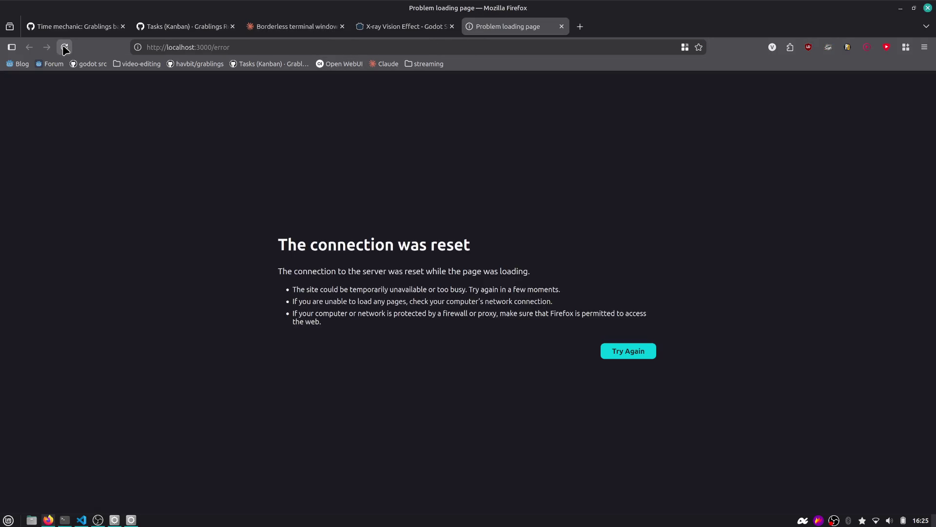
left_click(65, 47)
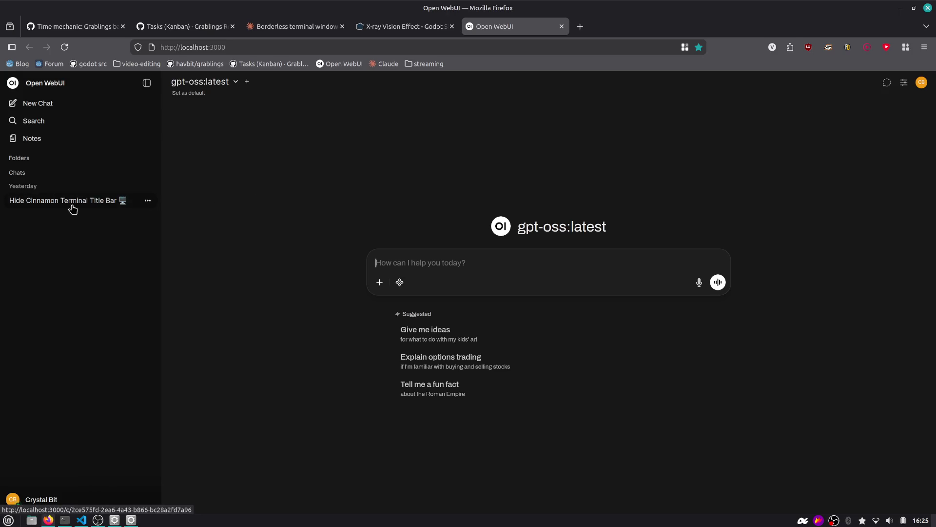
Switch across the X-ray Vision Effect and Open WebUI tabs back to the Claude conversation.
mouse_move(424, 29)
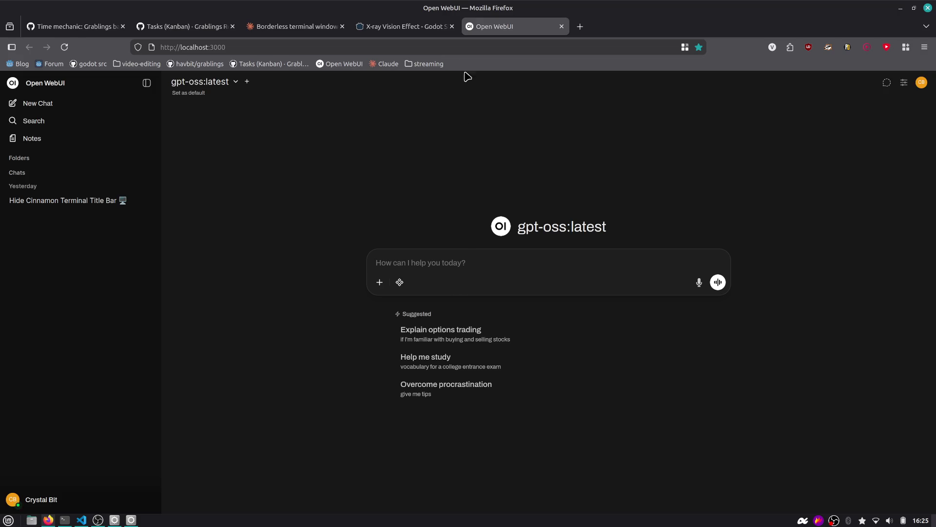
left_click(418, 32)
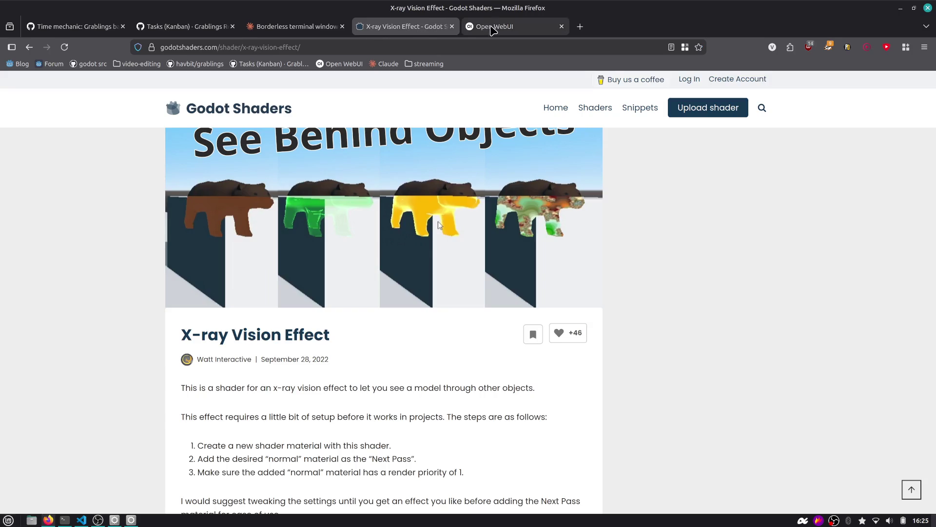
left_click(462, 28)
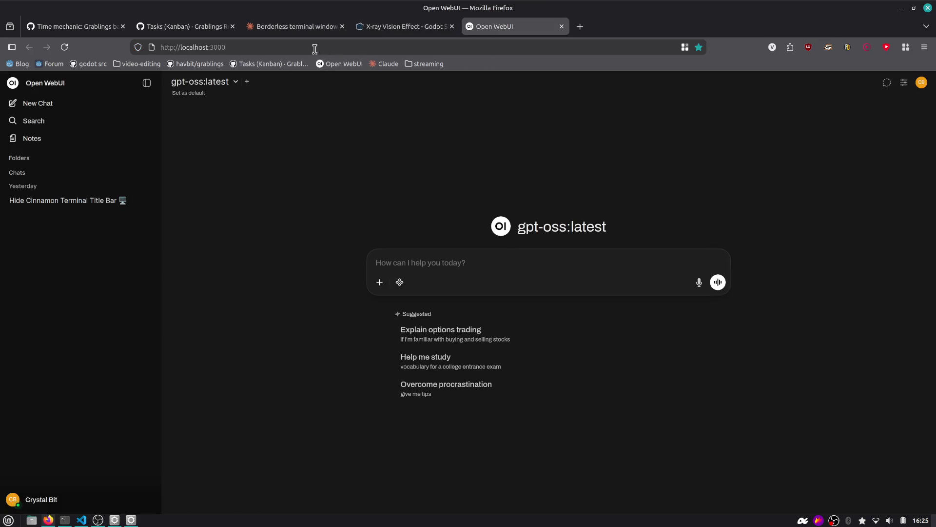
left_click(305, 32)
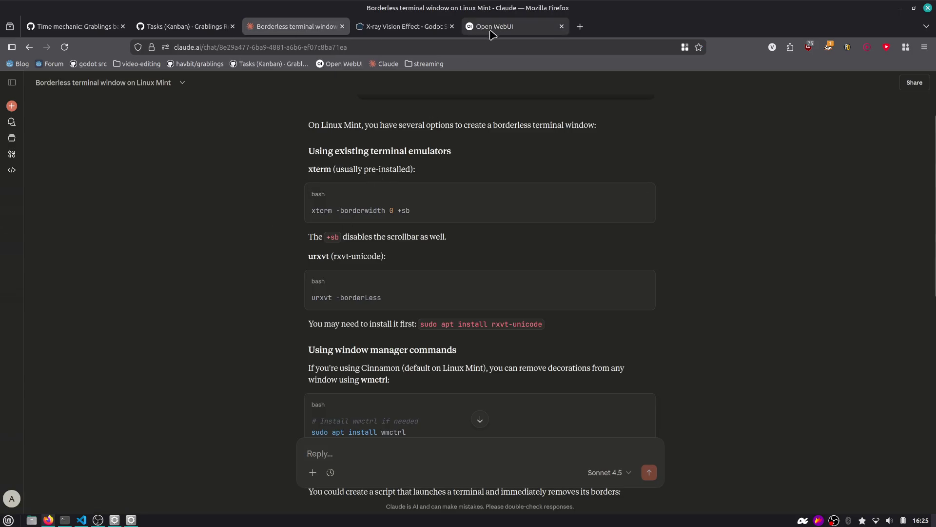
Note the borderwidth option in Claude's answer and find xterm is not installed.
scroll(367, 188, "down", 2)
scroll(367, 188, "up", 2)
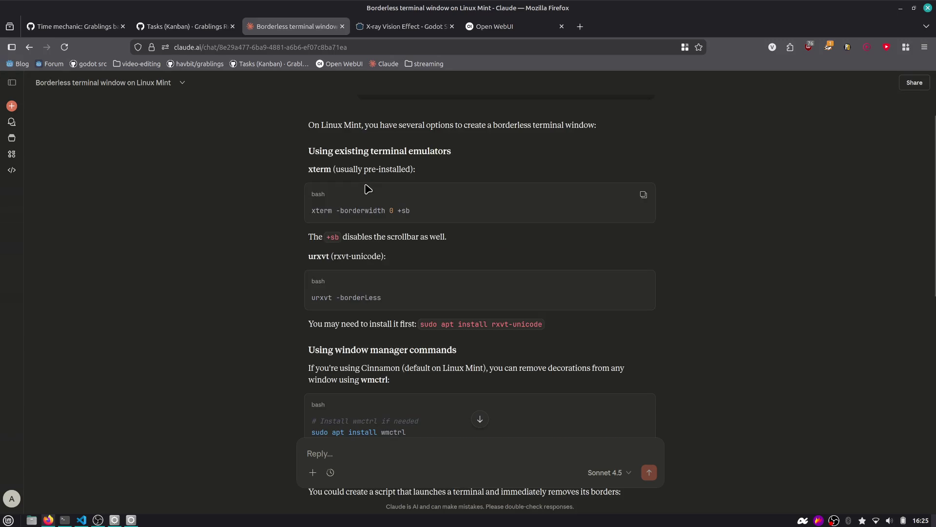
scroll(367, 189, "up", 2)
double_click(352, 272)
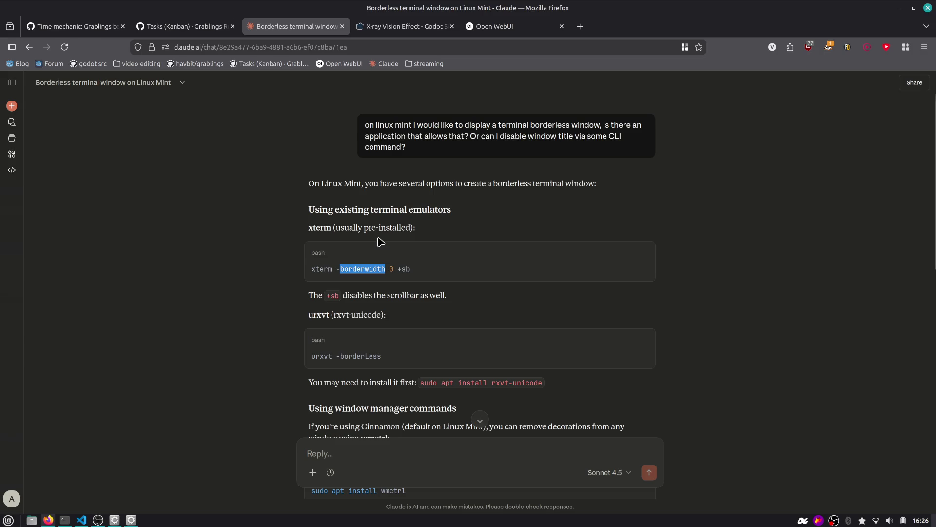
key("ctrl+alt+t")
type("xterm")
key("Return")
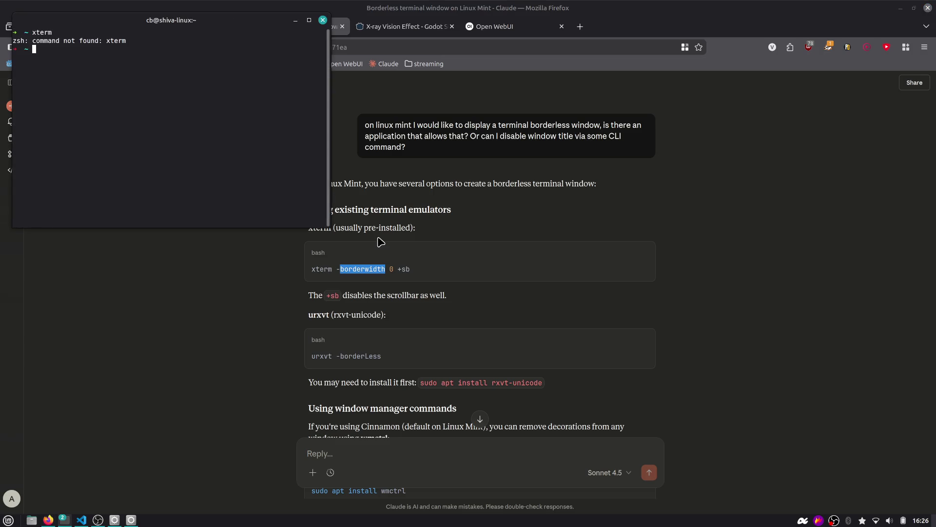
key("ctrl+d")
key("alt+Tab")
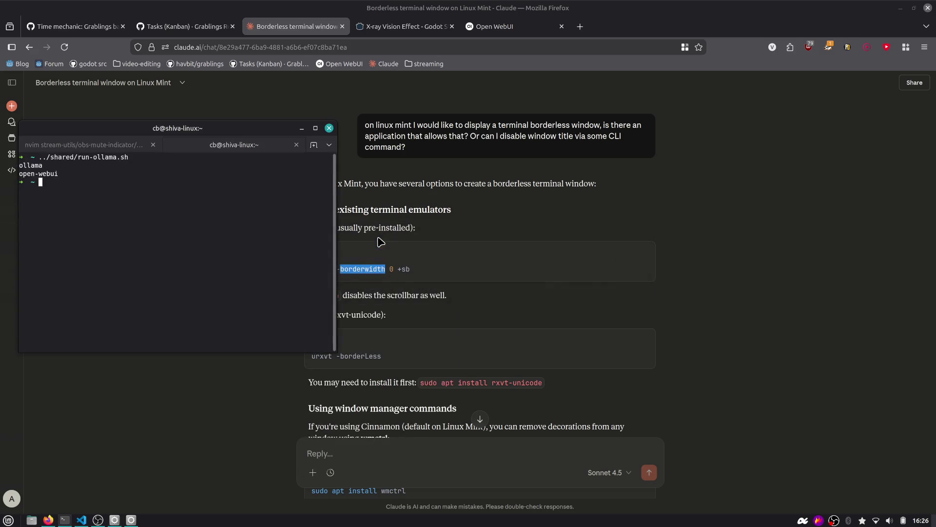
Search apt for xterm and install the xterm package with the administrator password.
type("arch xterm")
key("Return")
type("apt install xterm")
key("Return")
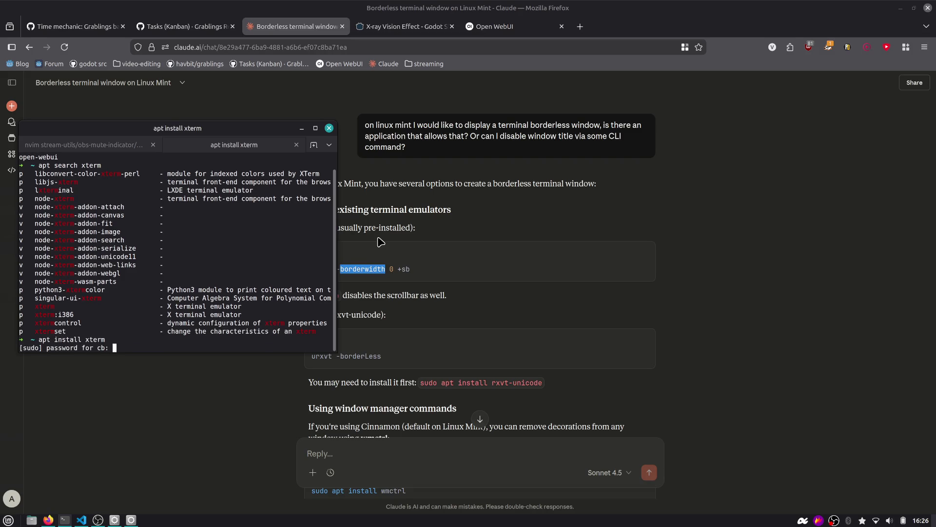
key("Return")
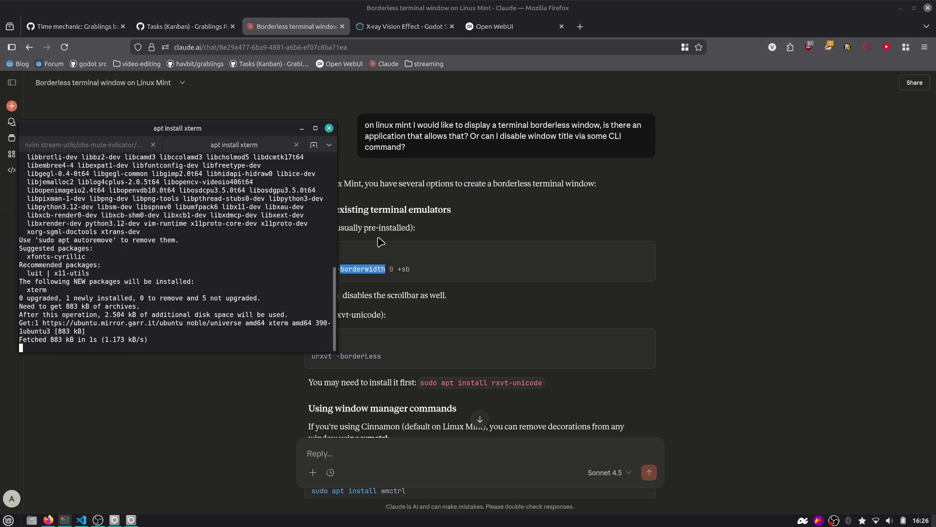
key("ctrl+space")
Launch XTerm, centre it, and run 'xterm -borderwidth 0 +sb' inside it.
type("xterm")
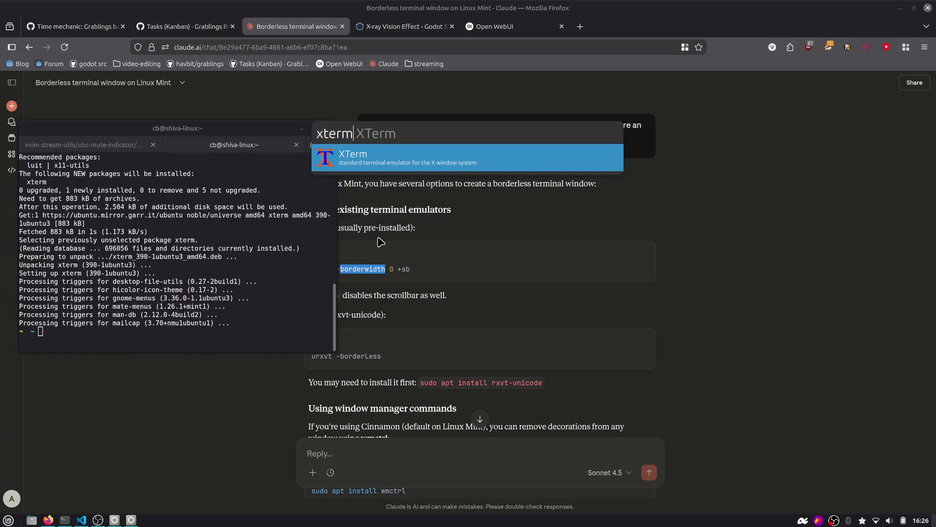
key("Return")
mouse_move(98, 62)
left_mouse_down()
mouse_move(580, 220)
mouse_move(640, 216)
left_mouse_up()
left_click(302, 128)
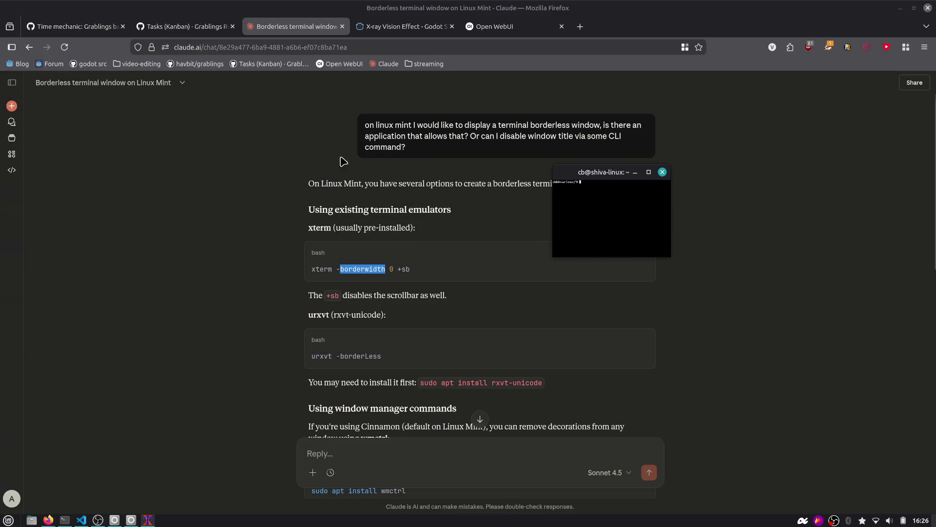
type("xterm -borderwidth 0 +sb")
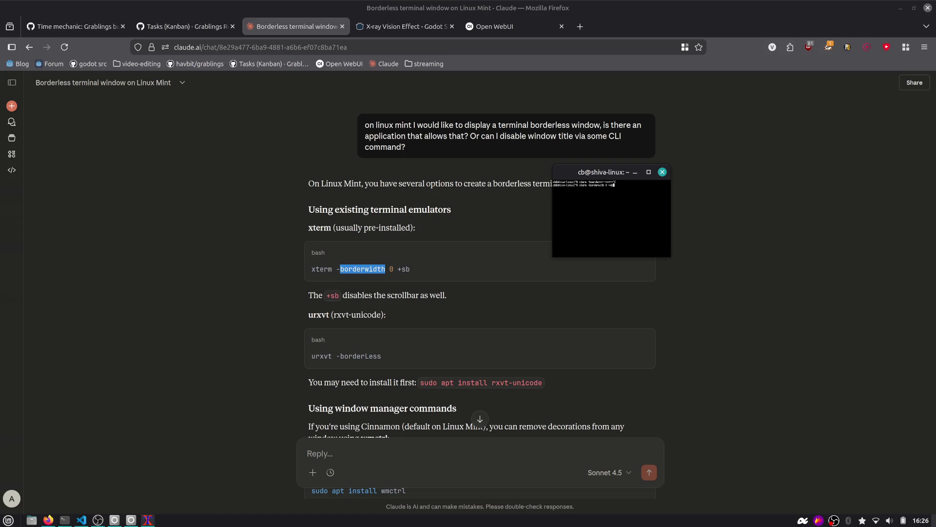
key("Return")
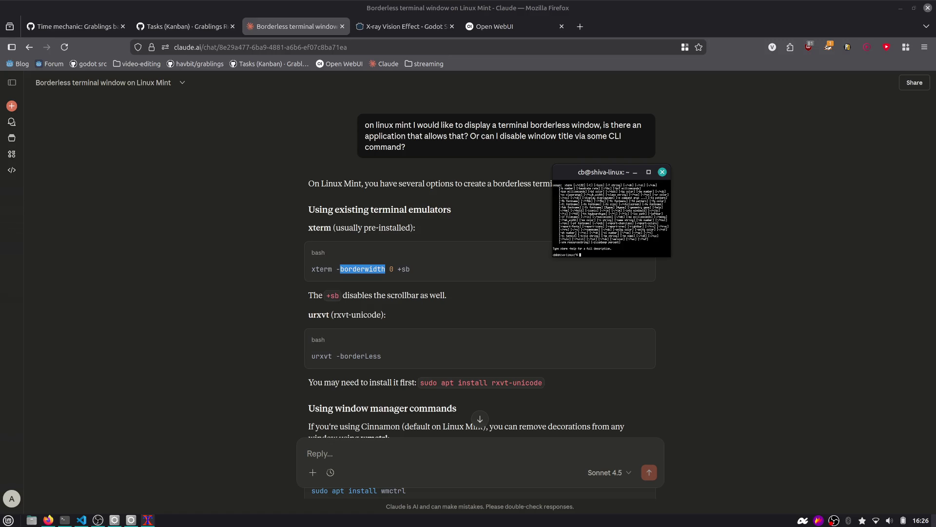
Copy Claude's xterm command, run it again, and place the new borderless xterm beside the first.
left_click(428, 267)
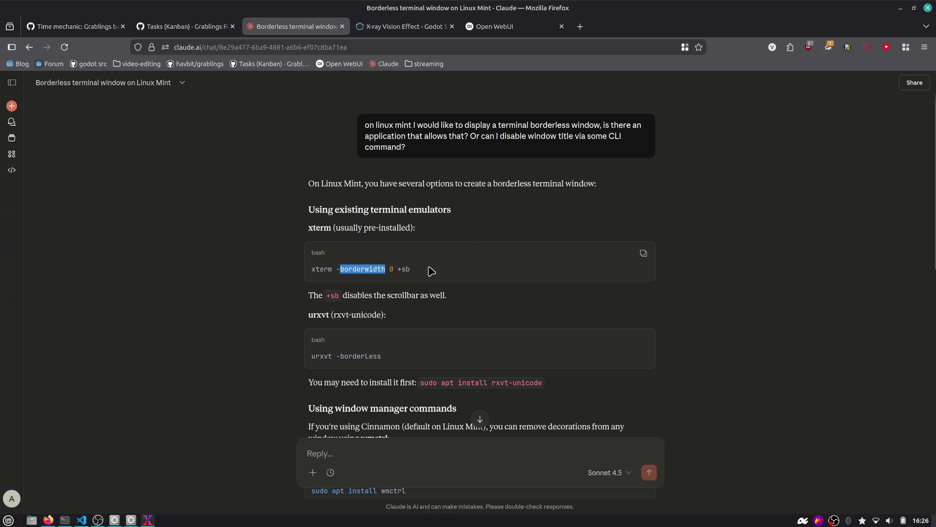
left_click(644, 255)
key("alt+Tab")
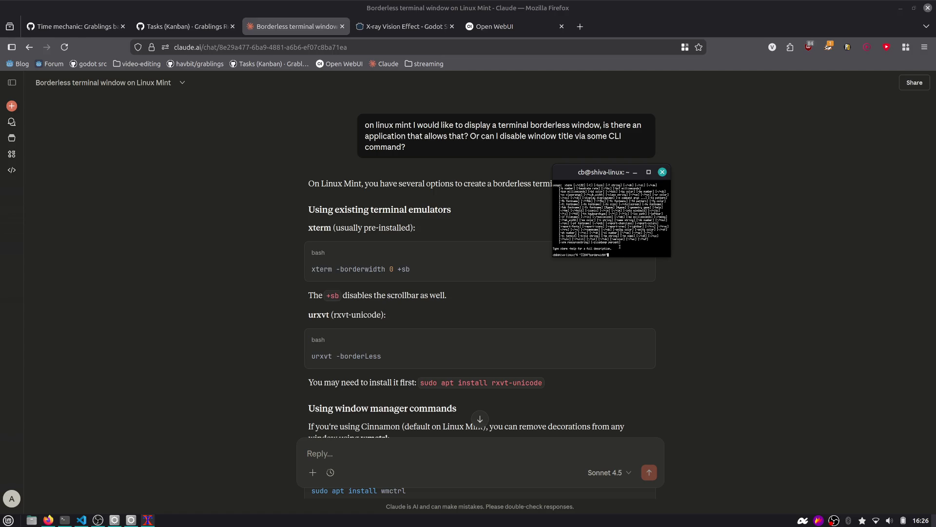
mouse_move(607, 172)
left_mouse_down()
mouse_move(639, 248)
mouse_move(719, 225)
left_mouse_up()
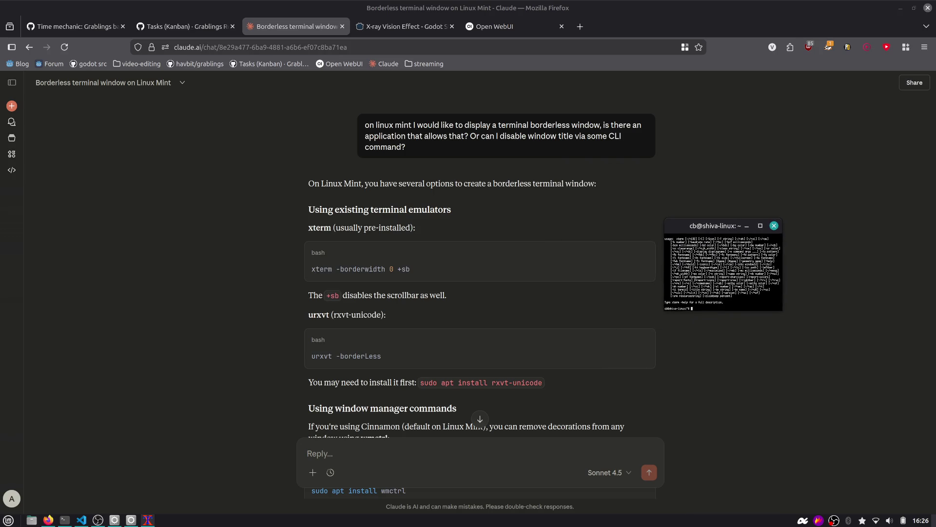
type("xterm -borderwidth 0 +sb")
key("Return")
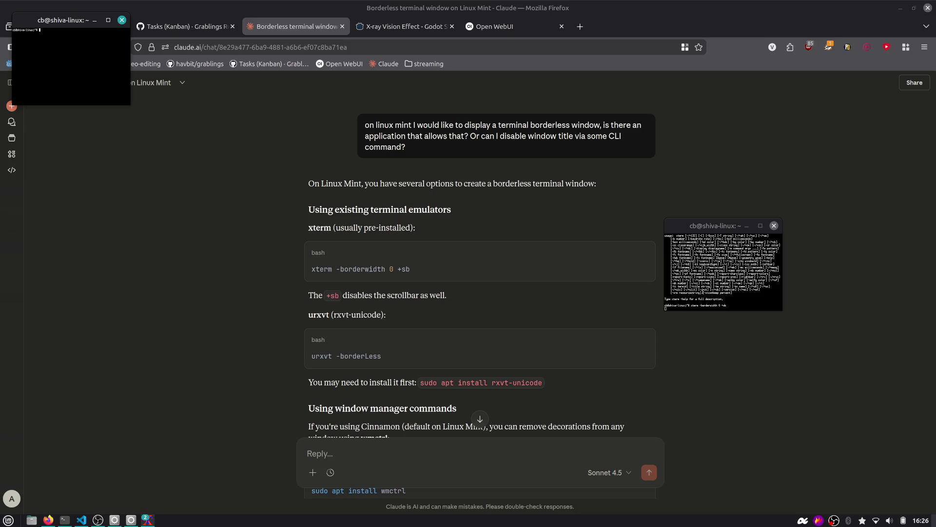
mouse_move(95, 37)
left_mouse_down()
mouse_move(184, 90)
mouse_move(627, 233)
left_mouse_up()
Close the test xterms and scroll Claude's answer past wmctrl to the devilspie2 terminal.lua option.
key("ctrl+d")
key("ctrl+d")
scroll(476, 276, "down", 3)
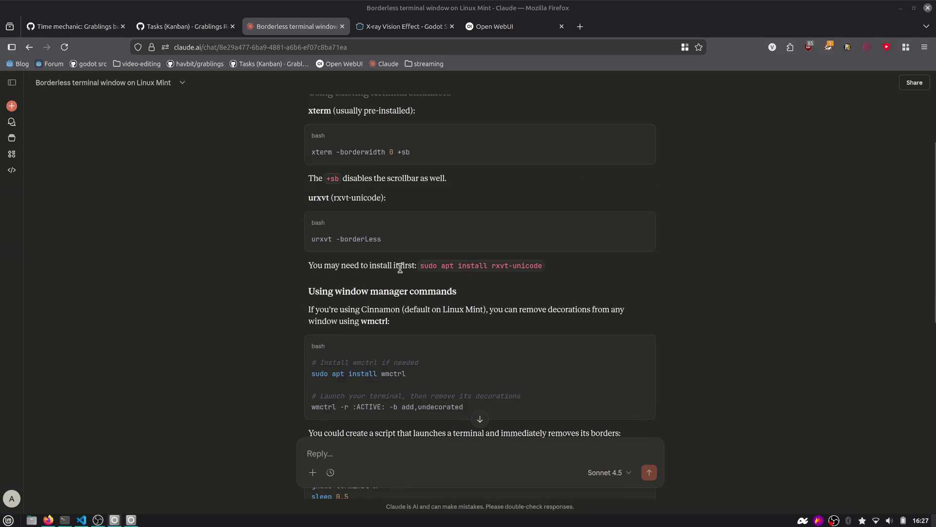
scroll(360, 248, "down", 3)
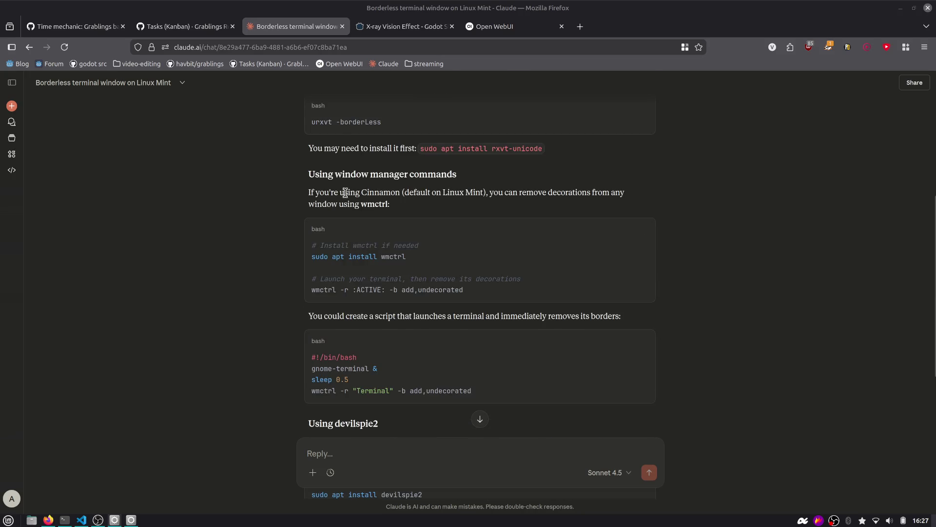
double_click(394, 256)
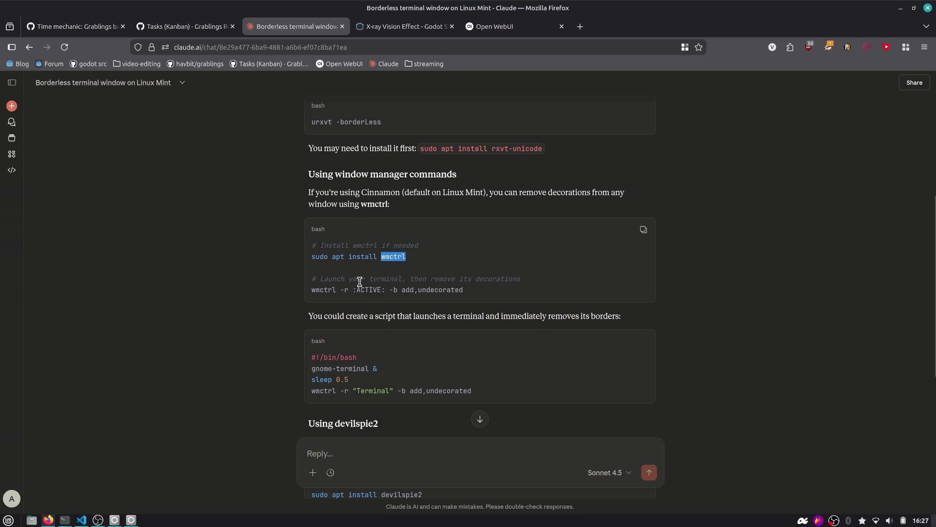
scroll(360, 281, "down", 2)
left_click_drag(394, 220, 491, 237)
scroll(492, 238, "down", 4)
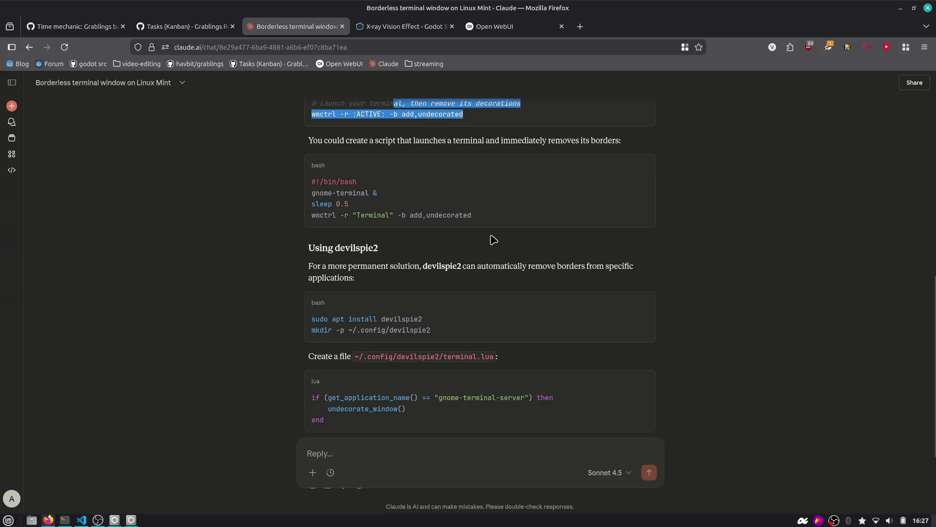
scroll(476, 246, "down", 2)
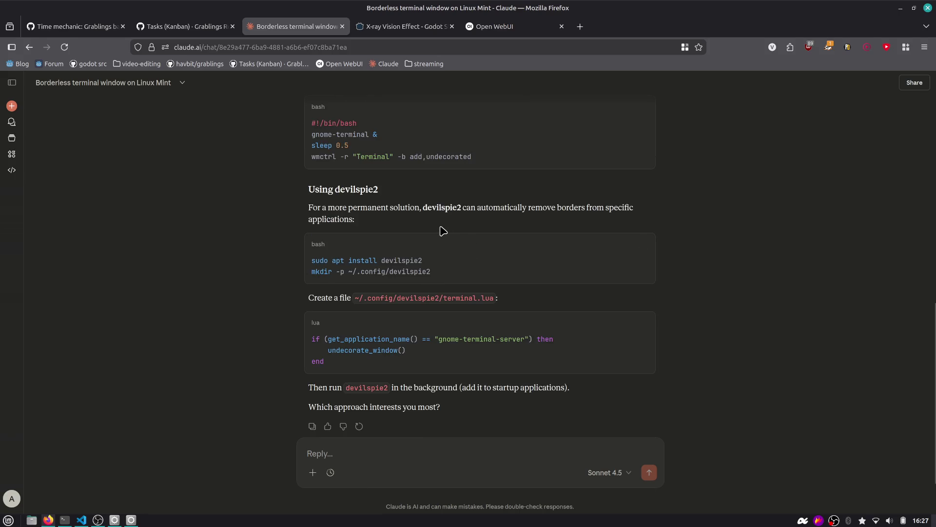
scroll(443, 230, "down", 2)
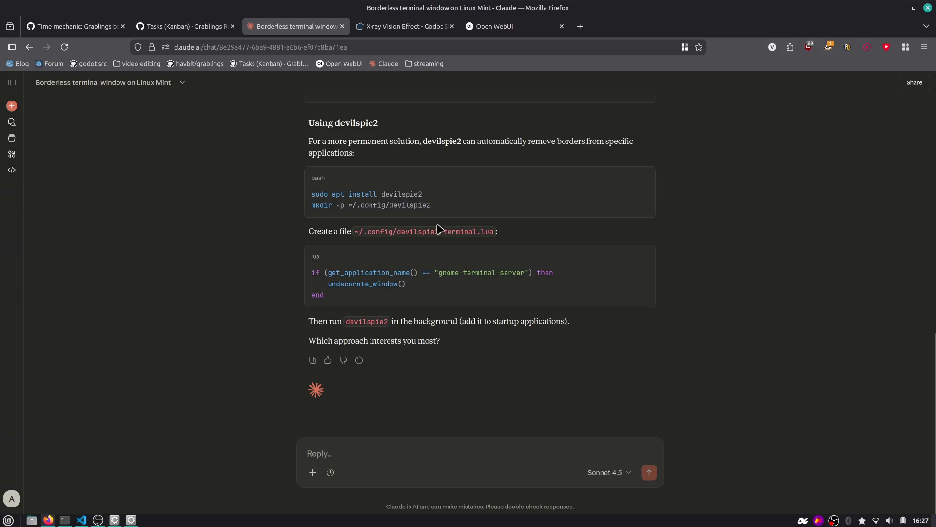
Bring the terminal back over the page and switch to the nvim session on main.py.
left_click(65, 520)
left_click_drag(251, 138, 433, 139)
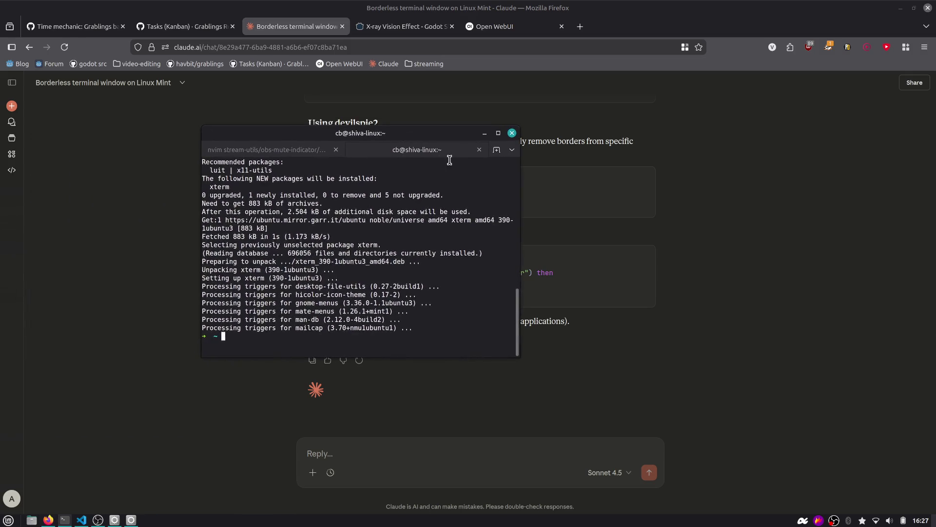
left_click(288, 150)
left_click(301, 222)
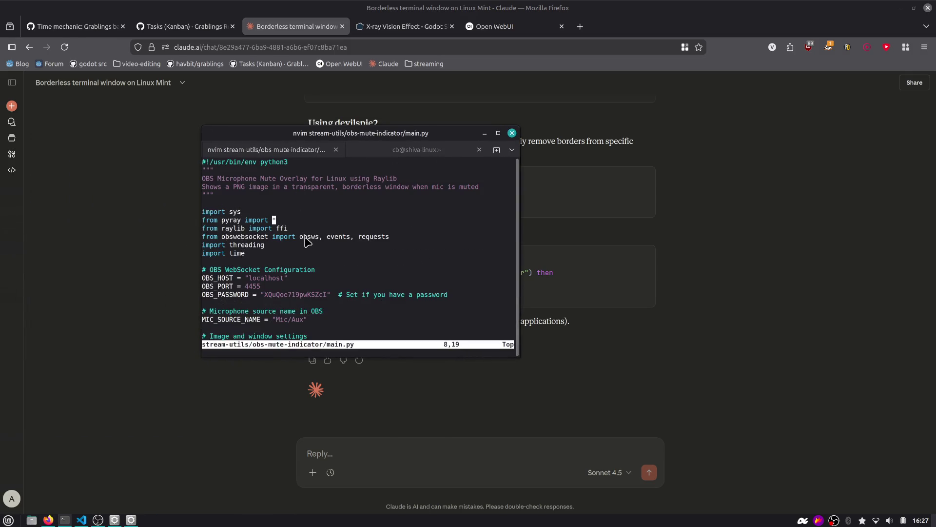
Search main.py for raylib and page through the shader code and OBS WebSocket configuration.
key("j")
key("dollar")
key("Escape")
key("asterisk")
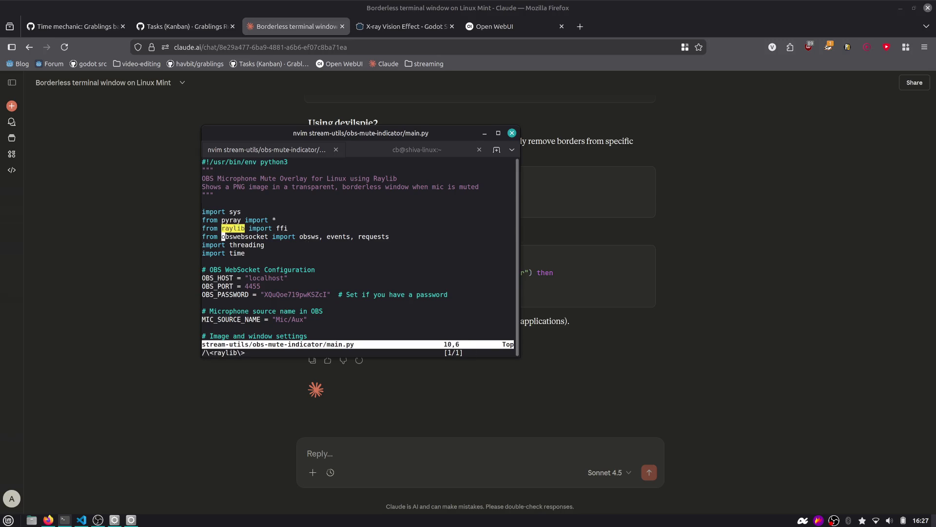
key("j")
key("j")
key("j")
key("j")
key("j")
key("j")
key("j")
key("j")
key("j")
key("j")
key("j")
key("j")
key("j")
key("j")
key("j")
key("k")
key("k")
key("k")
key("j")
key("j")
key("j")
key("j")
key("j")
key("j")
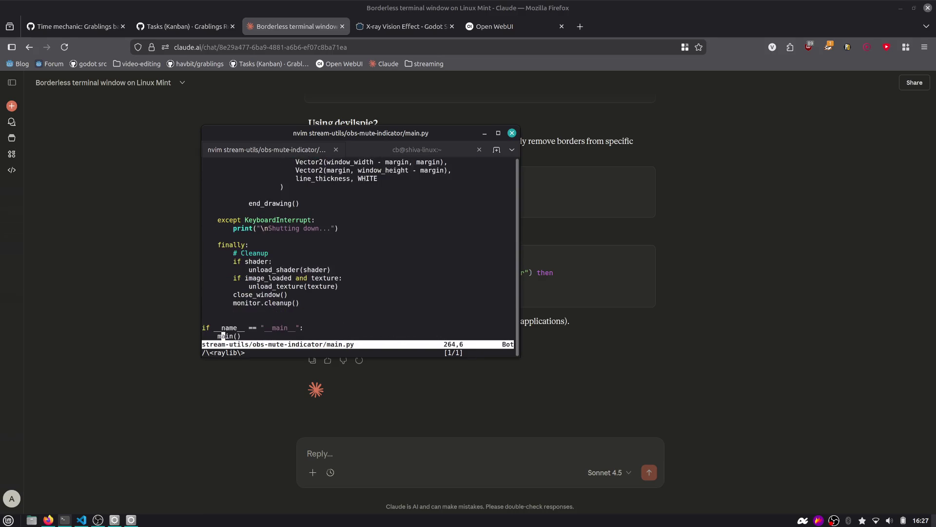
key("braceleft")
key("braceleft")
key("braceleft")
key("j")
key("braceright")
key("braceright")
key("j")
key("j")
key("j")
key("j")
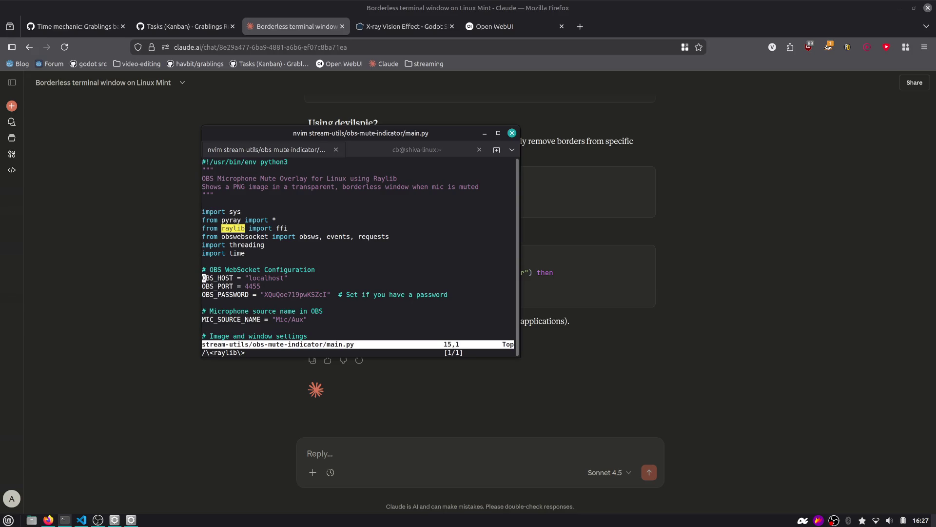
Quit nvim with :q, clear the terminal, and put it back behind Firefox.
type(":q!")
key("Return")
key("ctrl+l")
key("ctrl+Page_Down")
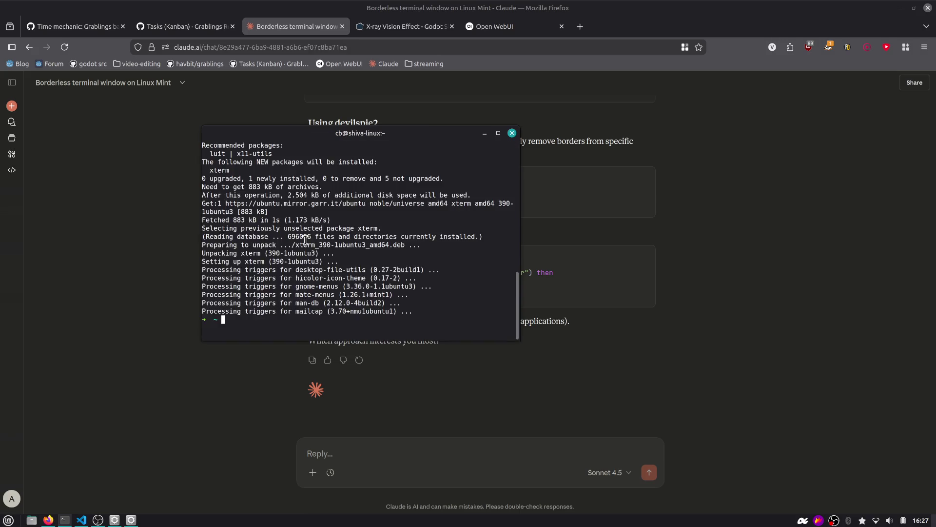
key("alt+Tab")
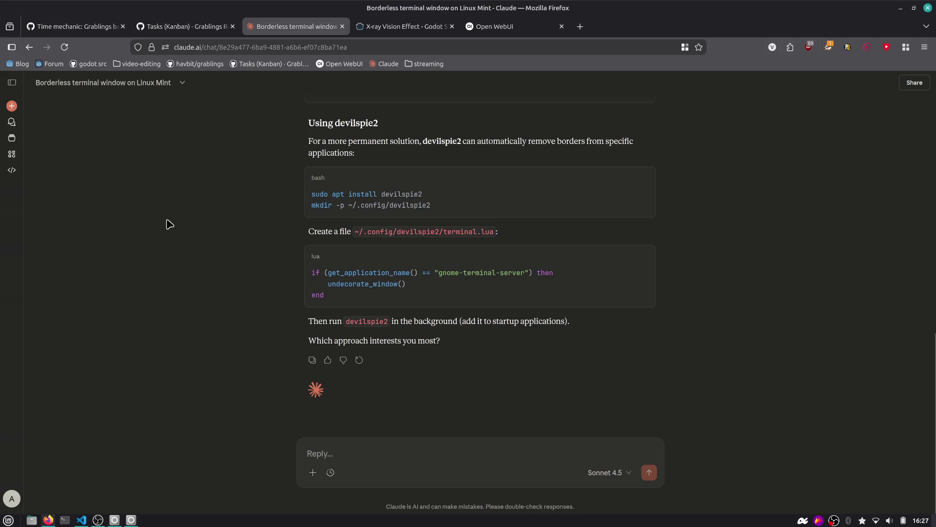